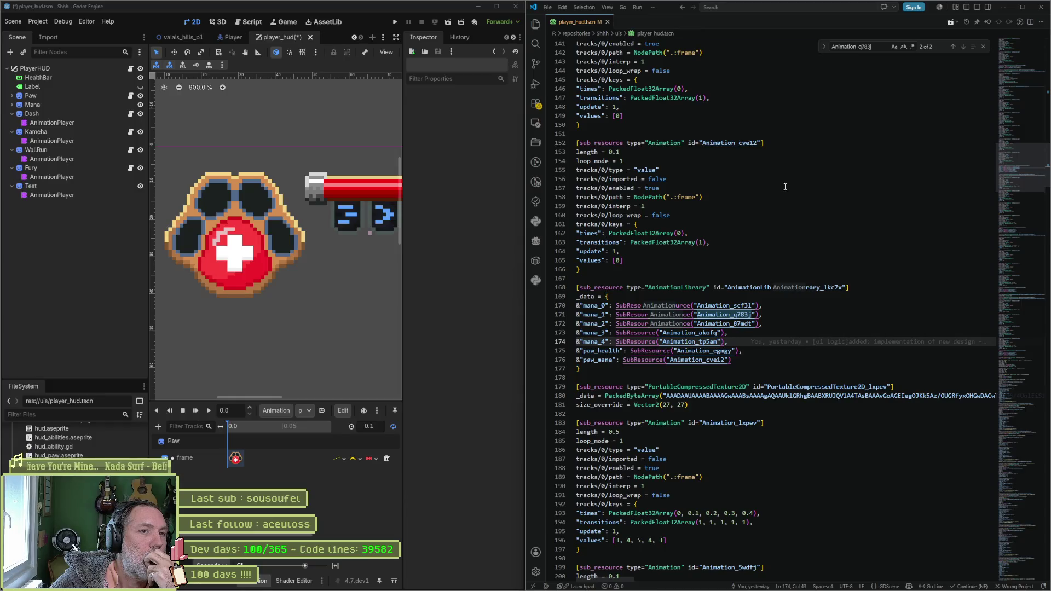
- Dismiss the context menu, peek at the VS Code workspace panel, and close the code editor window
{"action": "left_click", "coordinate": [548, 7]}
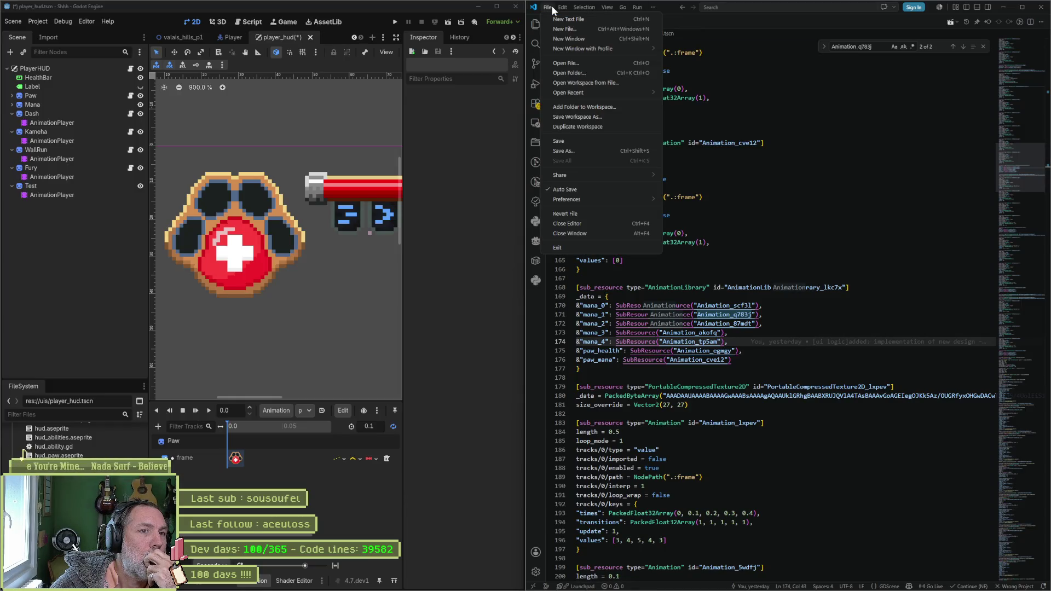
{"action": "mouse_move", "coordinate": [584, 6]}
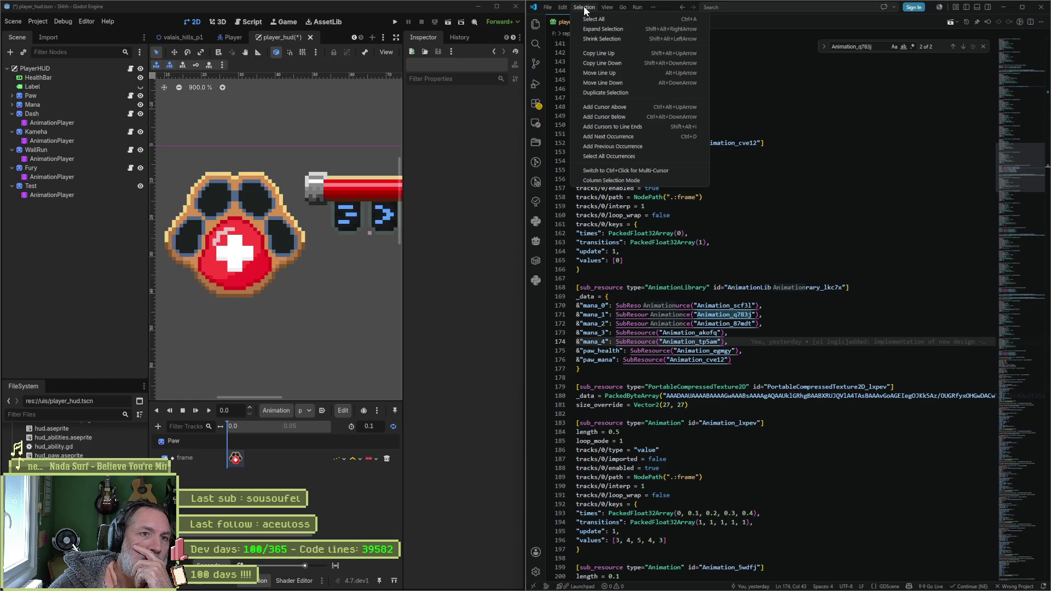
{"action": "left_click", "coordinate": [541, 27]}
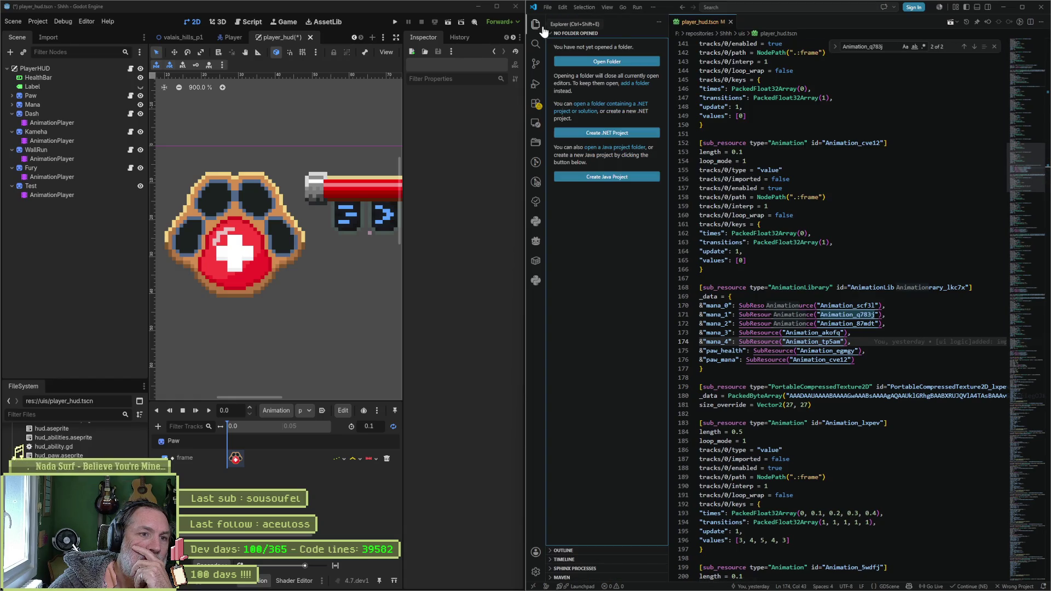
{"action": "left_click", "coordinate": [542, 28]}
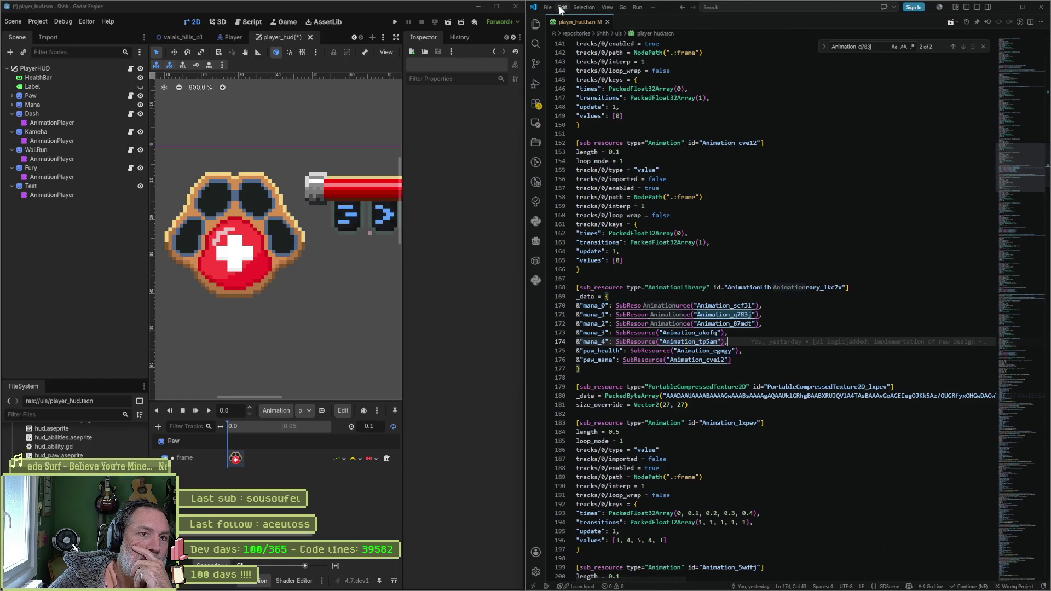
{"action": "left_click", "coordinate": [782, 79]}
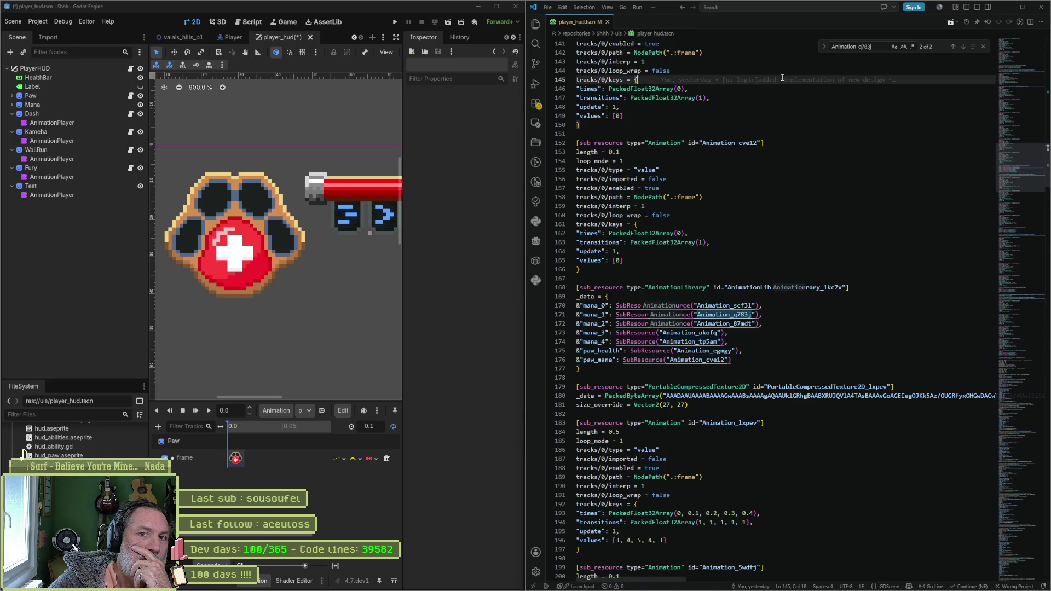
{"action": "left_click", "coordinate": [1042, 7]}
- Open player_hud.tscn from the FileSystem dock in the external editor after checking PlayerHUD node actions
{"action": "right_click", "coordinate": [55, 69]}
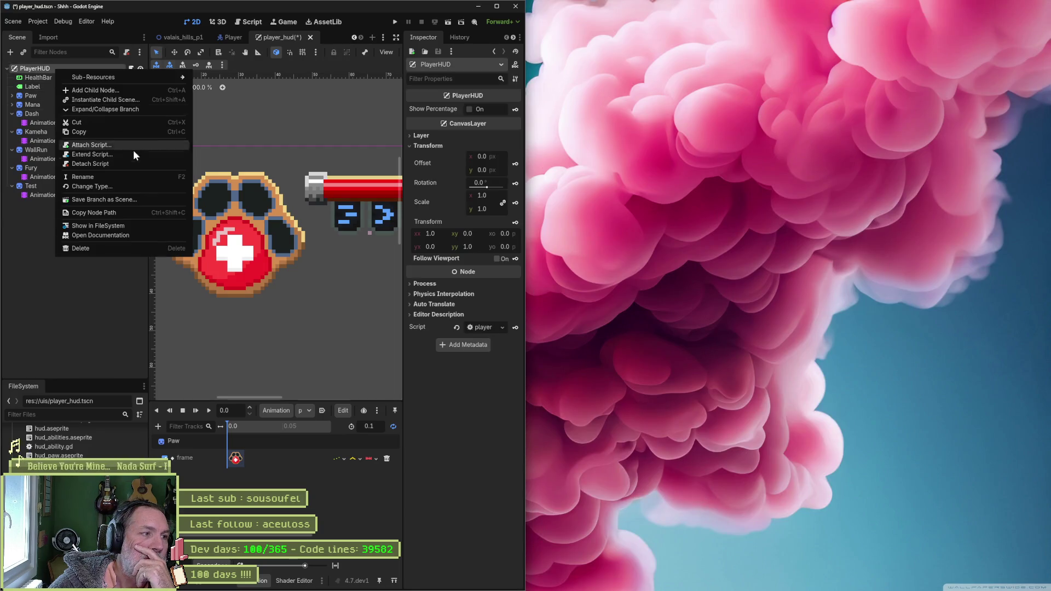
{"action": "left_click", "coordinate": [159, 225]}
{"action": "right_click", "coordinate": [59, 444]}
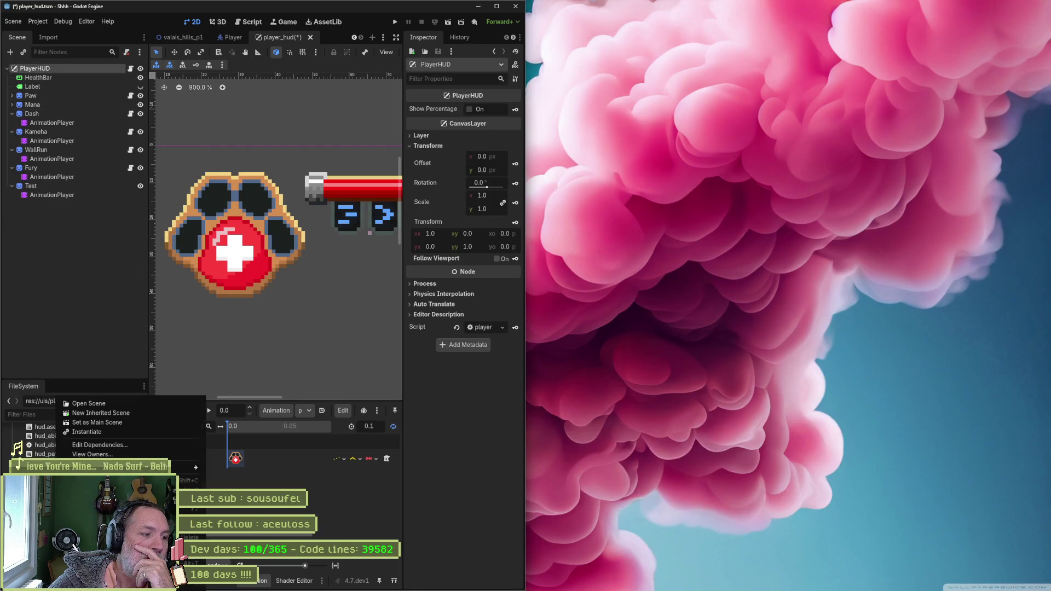
{"action": "left_click", "coordinate": [107, 559]}
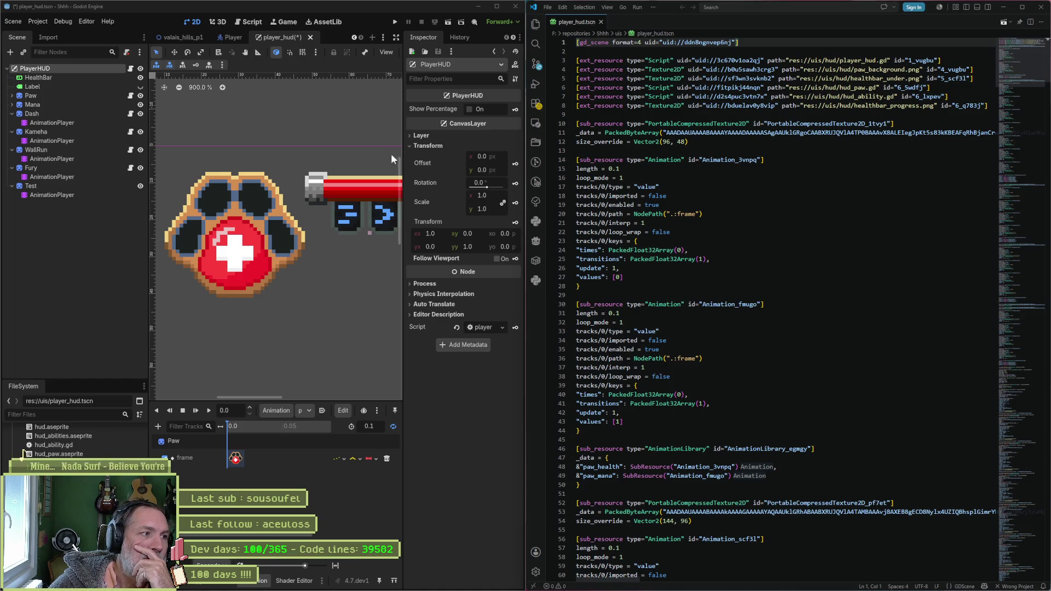
- Show Kameha's inactive animation in Godot and select the Animation_fmugo id on line 30
{"action": "left_click", "coordinate": [54, 141]}
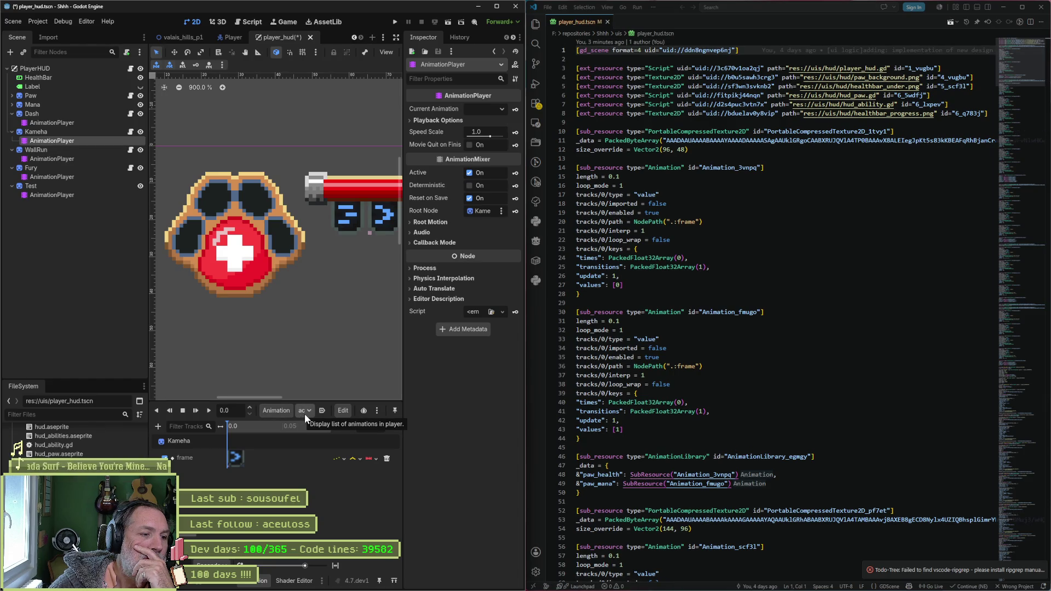
{"action": "left_click", "coordinate": [315, 447]}
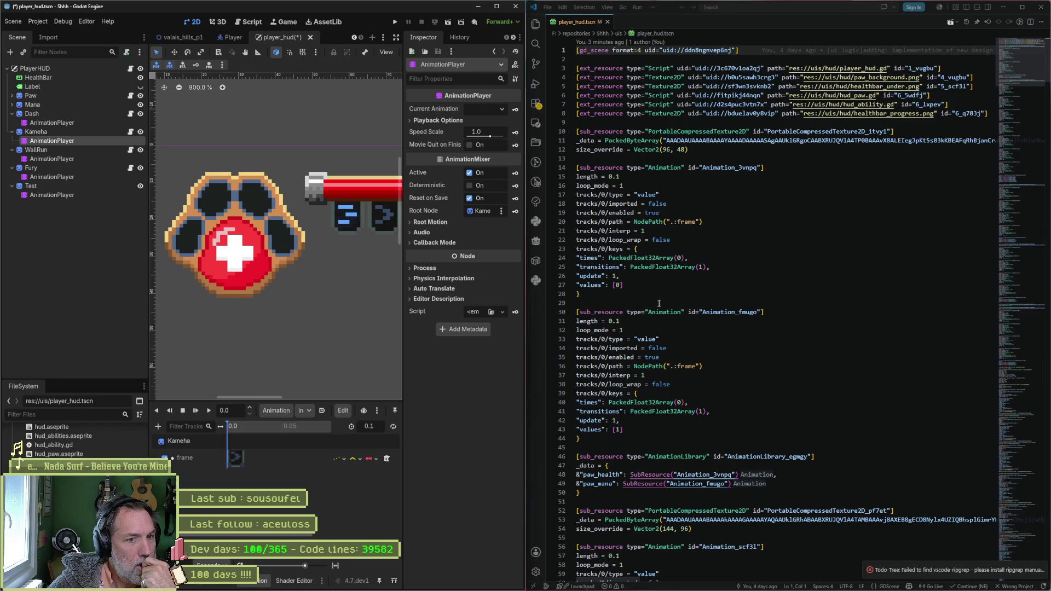
{"action": "double_click", "coordinate": [708, 311]}
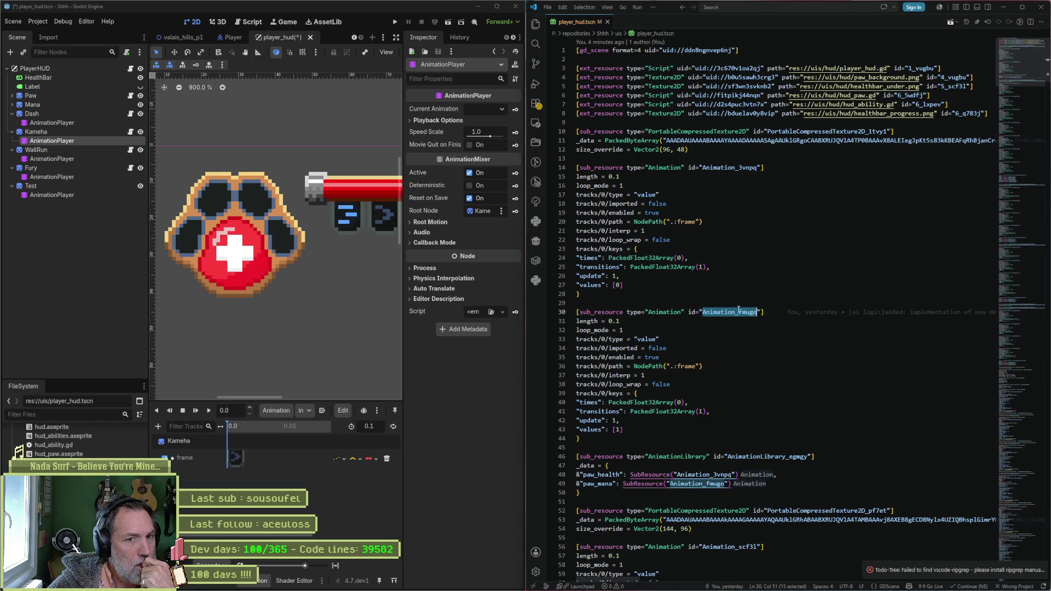
{"action": "scroll", "coordinate": [740, 321], "scroll_direction": "down", "scroll_amount": 3}
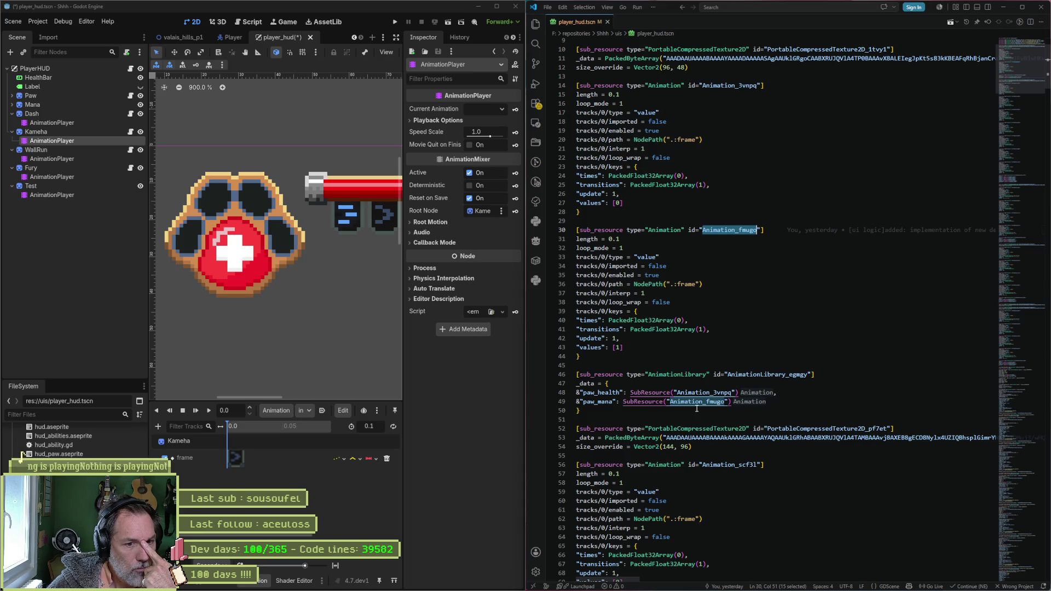
{"action": "scroll", "coordinate": [696, 408], "scroll_direction": "down", "scroll_amount": 1}
{"action": "scroll", "coordinate": [697, 410], "scroll_direction": "down", "scroll_amount": 1}
{"action": "scroll", "coordinate": [699, 412], "scroll_direction": "down", "scroll_amount": 1}
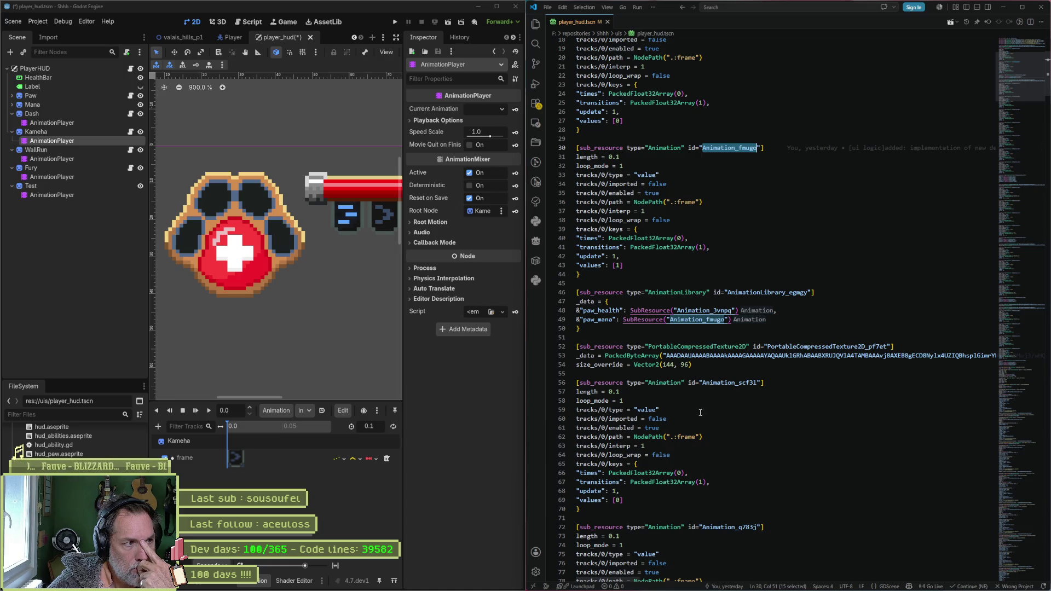
- Undo the accidental id overwrite and start a search for kameha in the scene file
{"action": "key", "text": "ctrl+k"}
{"action": "key", "text": "ctrl+x"}
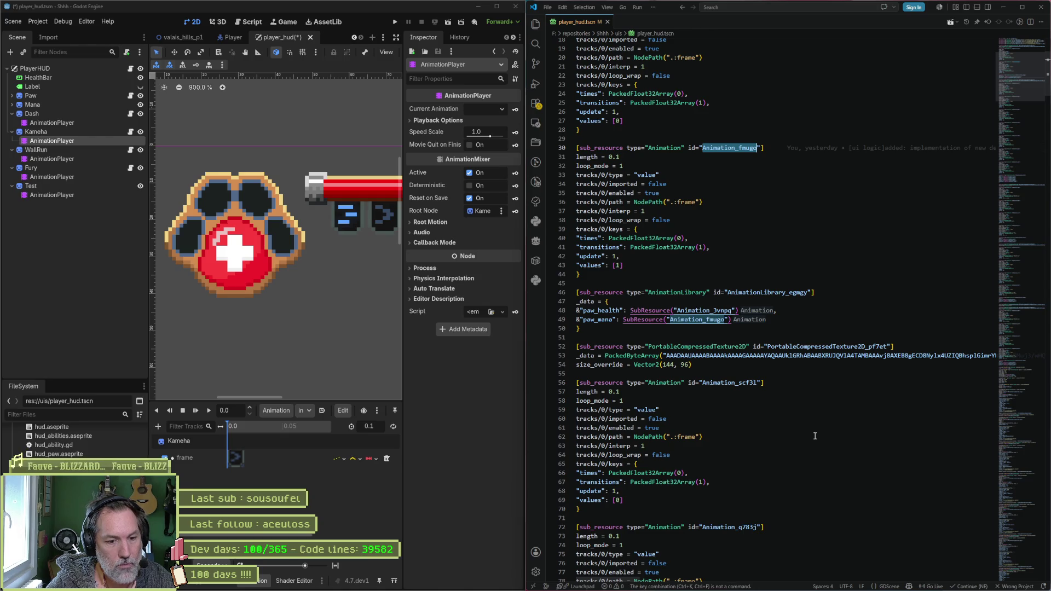
{"action": "type", "text": "kamah"}
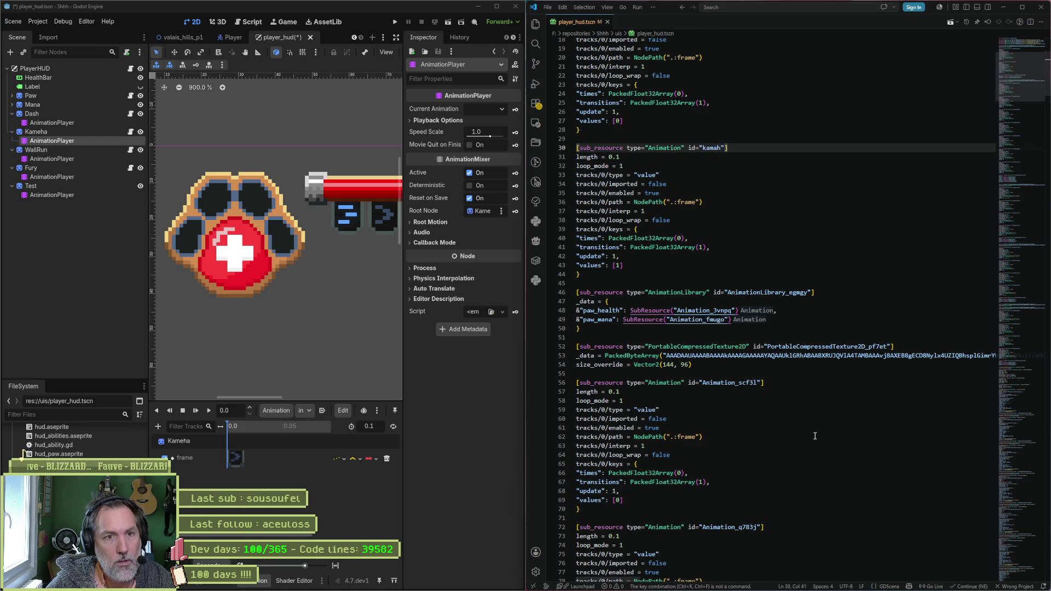
{"action": "key", "text": "ctrl+z"}
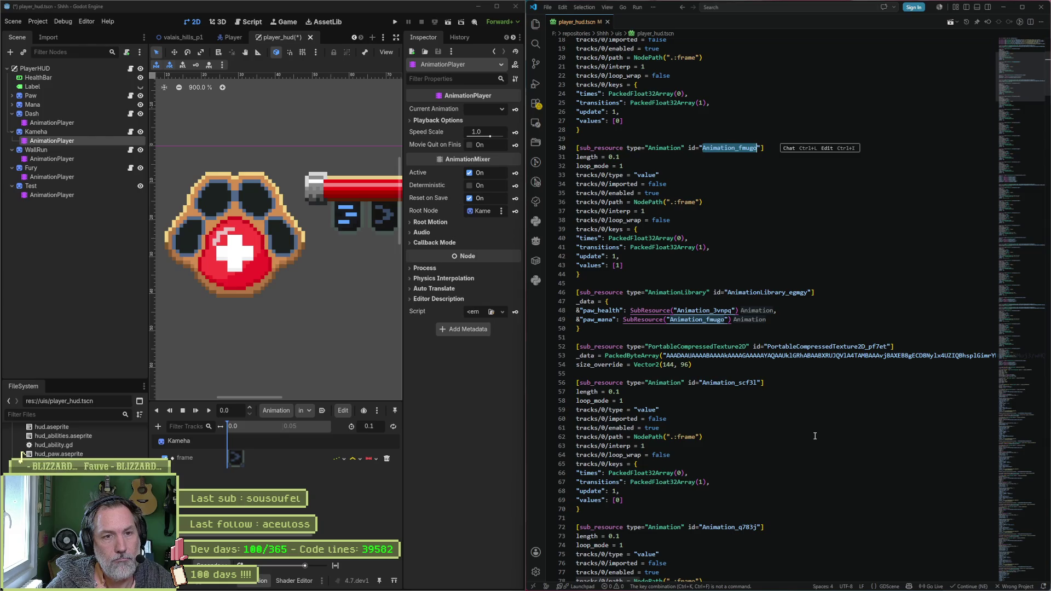
{"action": "key", "text": "ctrl+f"}
{"action": "type", "text": "kameha"}
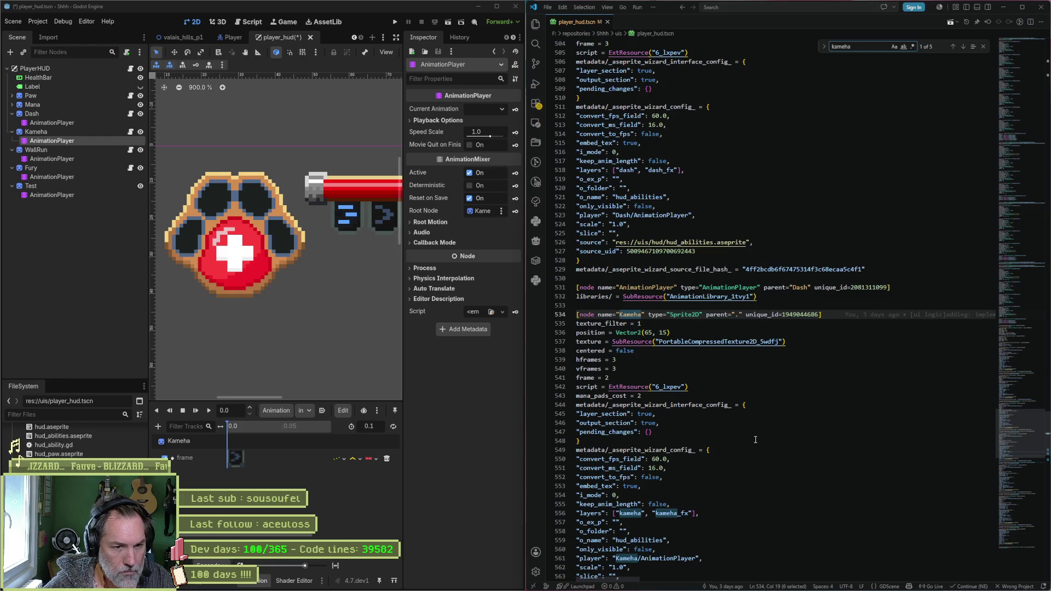
{"action": "scroll", "coordinate": [755, 439], "scroll_direction": "down", "scroll_amount": 2}
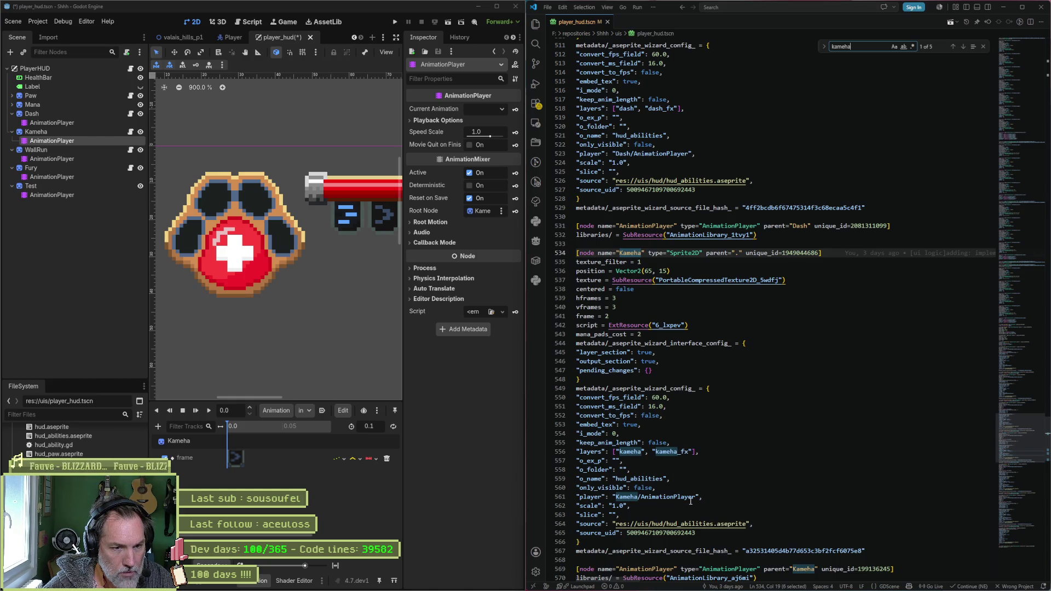
{"action": "scroll", "coordinate": [691, 501], "scroll_direction": "down", "scroll_amount": 1}
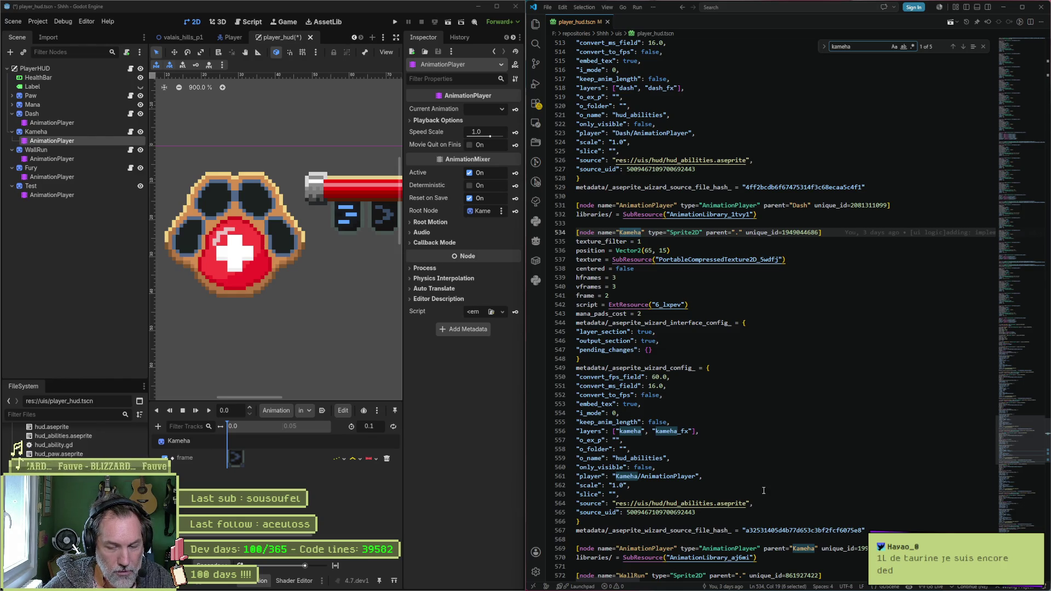
{"action": "scroll", "coordinate": [764, 491], "scroll_direction": "down", "scroll_amount": 1}
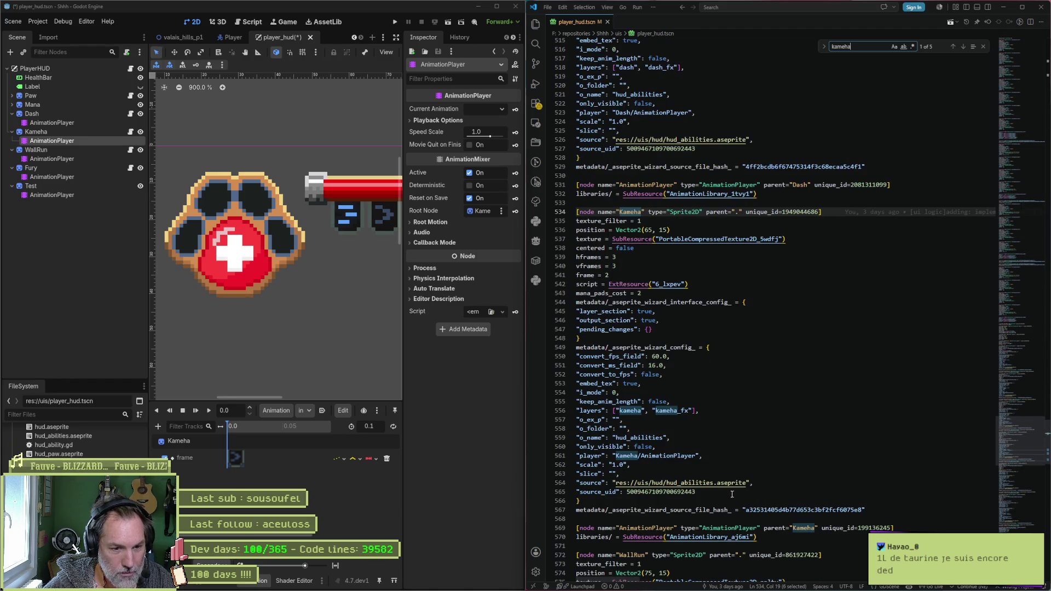
{"action": "scroll", "coordinate": [855, 502], "scroll_direction": "down", "scroll_amount": 3}
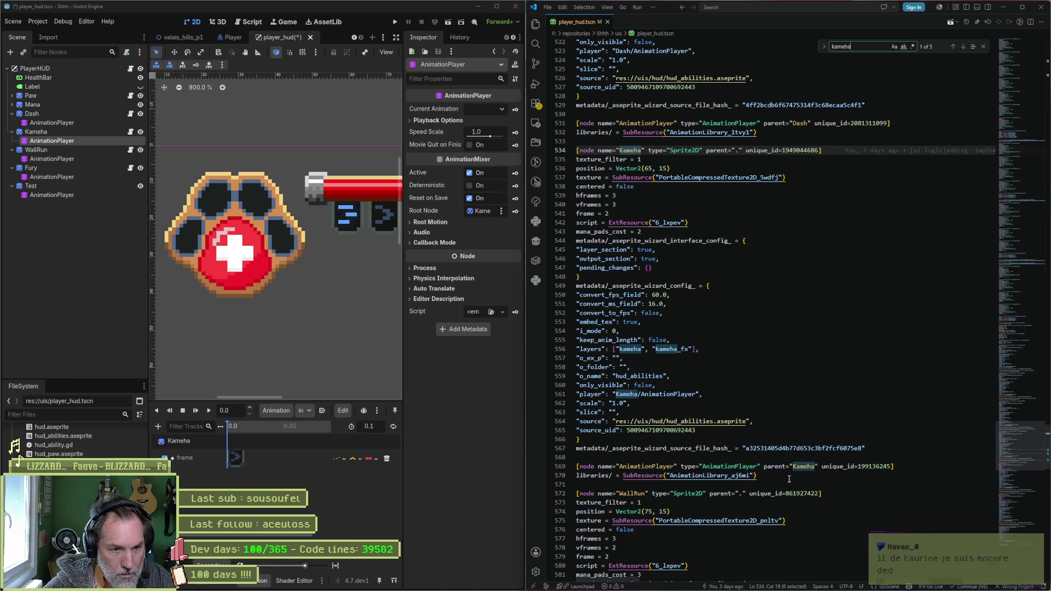
- Follow AnimationLibrary_aj6mi to Animation_x1ruu's frame values, then bring up hud_abilities in Aseprite
{"action": "left_click", "coordinate": [728, 477], "text": "ctrl"}
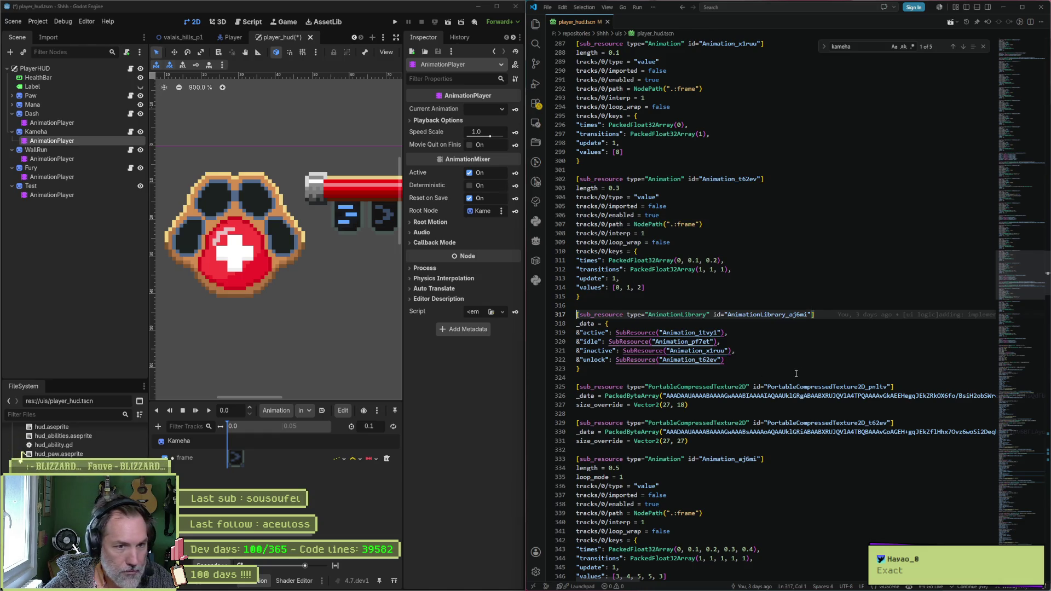
{"action": "left_click", "coordinate": [708, 351], "text": "ctrl"}
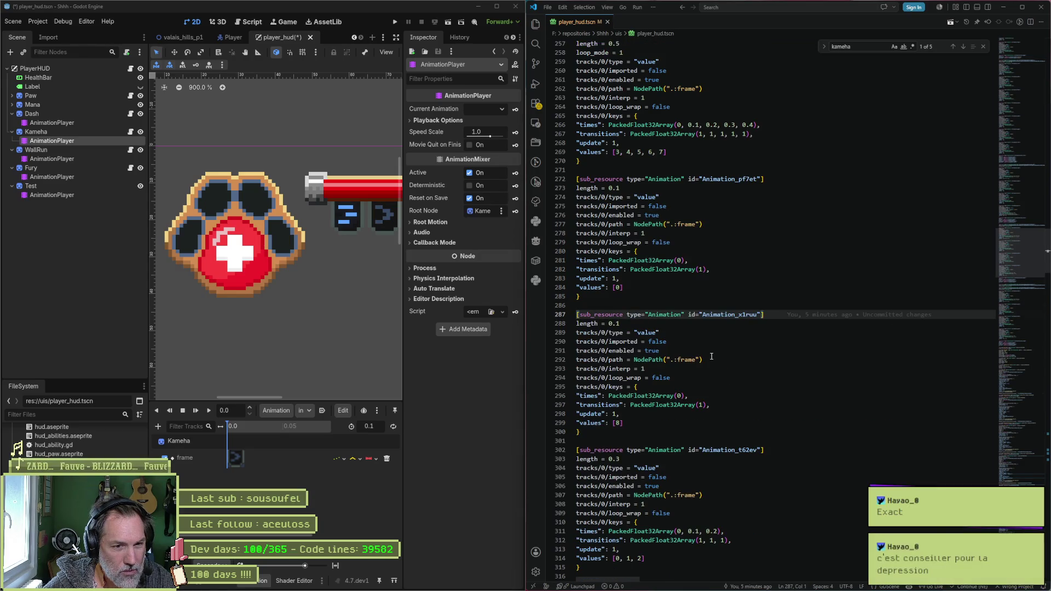
{"action": "double_click", "coordinate": [617, 423]}
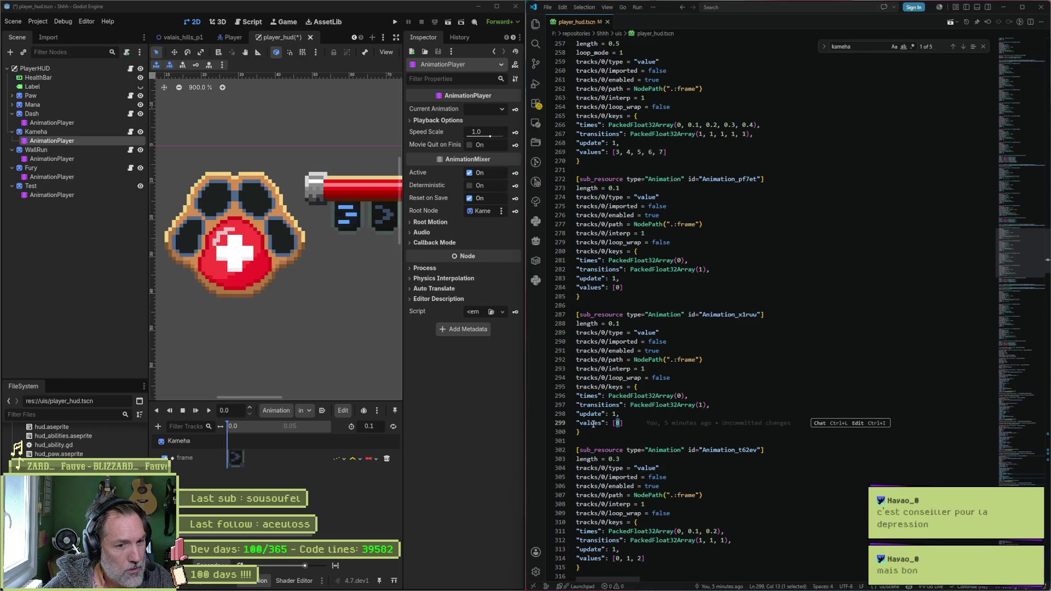
{"action": "mouse_move", "coordinate": [652, 581]}
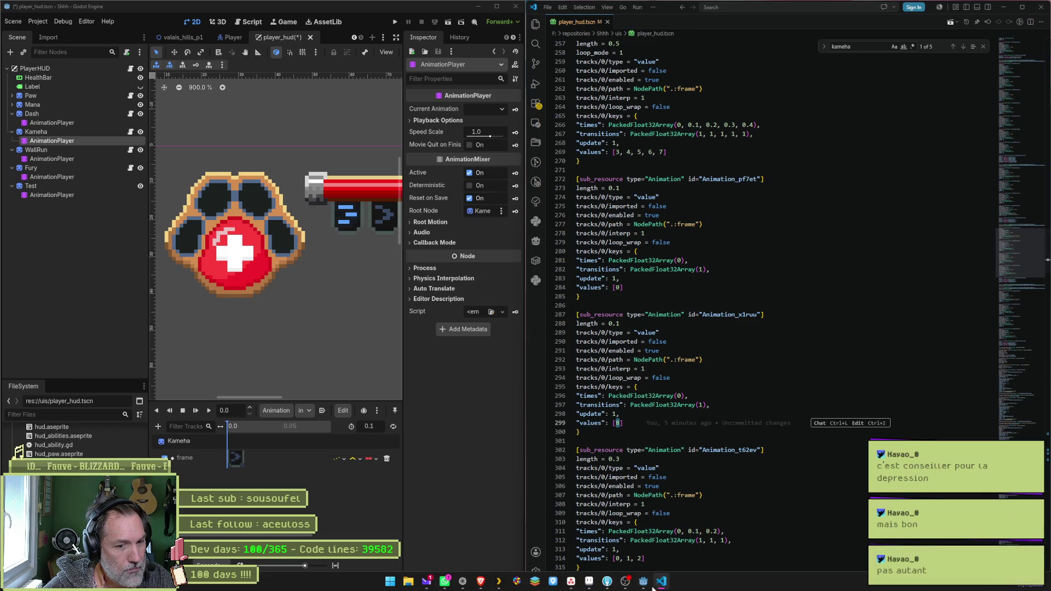
{"action": "left_click", "coordinate": [592, 581]}
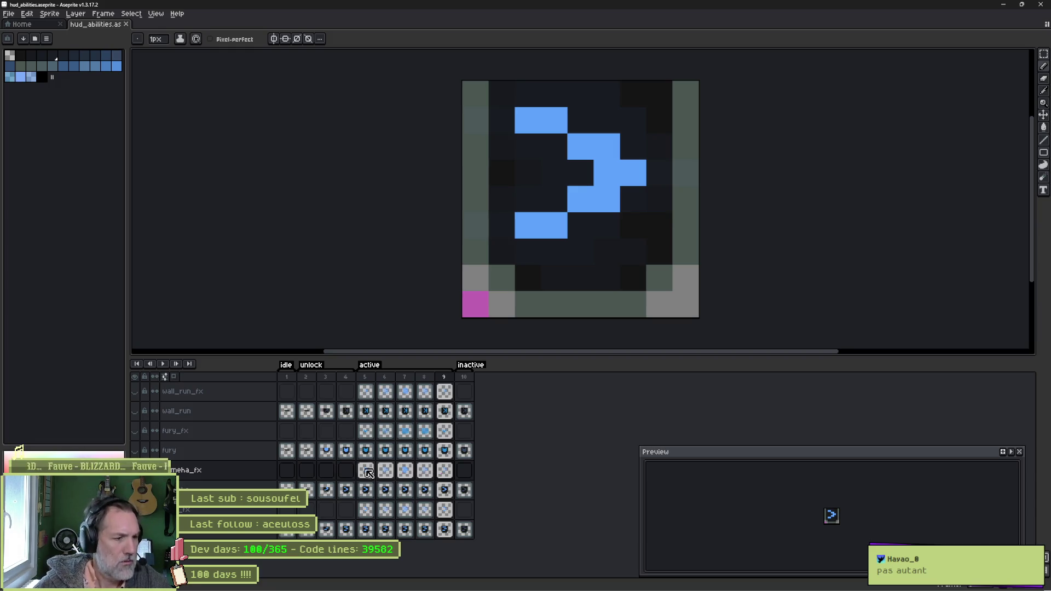
{"action": "key", "text": "alt+Tab"}
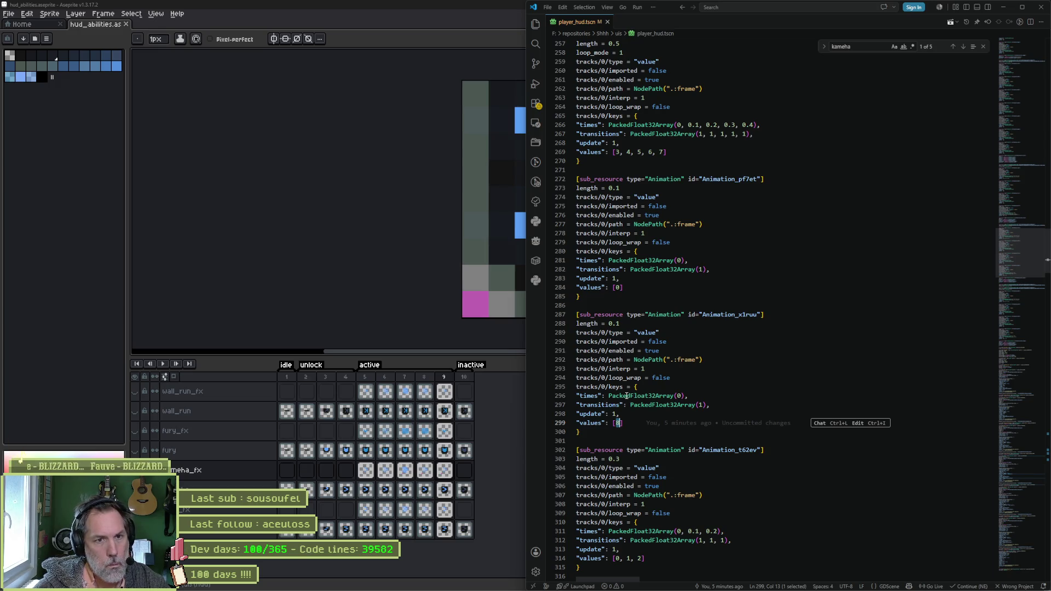
{"action": "scroll", "coordinate": [699, 354], "scroll_direction": "up", "scroll_amount": 1}
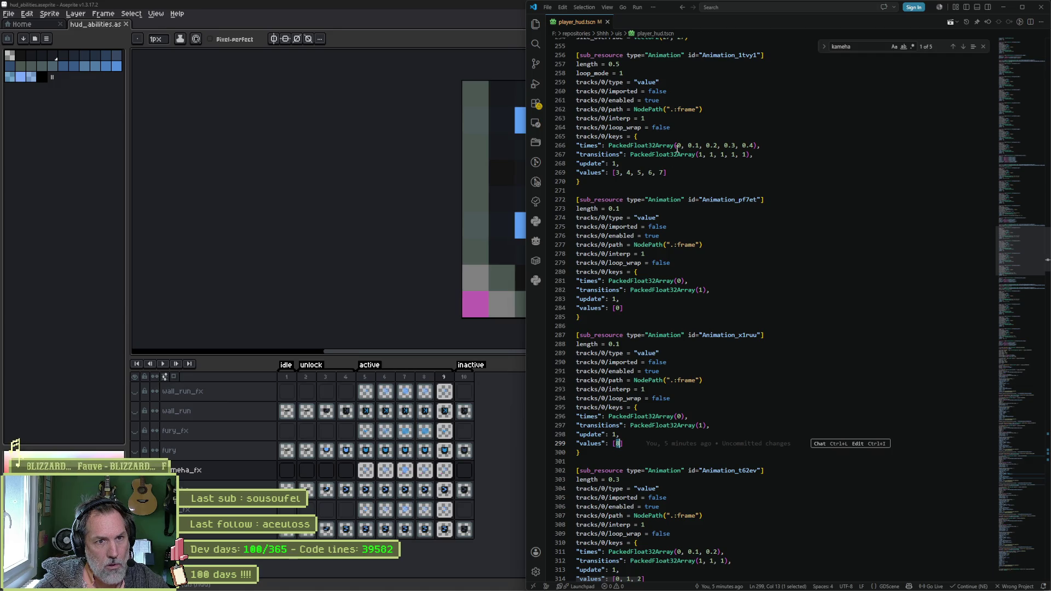
{"action": "left_click_drag", "start_coordinate": [677, 145], "coordinate": [716, 147]}
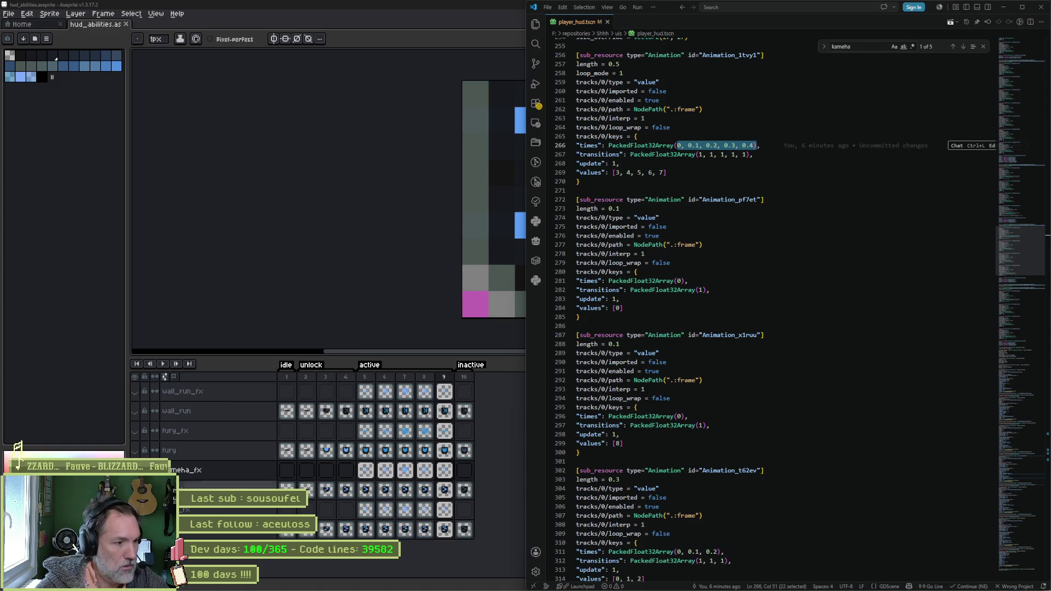
{"action": "left_click", "coordinate": [25, 449]}
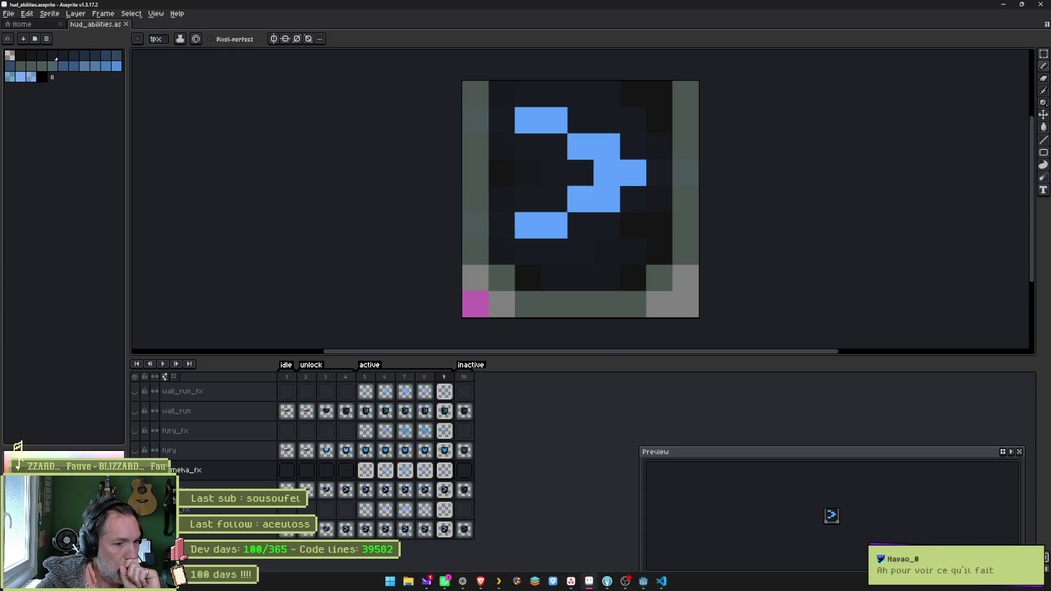
{"action": "mouse_move", "coordinate": [444, 582]}
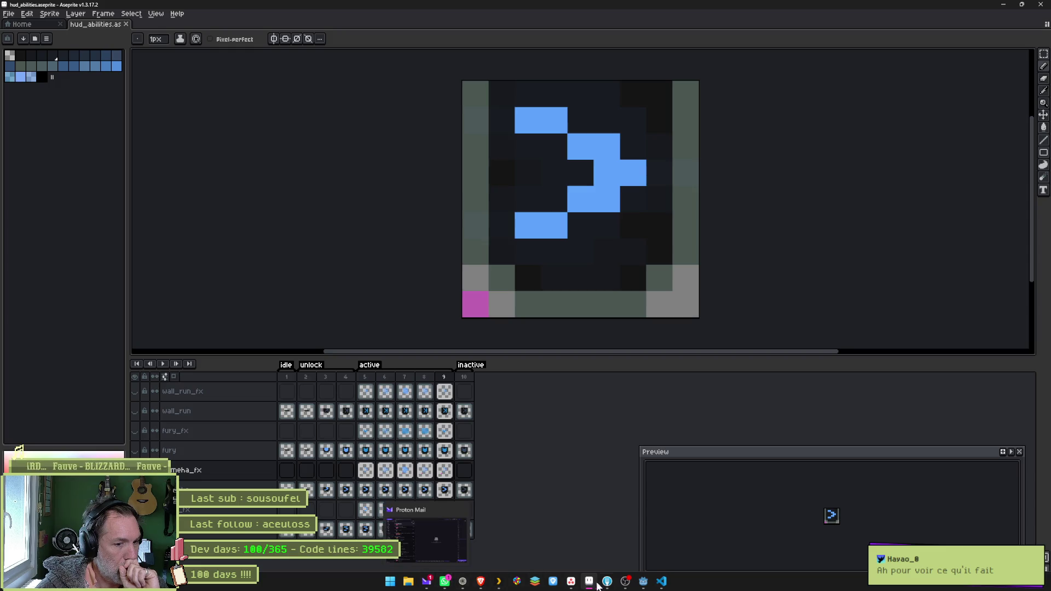
{"action": "left_click", "coordinate": [643, 582]}
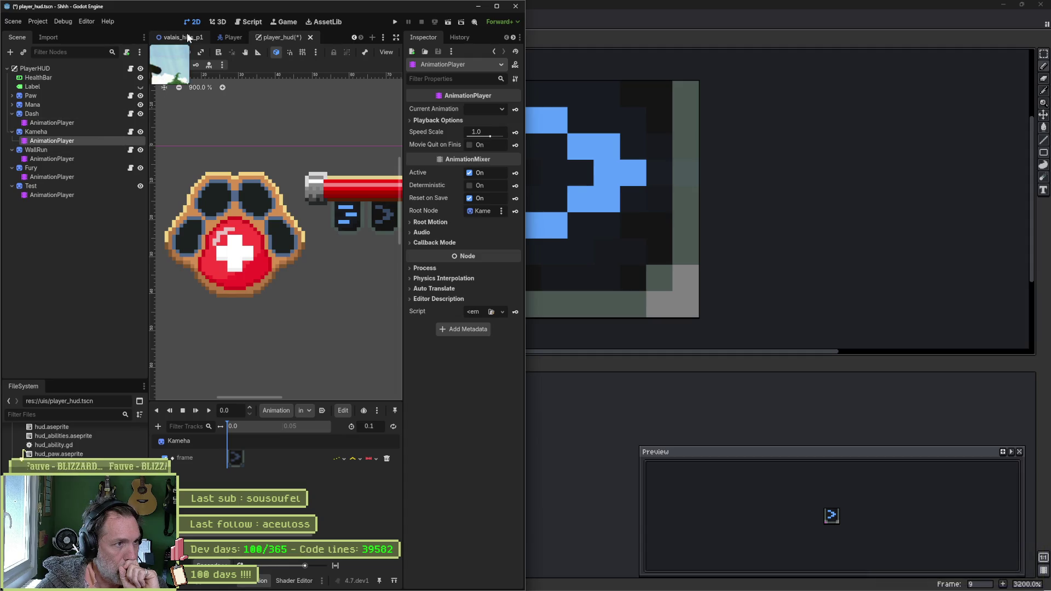
- Reveal Player.tscn in the FileSystem dock from the Player node and open it in VS Code
{"action": "left_click", "coordinate": [234, 37]}
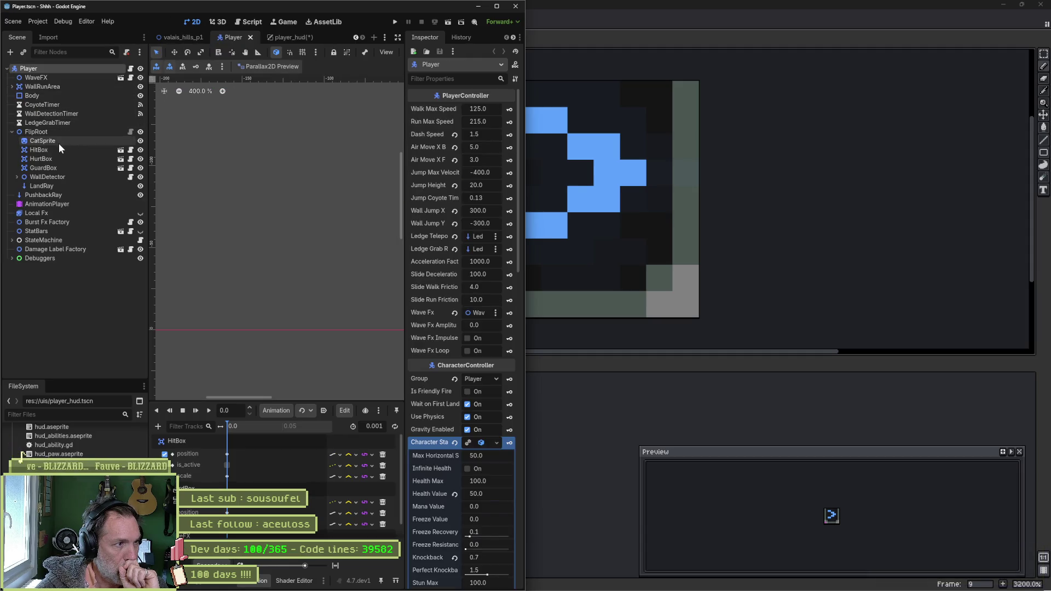
{"action": "right_click", "coordinate": [97, 67]}
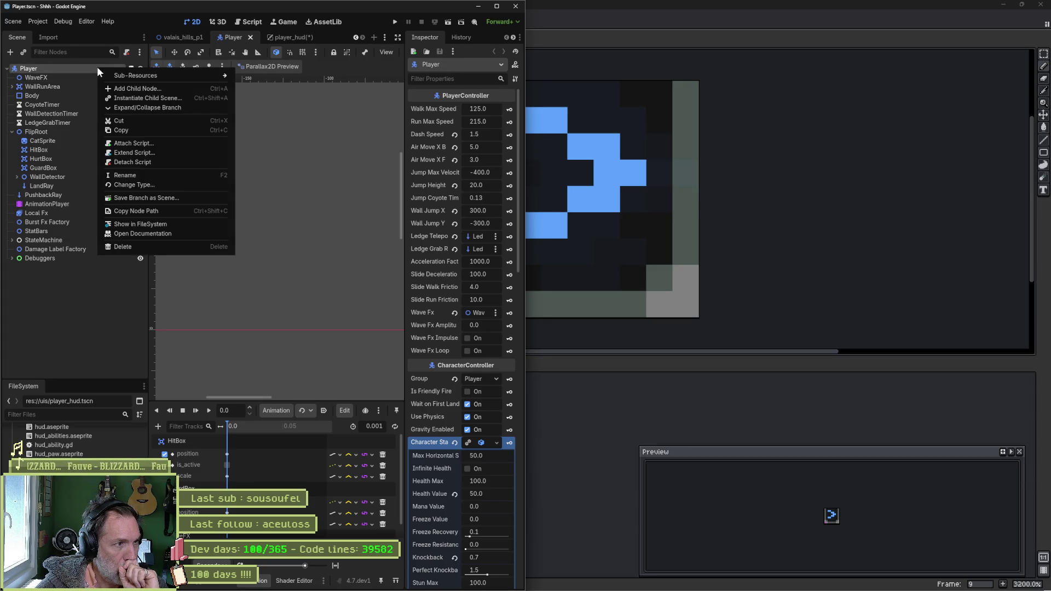
{"action": "left_click", "coordinate": [155, 223]}
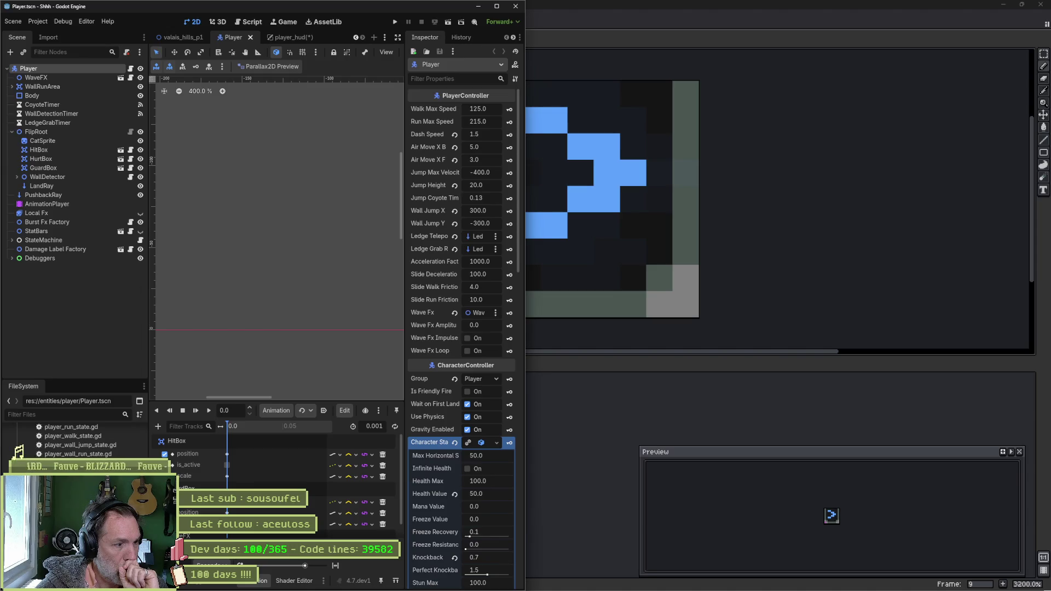
{"action": "right_click", "coordinate": [74, 472]}
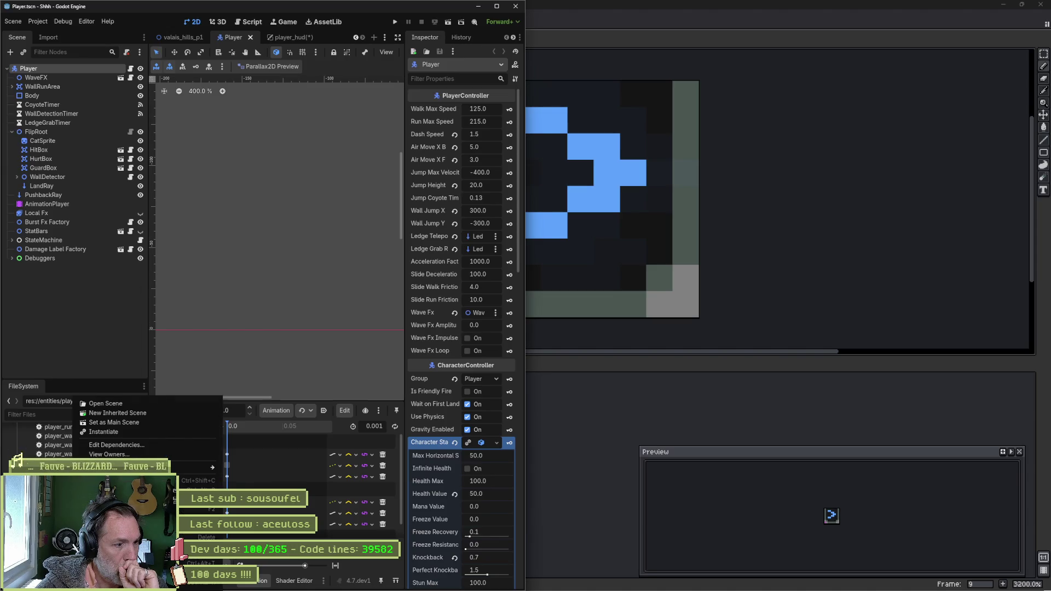
{"action": "left_click", "coordinate": [115, 575]}
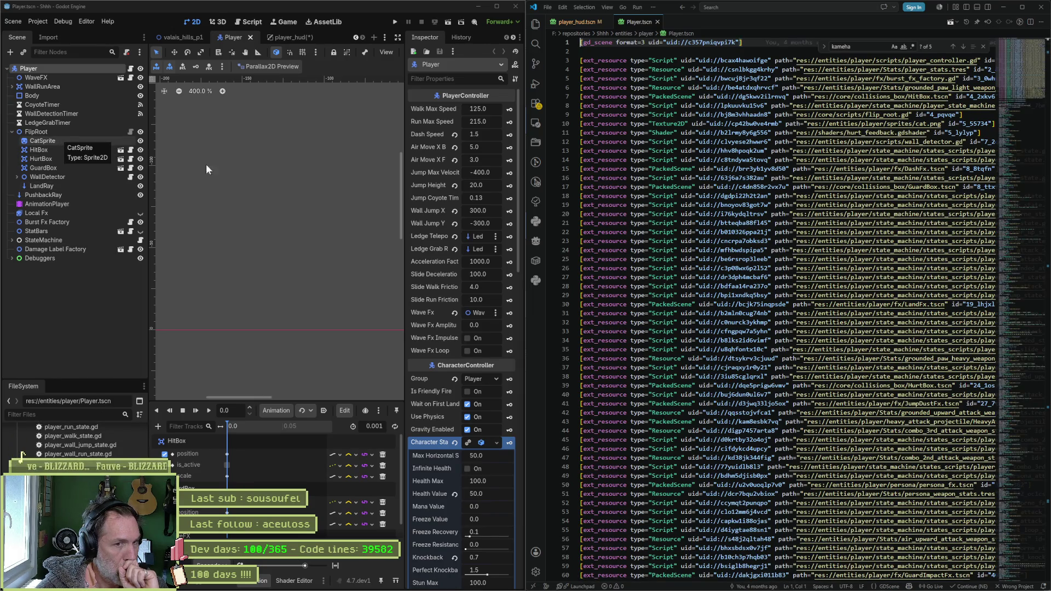
- Search Player.tscn for catsprite and step through its 42 CatSprite frame-track matches
{"action": "left_click", "coordinate": [652, 204]}
{"action": "key", "text": "ctrl+f"}
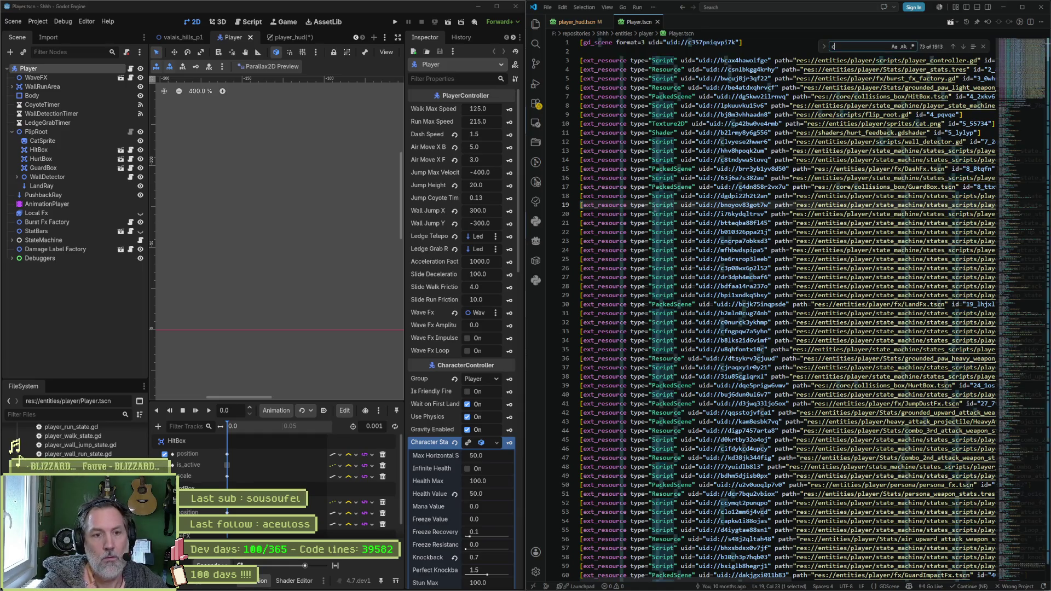
{"action": "type", "text": "catsprite"}
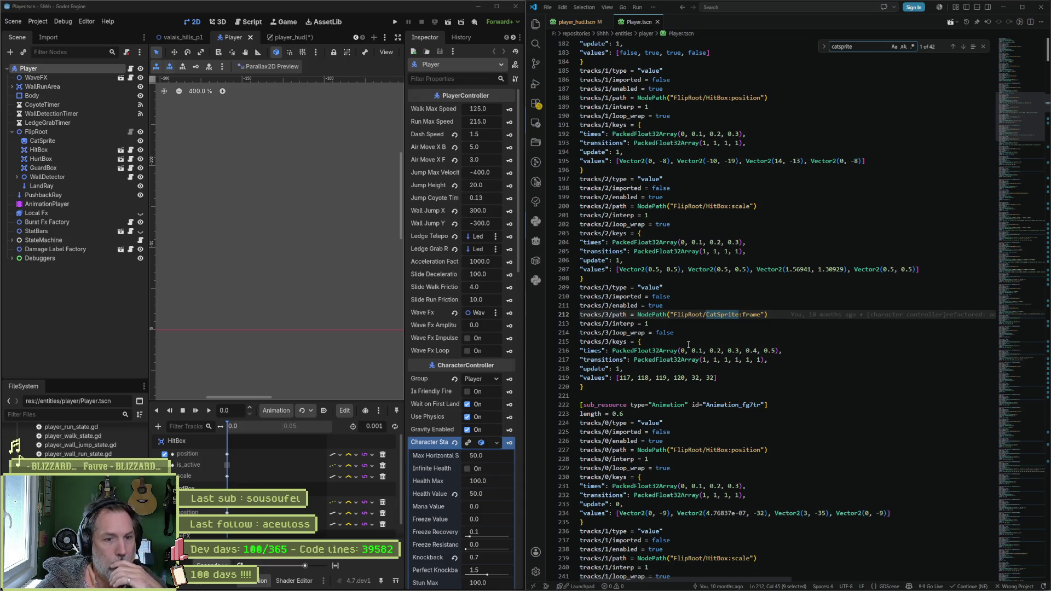
{"action": "key", "text": "Return"}
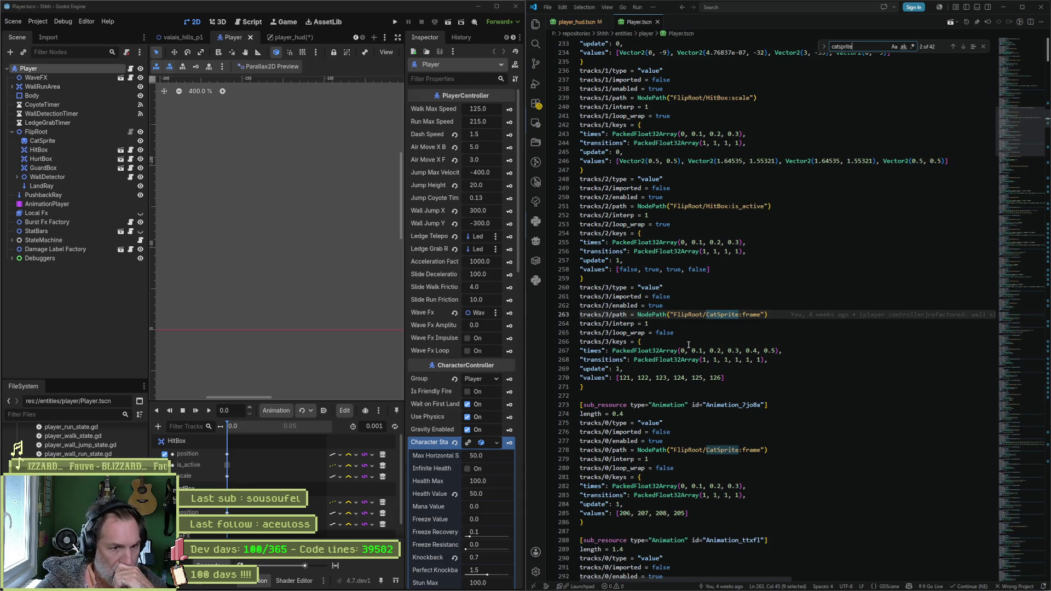
{"action": "key", "text": "Return"}
{"action": "key", "text": "Return"}
{"action": "key", "text": "Return"}
{"action": "key", "text": "Return"}
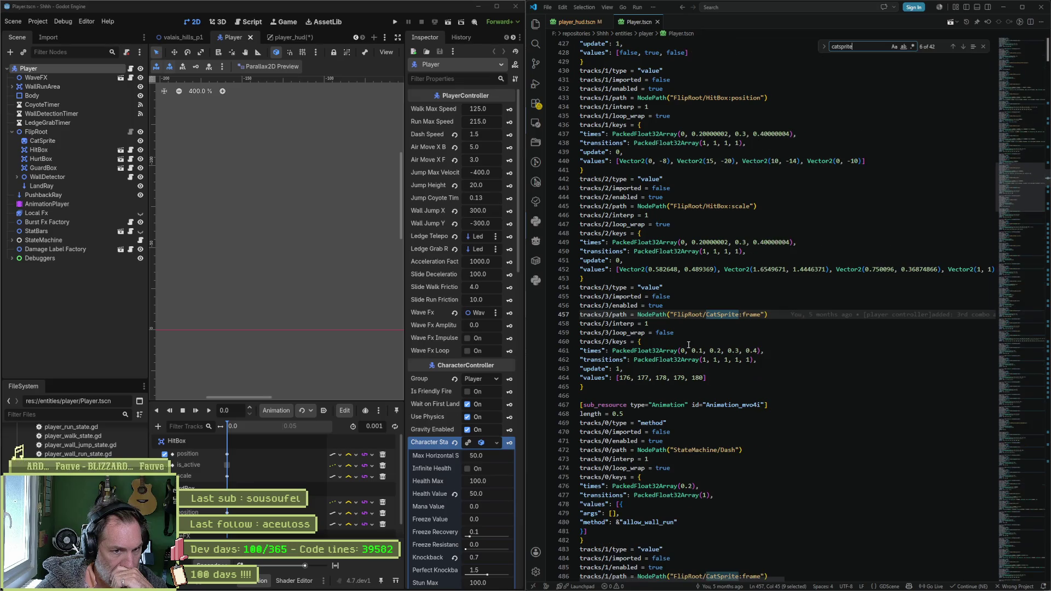
{"action": "key", "text": "Return"}
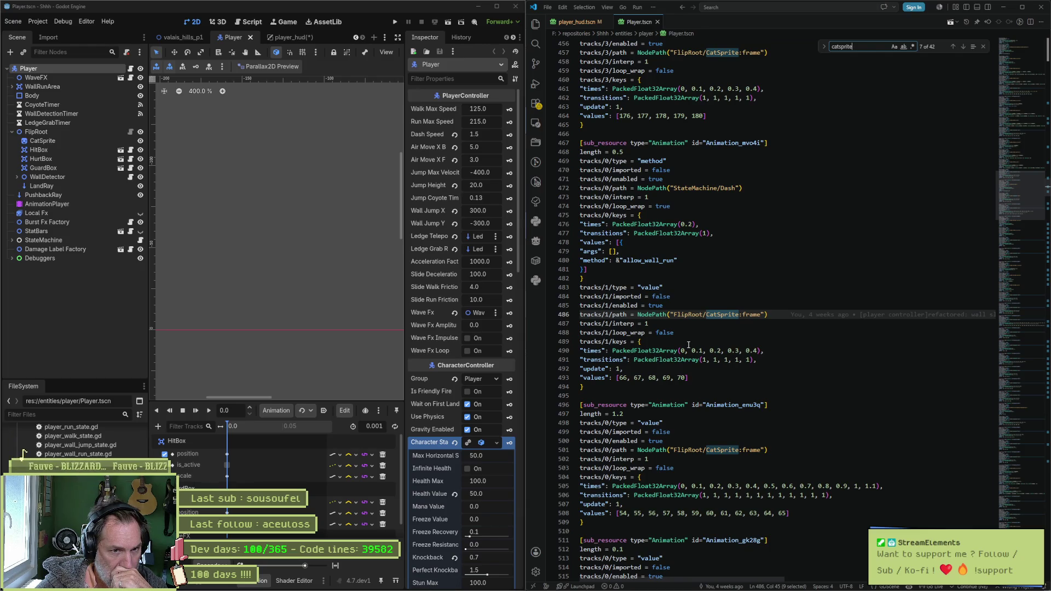
{"action": "key", "text": "Return"}
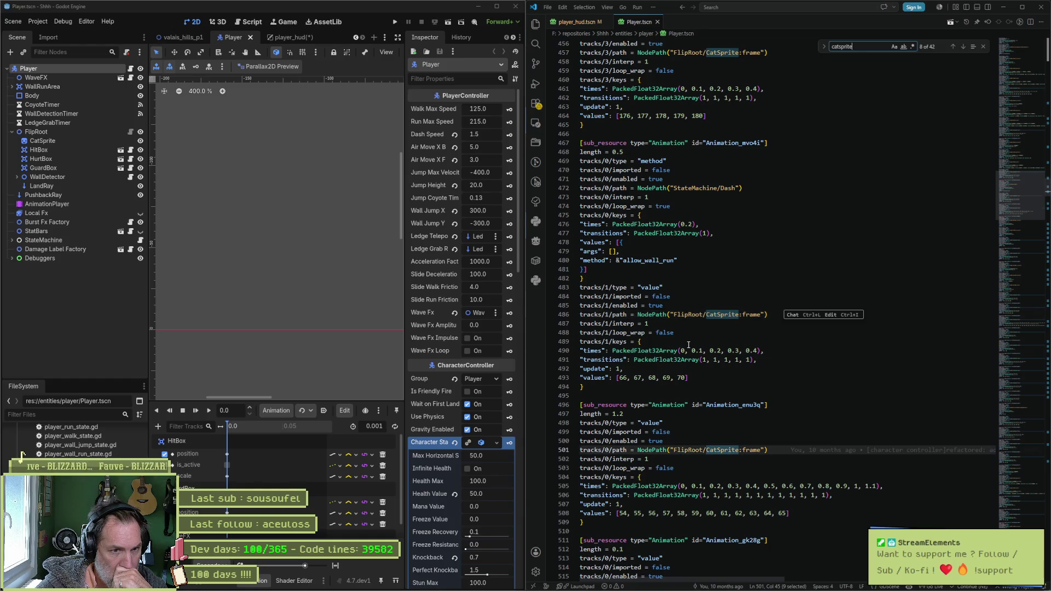
{"action": "key", "text": "Return"}
{"action": "key", "text": "Return"}
{"action": "key", "text": "Return"}
{"action": "key", "text": "Return"}
{"action": "key", "text": "Return"}
{"action": "key", "text": "Return"}
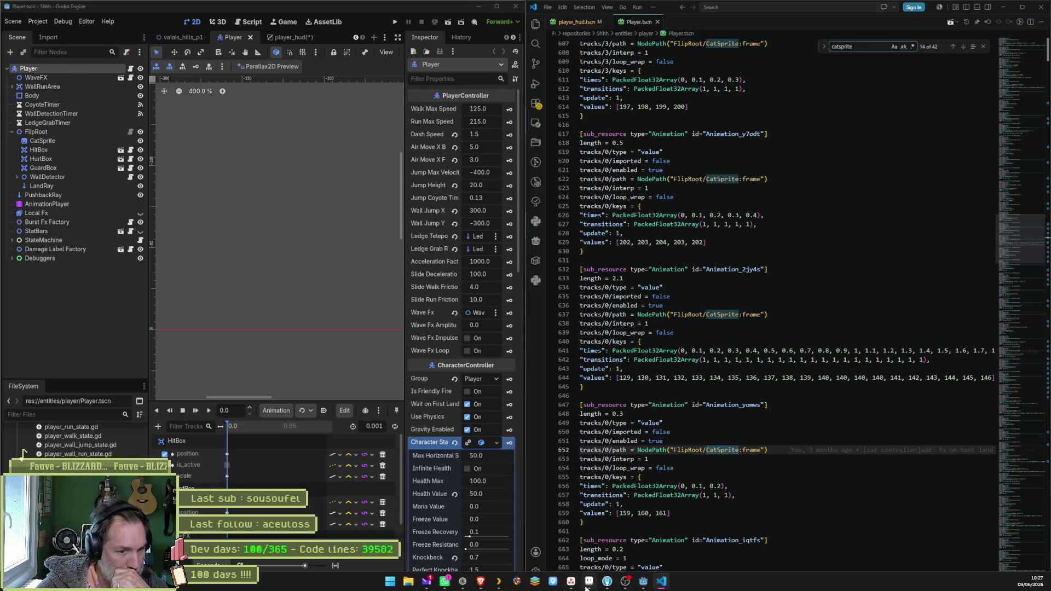
{"action": "left_click", "coordinate": [588, 583]}
- Open cat.aseprite from Recent files, narrow the preview, scroll the timeline to frame 1, and return to Player.tscn
{"action": "left_click", "coordinate": [28, 26]}
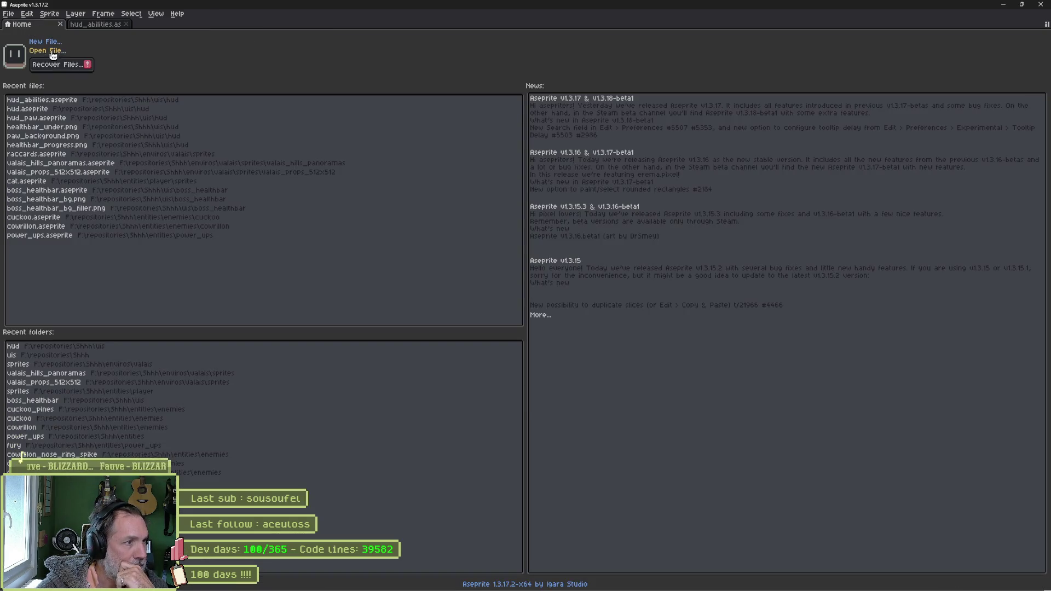
{"action": "left_click", "coordinate": [66, 181]}
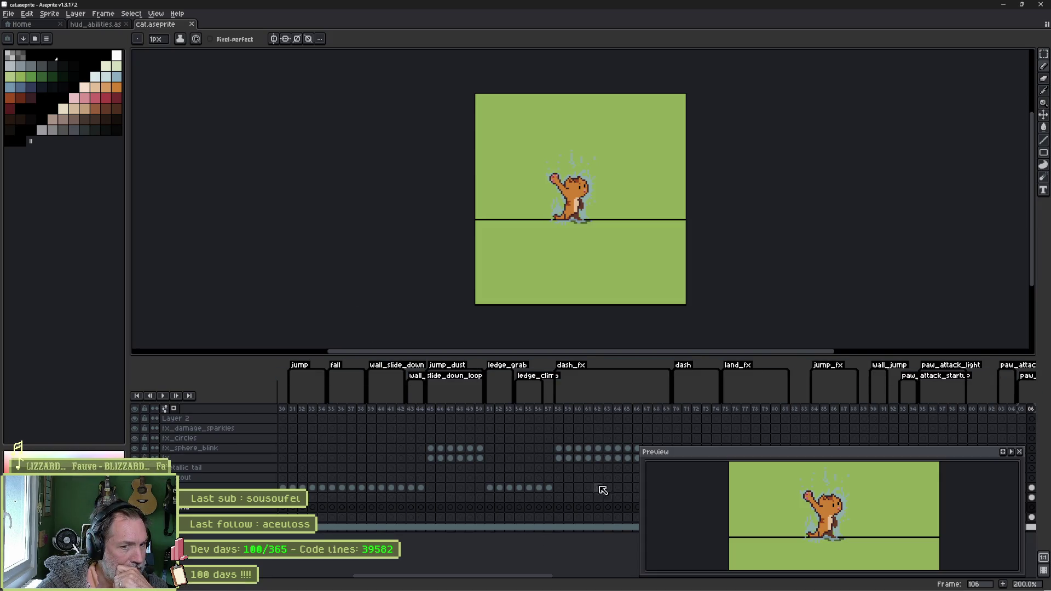
{"action": "left_click_drag", "start_coordinate": [642, 453], "coordinate": [900, 448]}
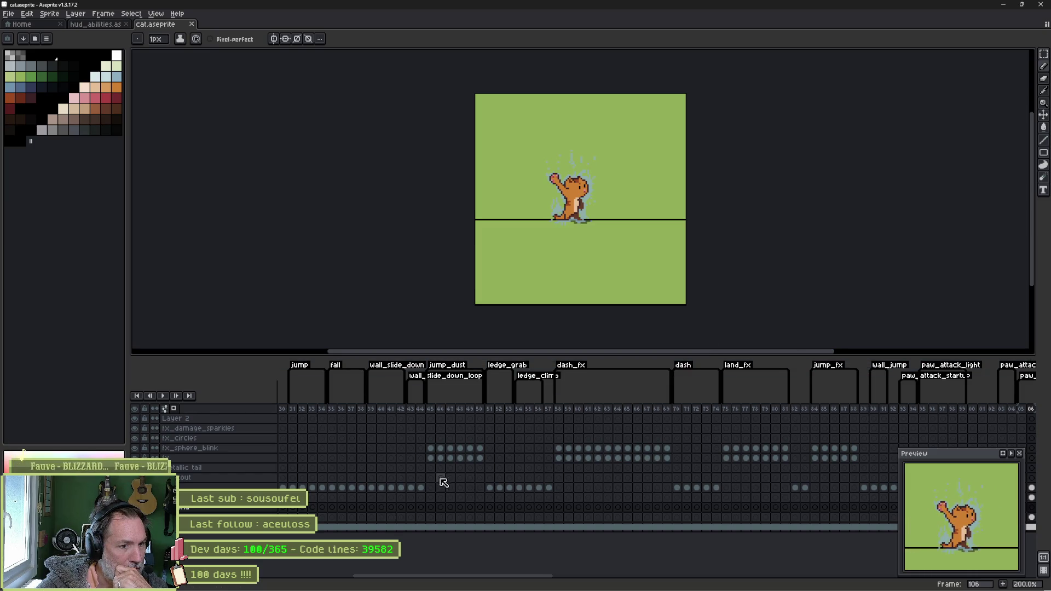
{"action": "left_click_drag", "start_coordinate": [441, 483], "coordinate": [862, 495]}
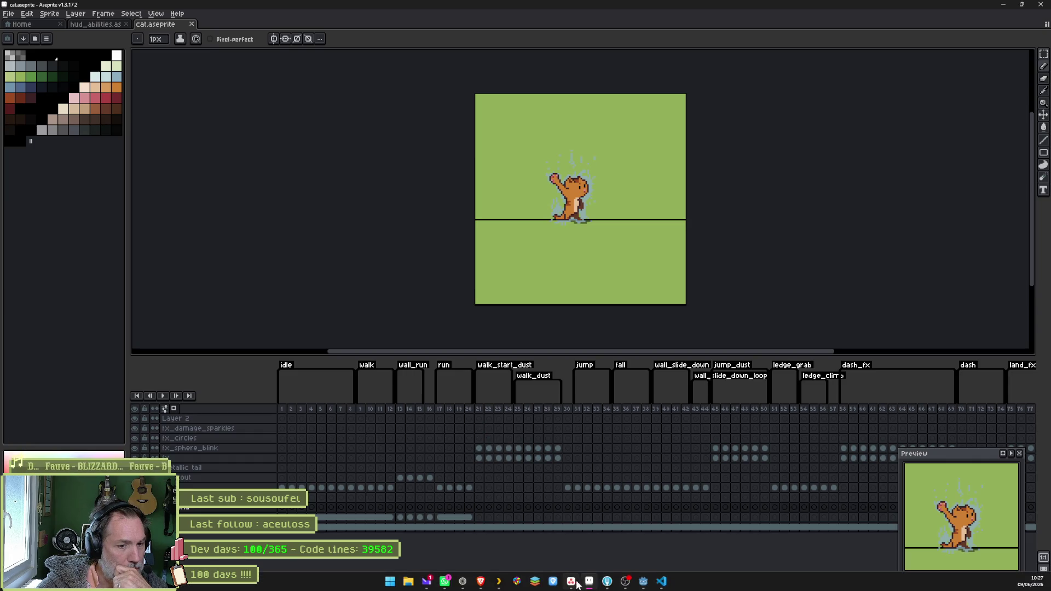
{"action": "left_click", "coordinate": [661, 581]}
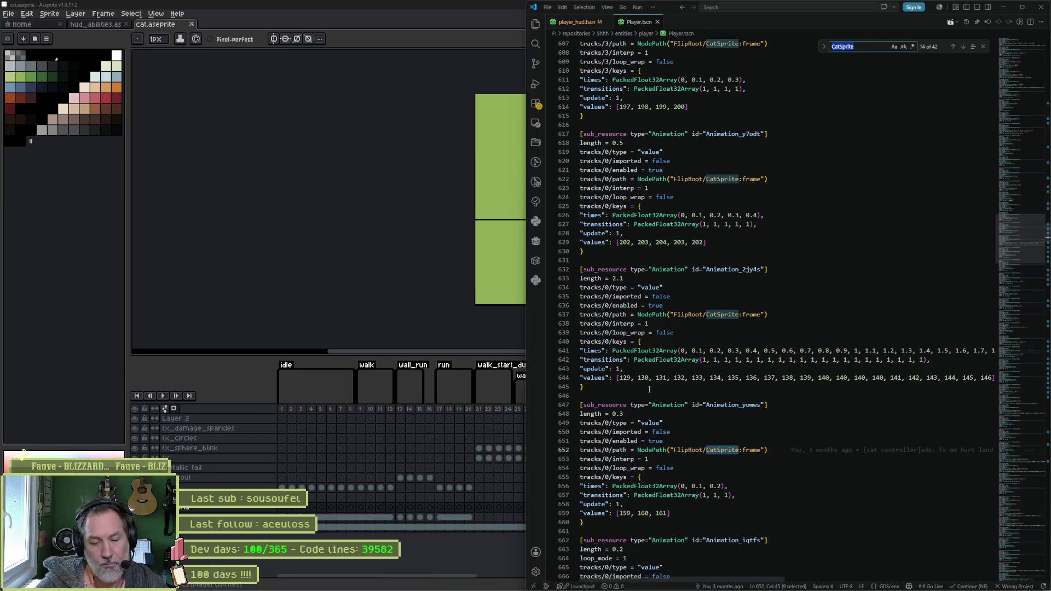
{"action": "type", "text": "walk"}
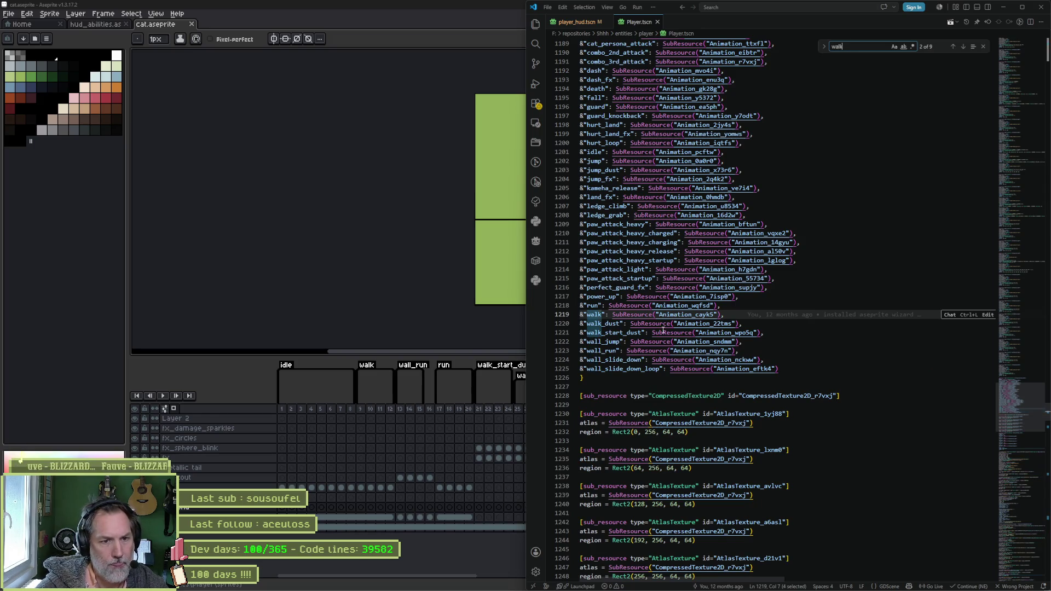
- Jump to Animation_cayk5 and select the walk animation's frame values and keyframe times, checking against Aseprite
{"action": "left_click", "coordinate": [693, 320], "text": "ctrl"}
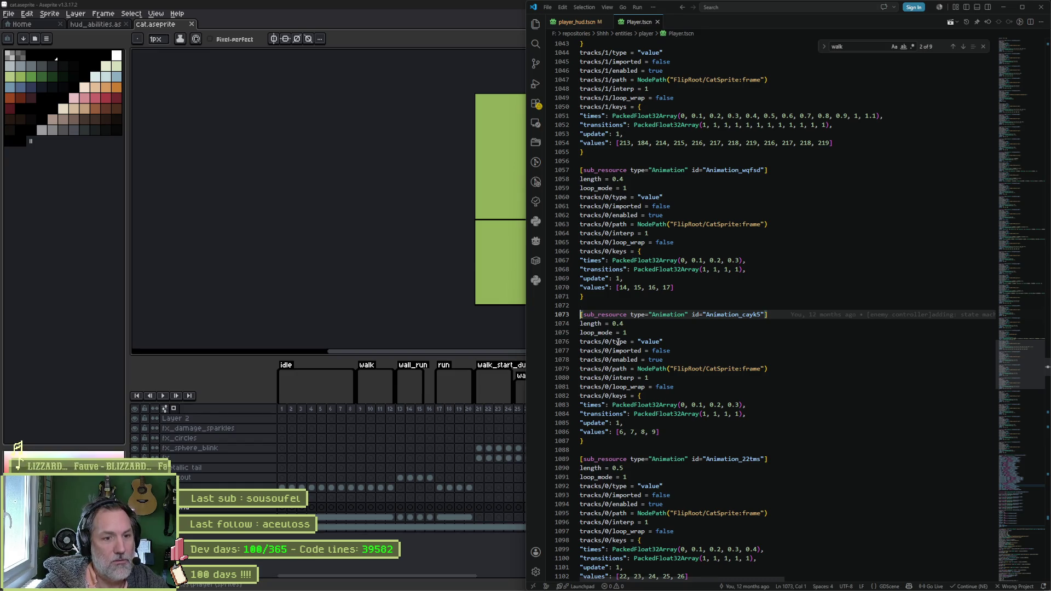
{"action": "key", "text": "alt+Tab"}
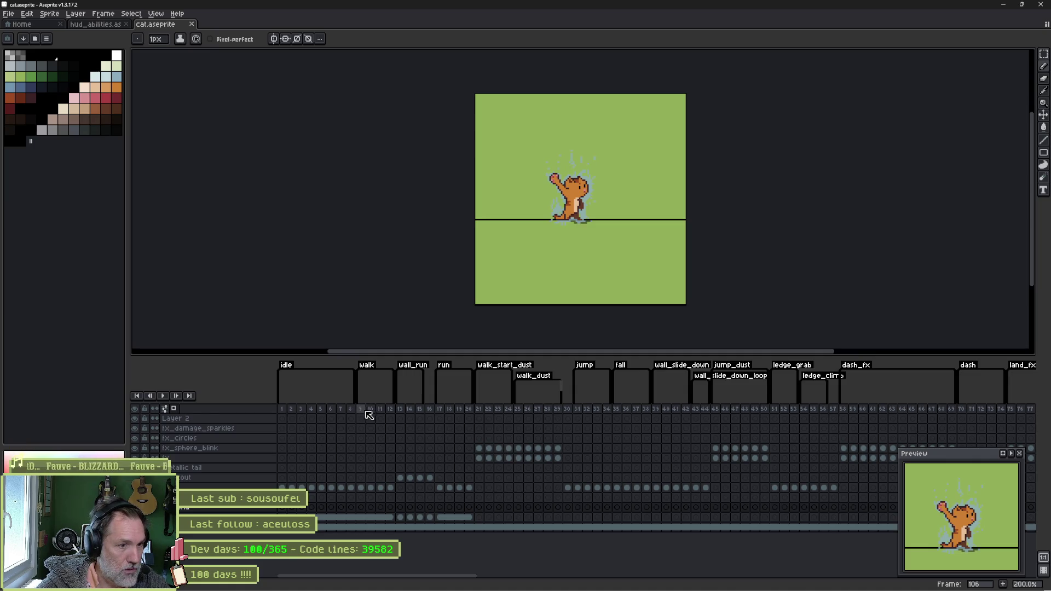
{"action": "key", "text": "alt+Tab"}
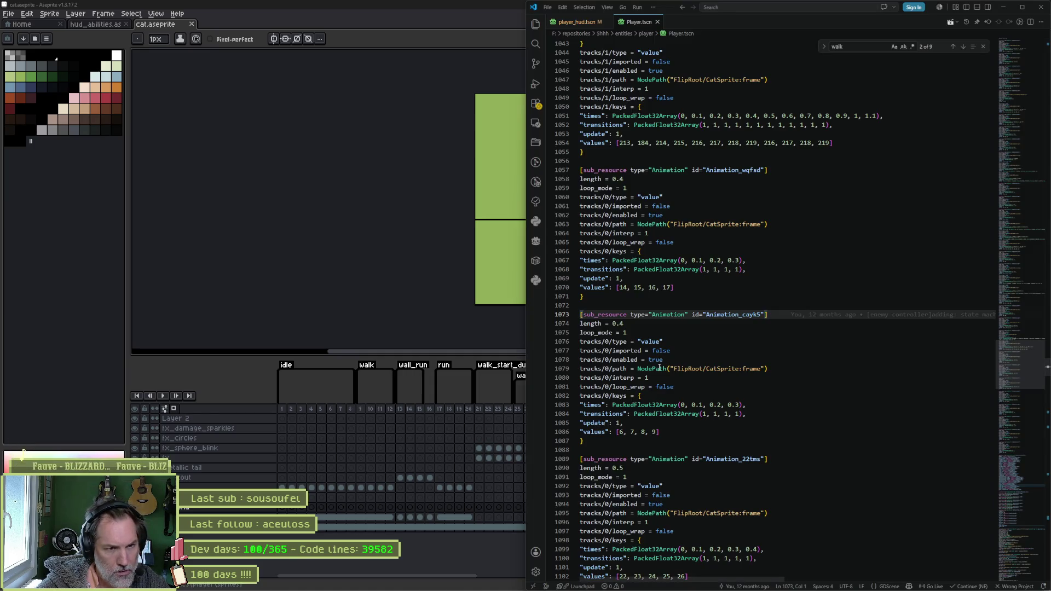
{"action": "left_click_drag", "start_coordinate": [616, 432], "coordinate": [659, 431]}
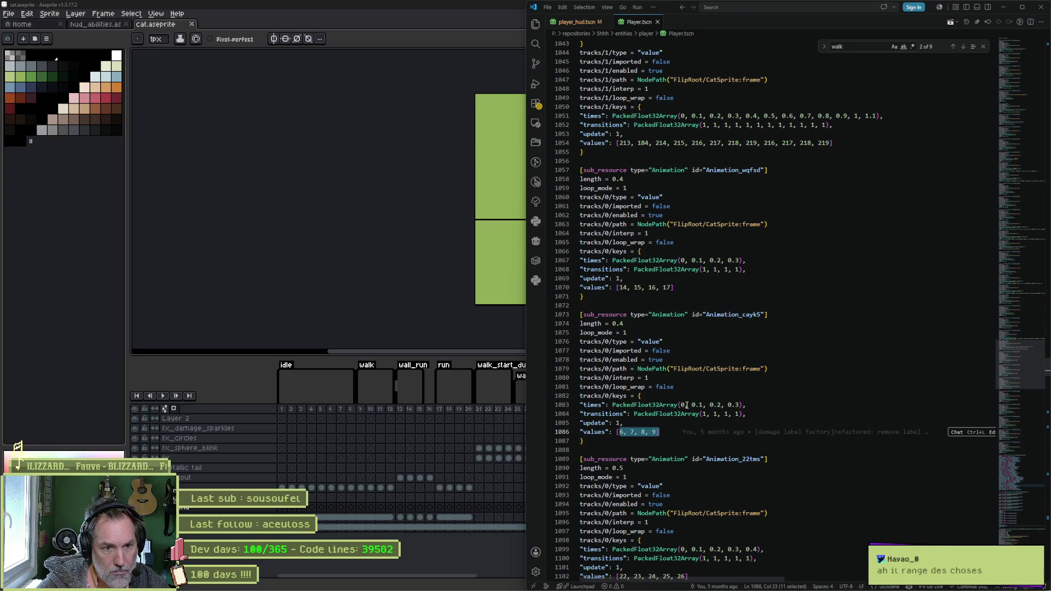
{"action": "left_click_drag", "start_coordinate": [681, 405], "coordinate": [722, 404]}
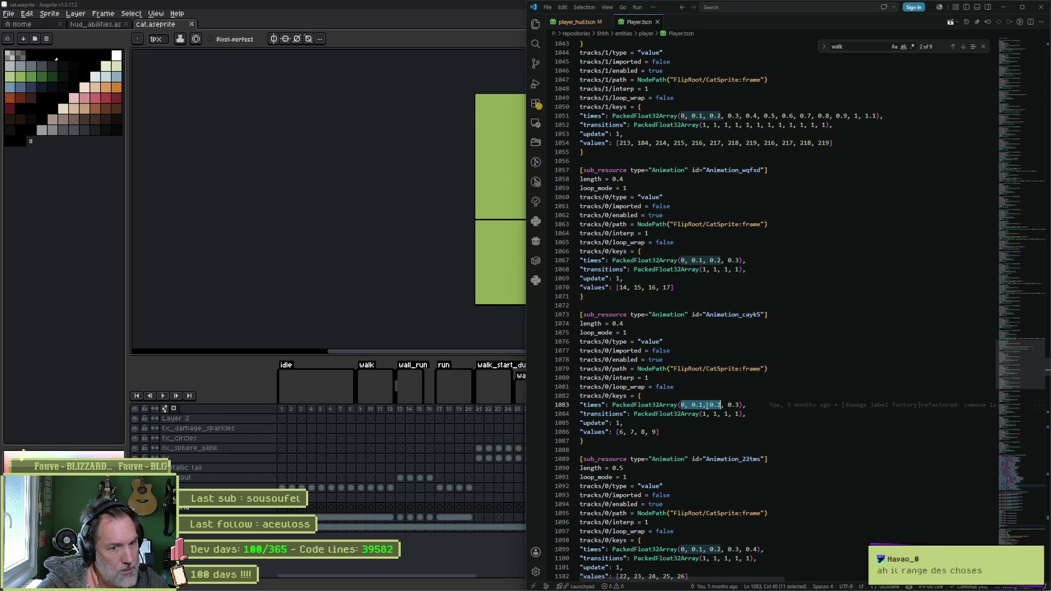
{"action": "left_click", "coordinate": [683, 405]}
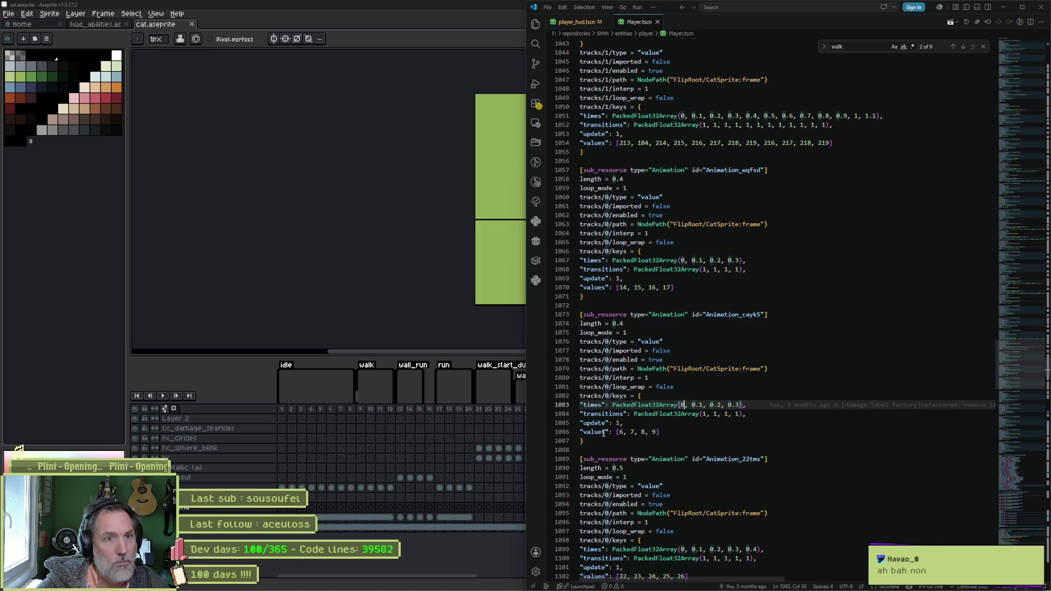
{"action": "mouse_move", "coordinate": [462, 582]}
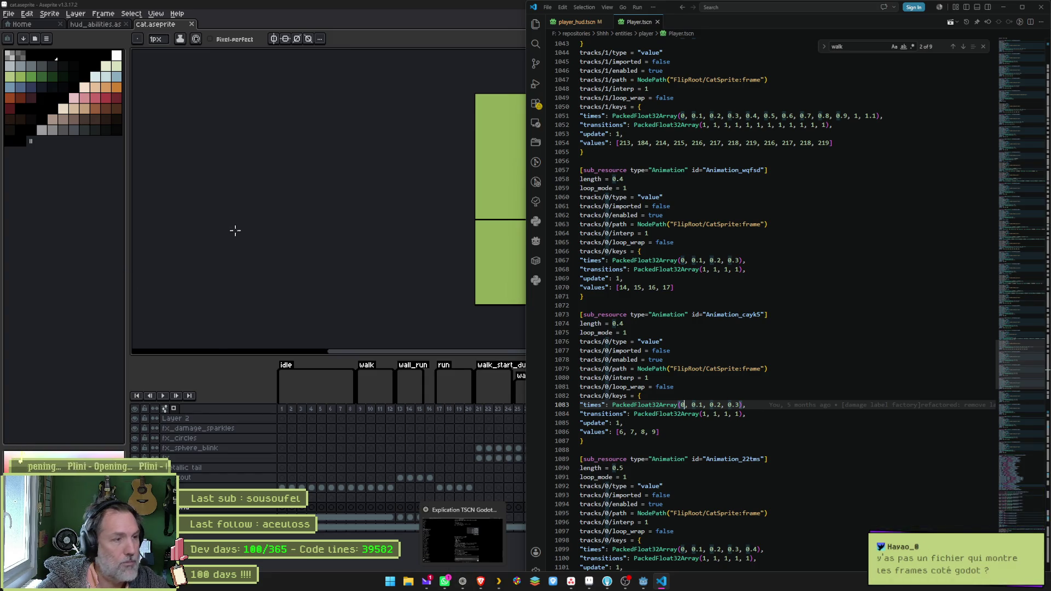
- Maximize Godot, inspect the AnimationPlayer's Playback Options, then switch to the ChatGPT conversation
{"action": "left_click", "coordinate": [645, 583]}
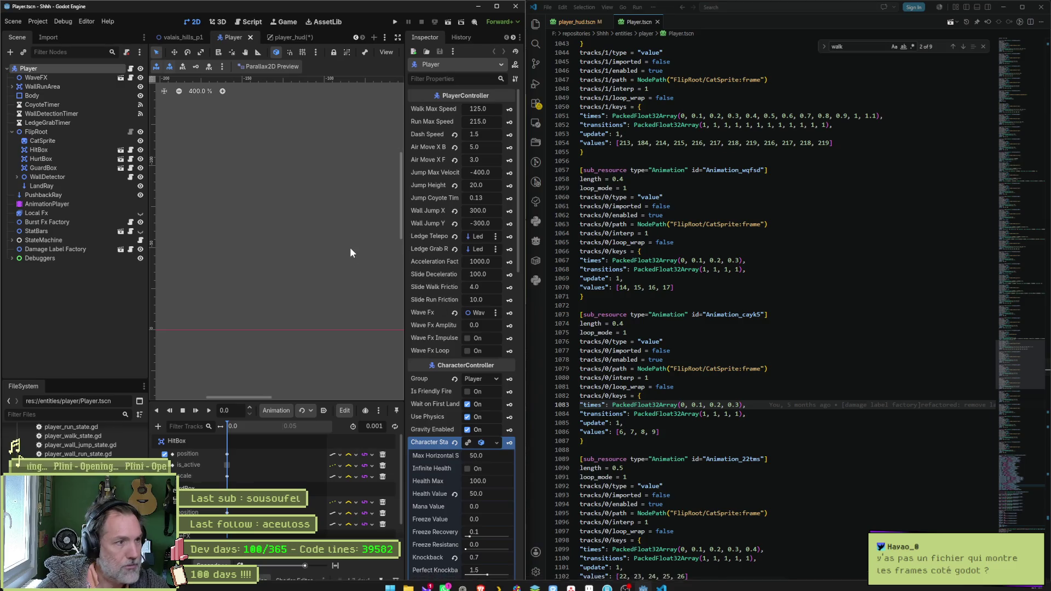
{"action": "left_click", "coordinate": [498, 7]}
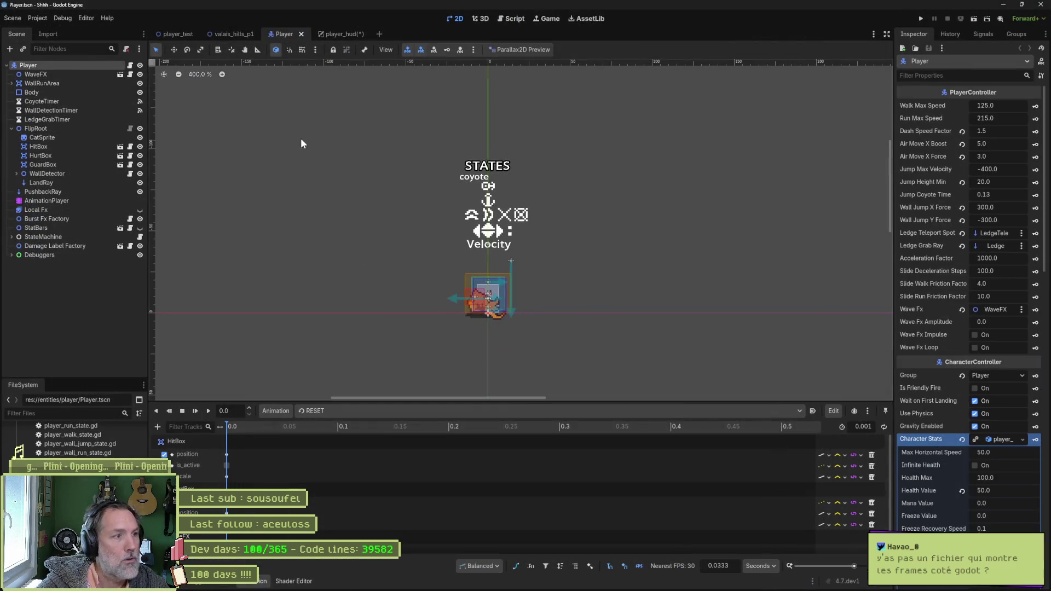
{"action": "left_click", "coordinate": [76, 202]}
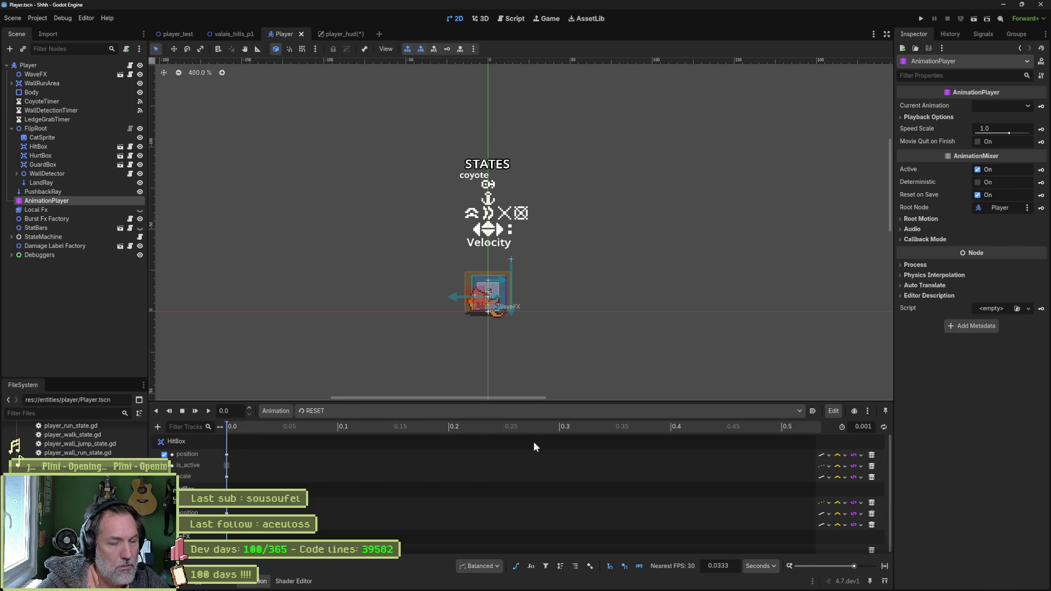
{"action": "left_click", "coordinate": [900, 118]}
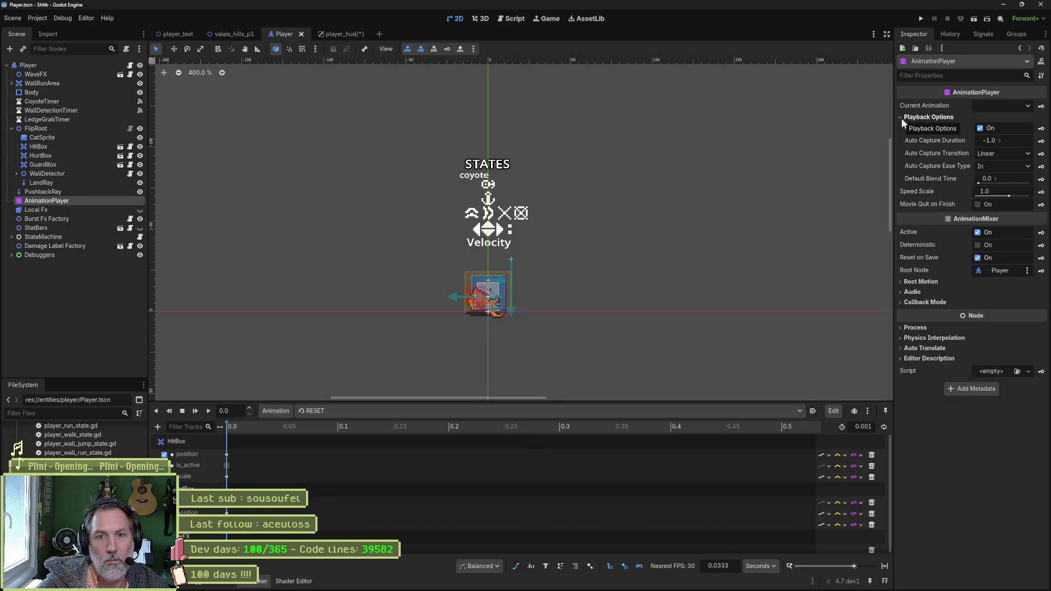
{"action": "left_click", "coordinate": [901, 117]}
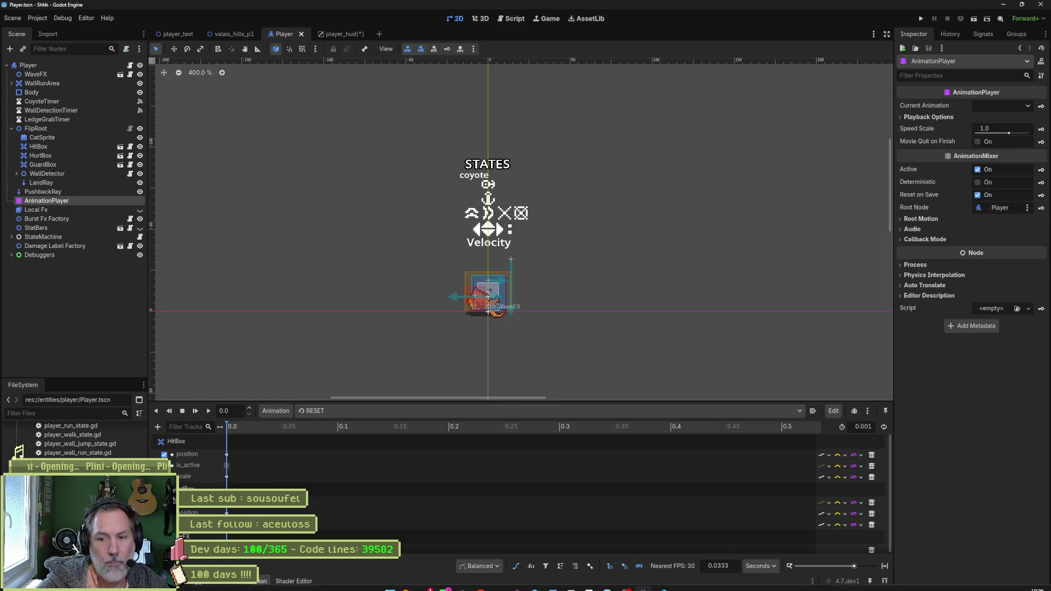
{"action": "left_click", "coordinate": [464, 582]}
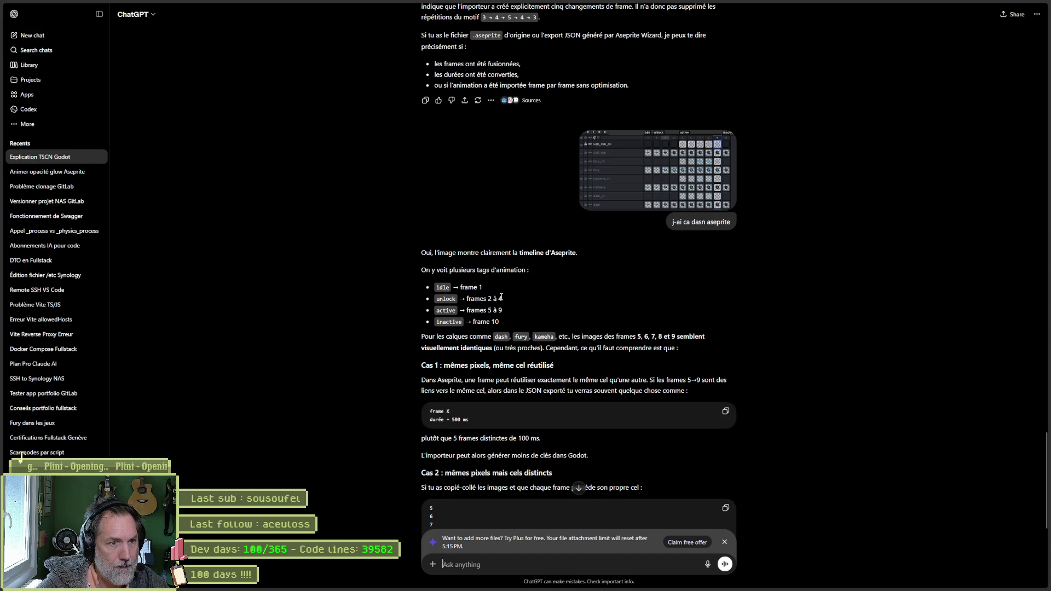
{"action": "scroll", "coordinate": [499, 294], "scroll_direction": "up", "scroll_amount": 2}
{"action": "scroll", "coordinate": [491, 295], "scroll_direction": "up", "scroll_amount": 4}
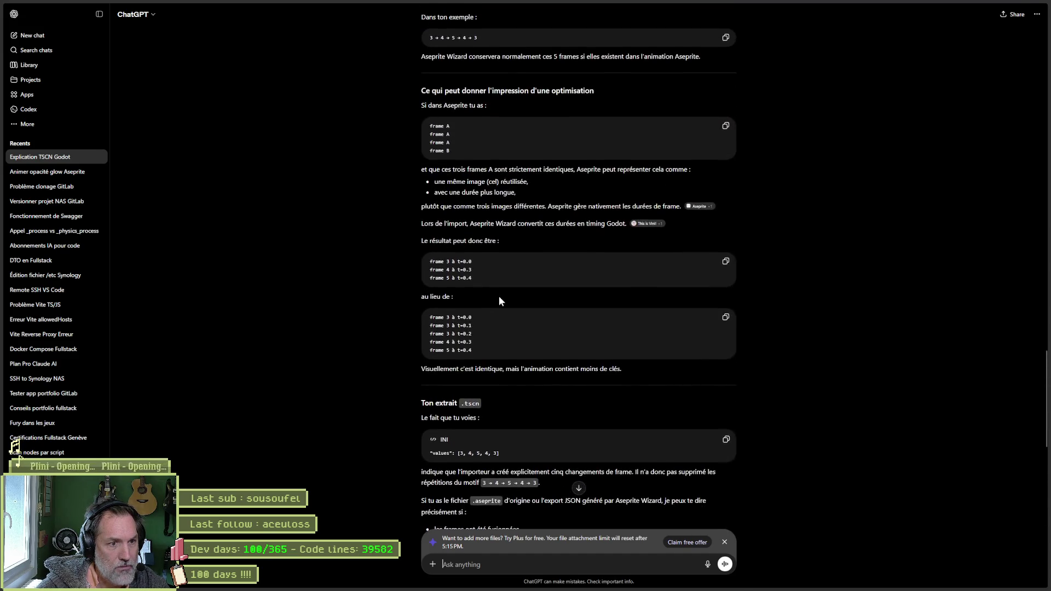
{"action": "scroll", "coordinate": [498, 297], "scroll_direction": "up", "scroll_amount": 3}
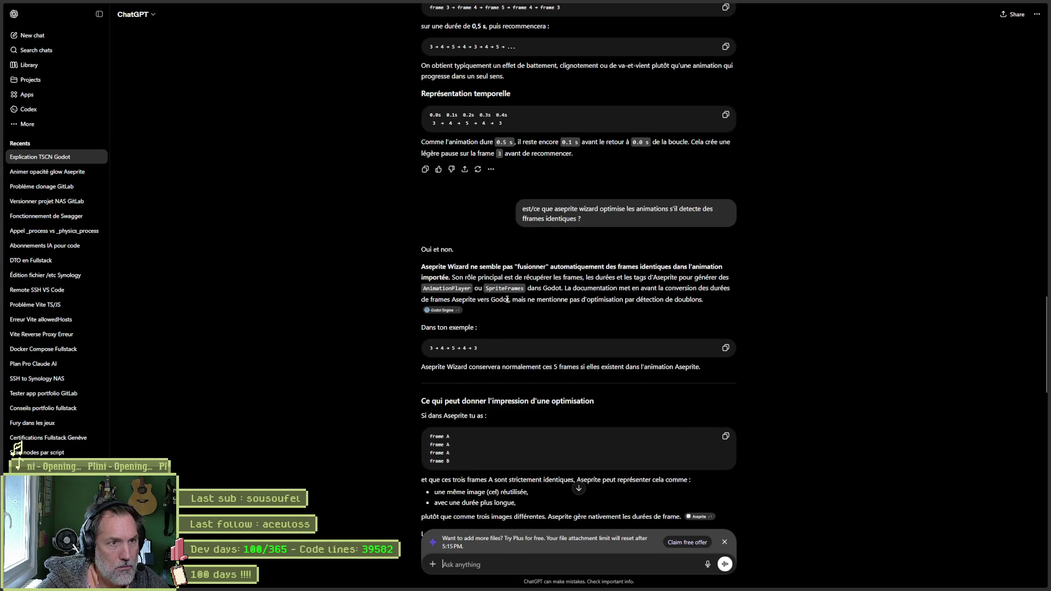
{"action": "scroll", "coordinate": [507, 299], "scroll_direction": "up", "scroll_amount": 2}
{"action": "scroll", "coordinate": [500, 308], "scroll_direction": "up", "scroll_amount": 2}
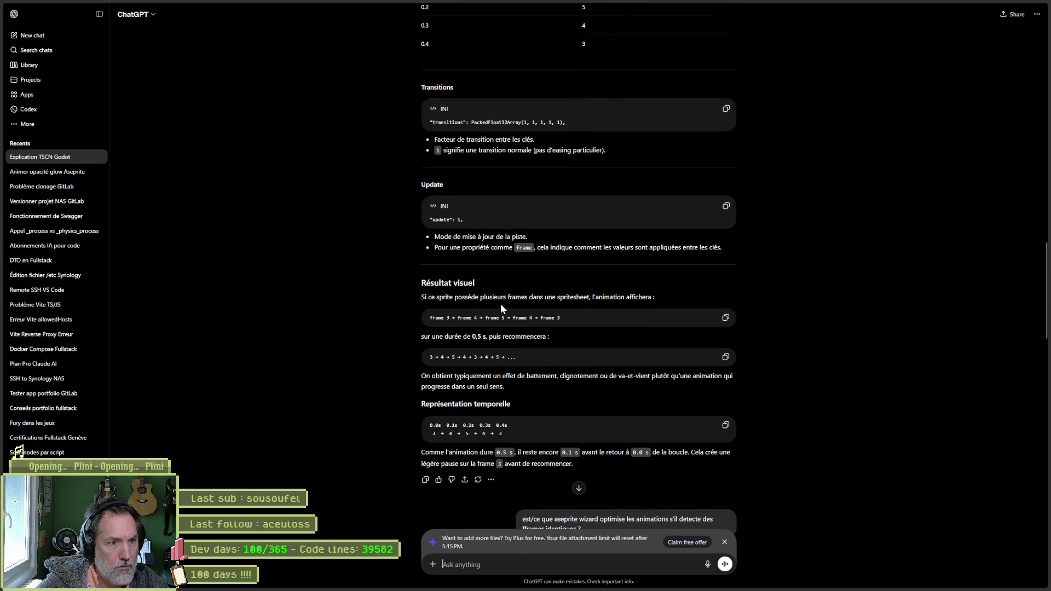
{"action": "scroll", "coordinate": [767, 307], "scroll_direction": "up", "scroll_amount": 3}
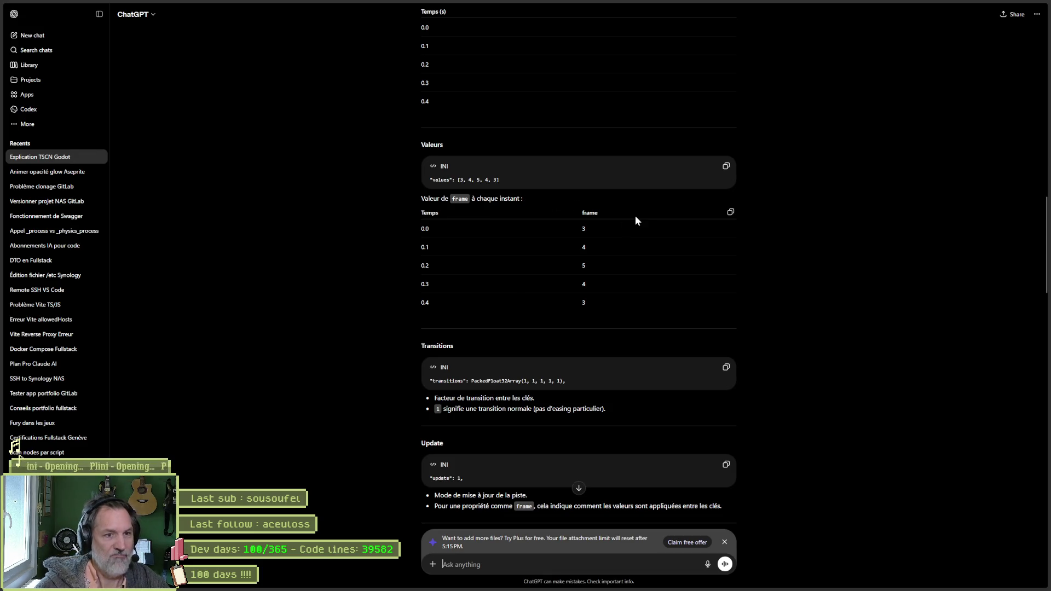
{"action": "mouse_move", "coordinate": [574, 258]}
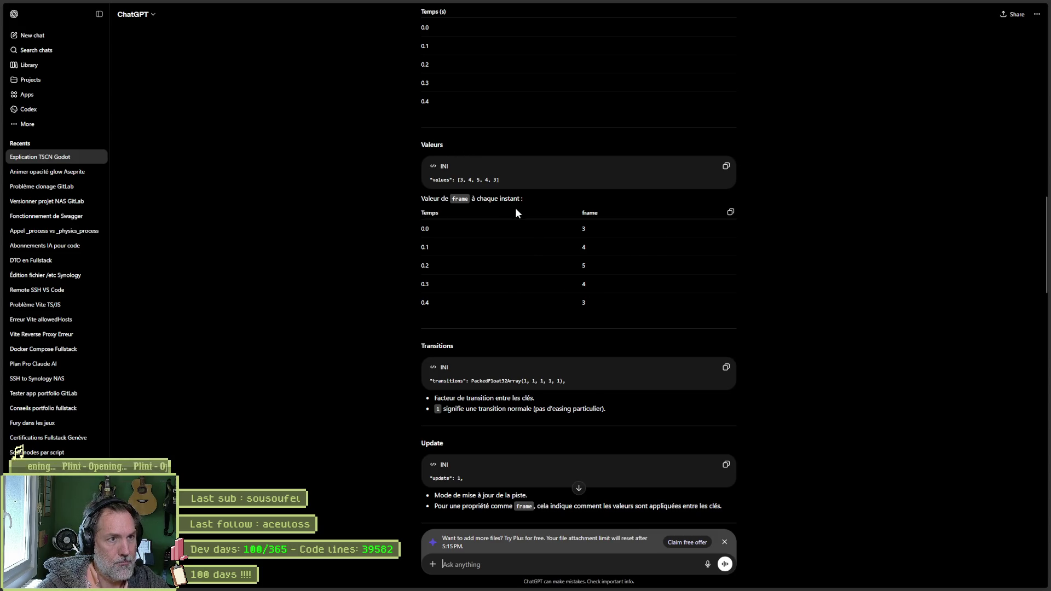
{"action": "scroll", "coordinate": [515, 208], "scroll_direction": "up", "scroll_amount": 2}
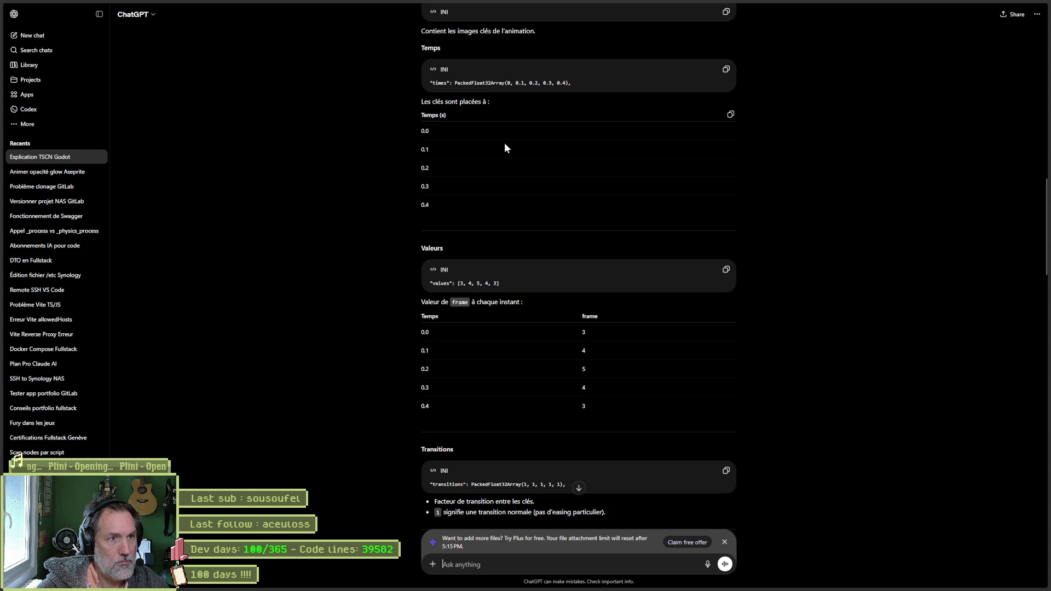
- Highlight the values array in the answer, abandon a claude.ai tab, and load a new chat at chatgpt.com
{"action": "left_click_drag", "start_coordinate": [507, 281], "coordinate": [446, 281]}
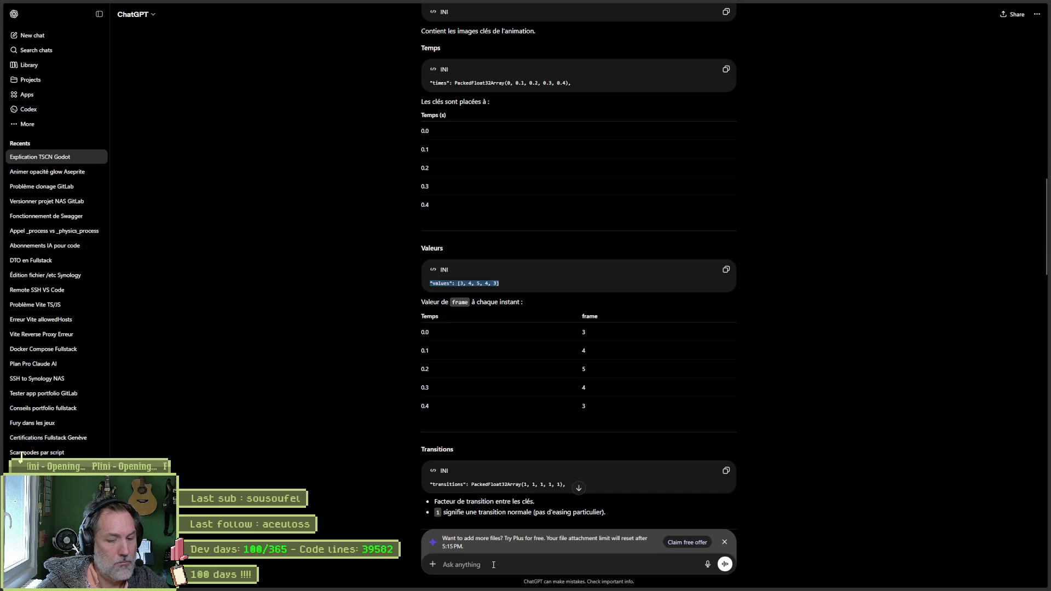
{"action": "key", "text": "ctrl+t"}
{"action": "type", "text": "claude.ai/"}
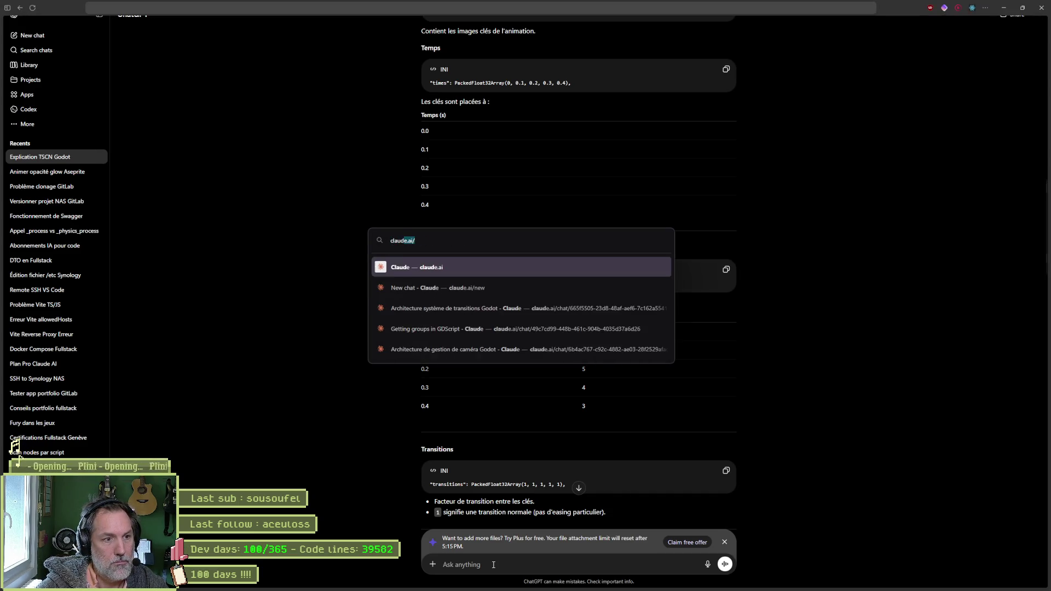
{"action": "key", "text": "Down"}
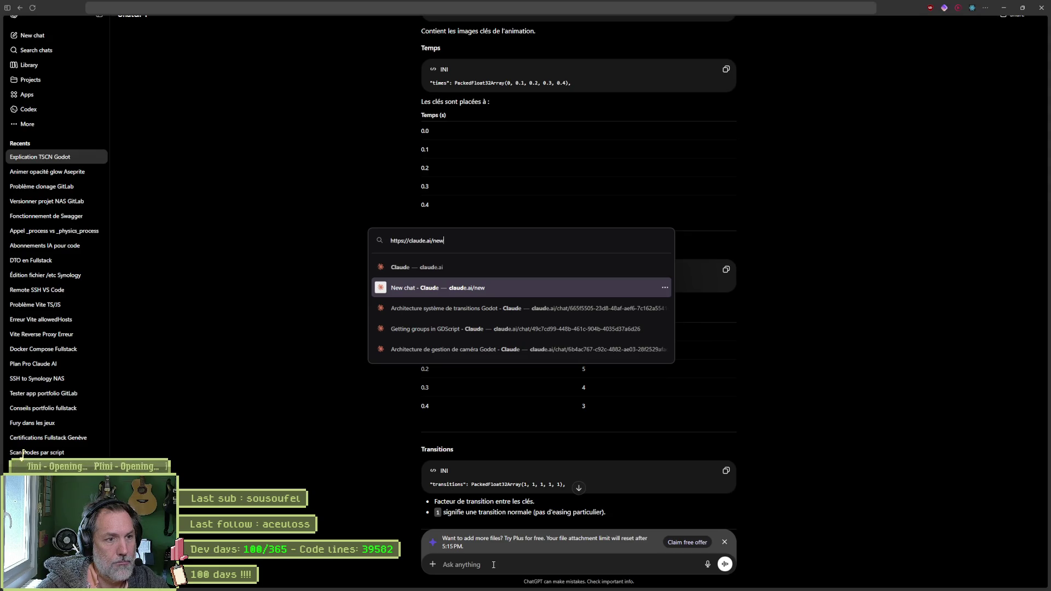
{"action": "key", "text": "Escape"}
{"action": "key", "text": "ctrl+l"}
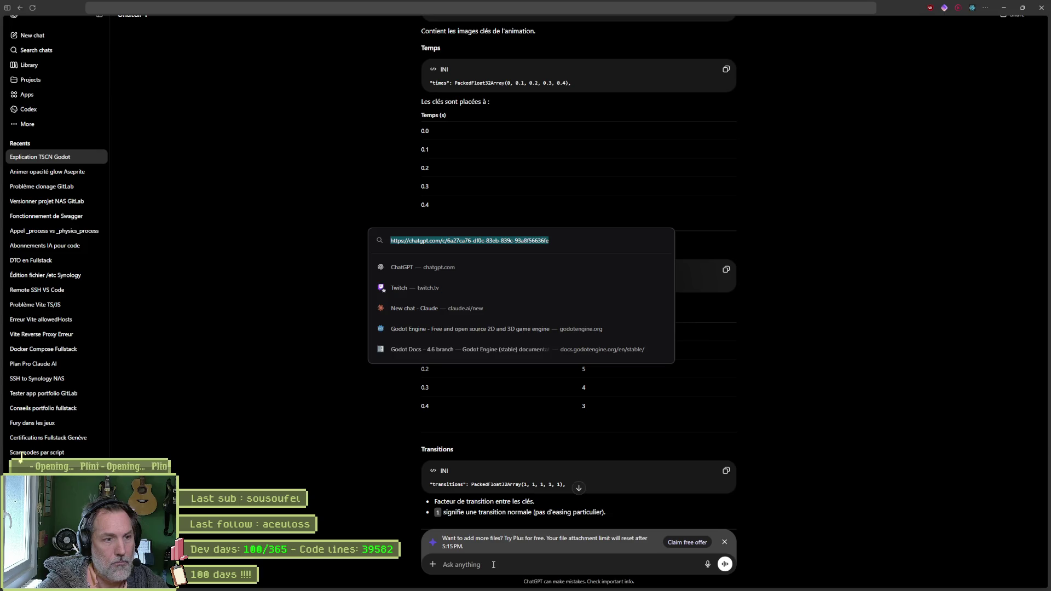
{"action": "type", "text": "claud"}
{"action": "type", "text": "chatgpt.com/"}
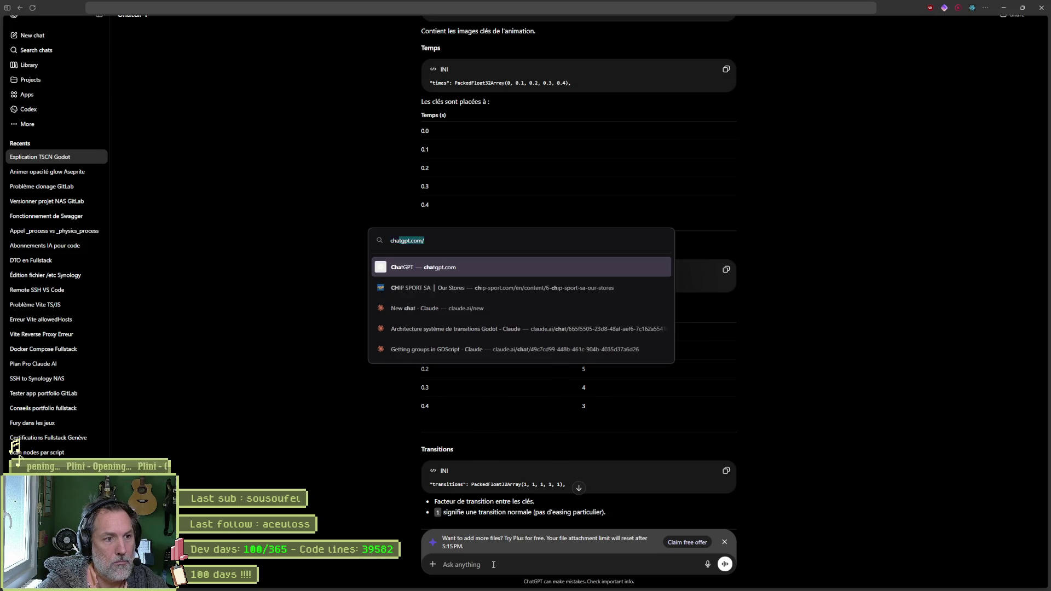
{"action": "key", "text": "Return"}
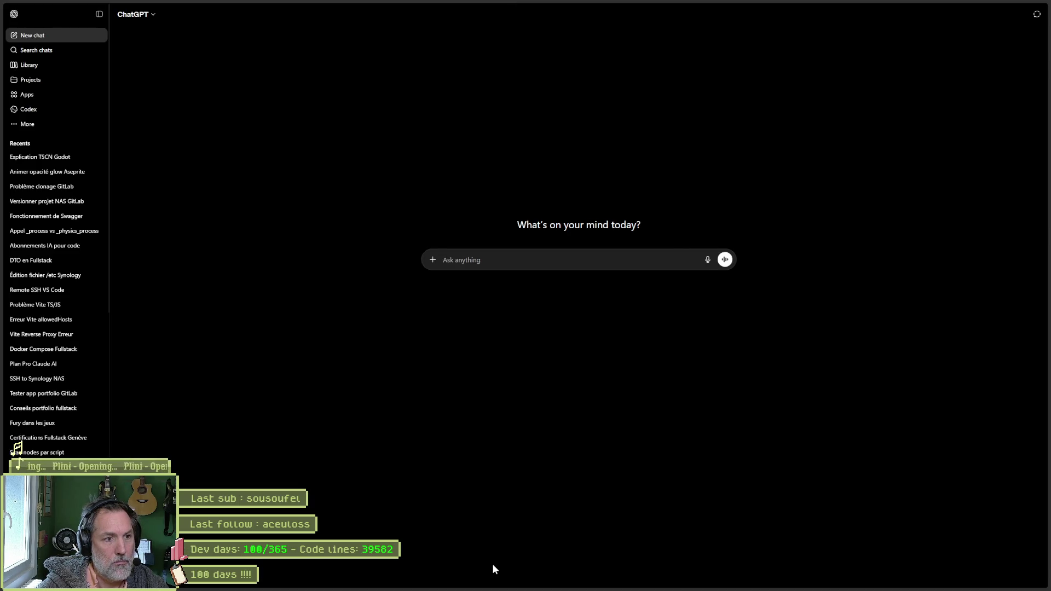
{"action": "type", "text": "explique"}
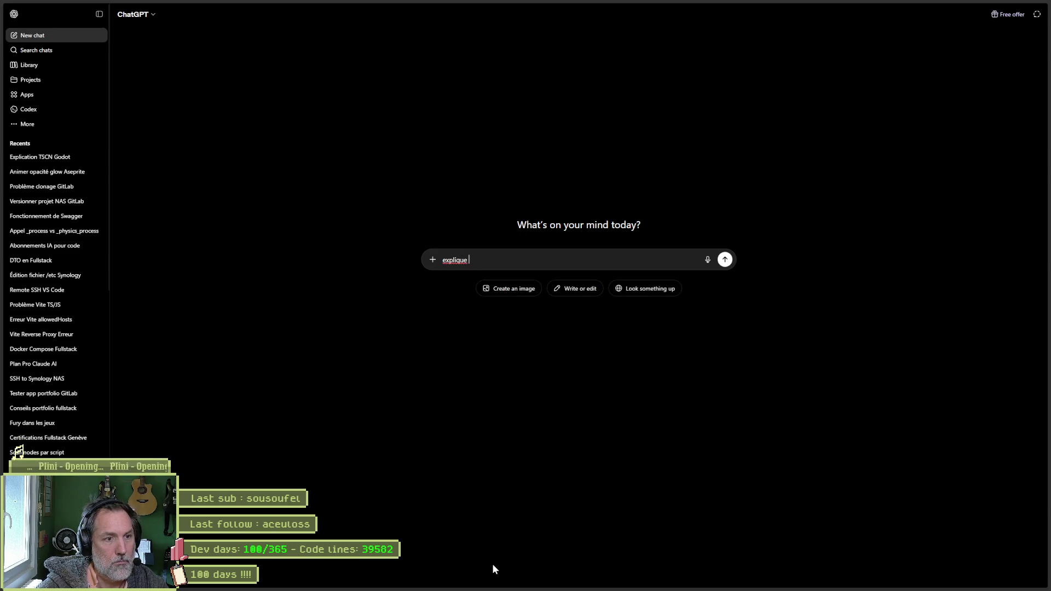
- Ask ChatGPT what "values": [3, 4, 5, 4, 3] means, read the answer, then return to Godot
{"action": "type", "text": "\"values\": [3, 4, 5, 4, 3]"}
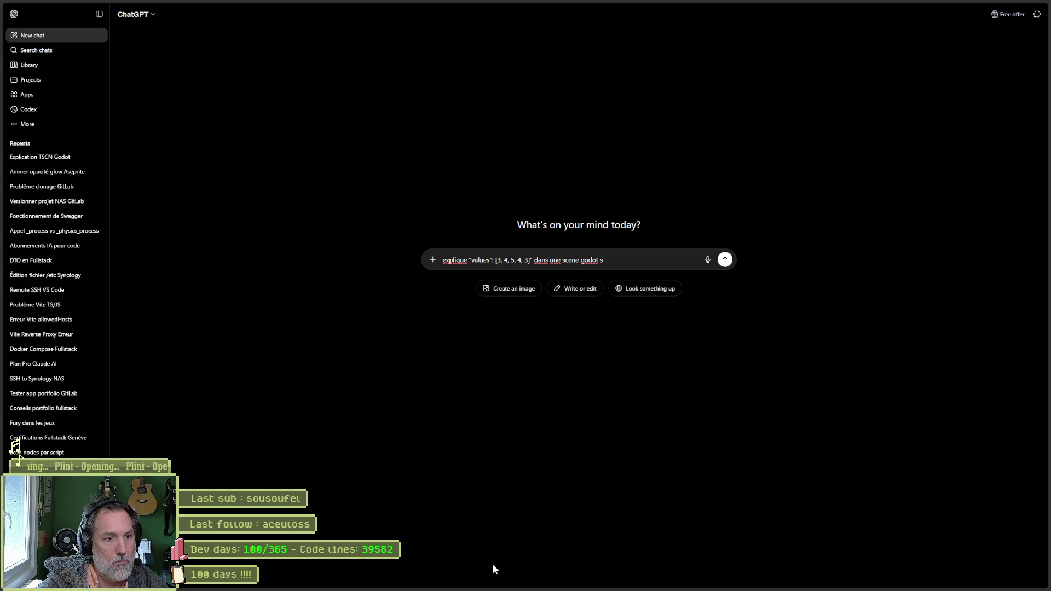
{"action": "type", "text": "ur un animation pl"}
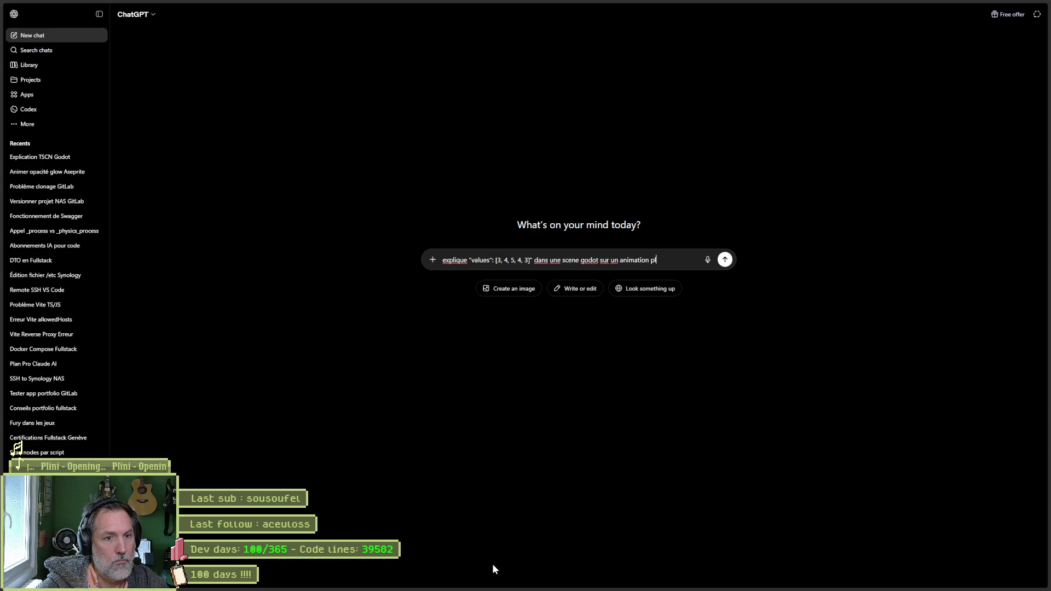
{"action": "type", "text": "ayer"}
{"action": "key", "text": "Return"}
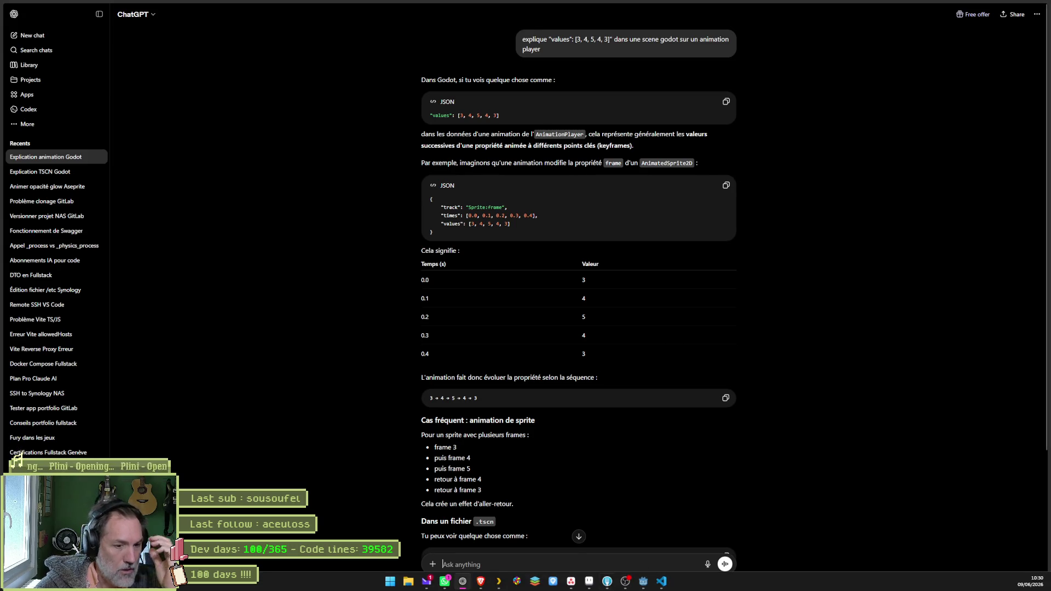
{"action": "left_click", "coordinate": [644, 581]}
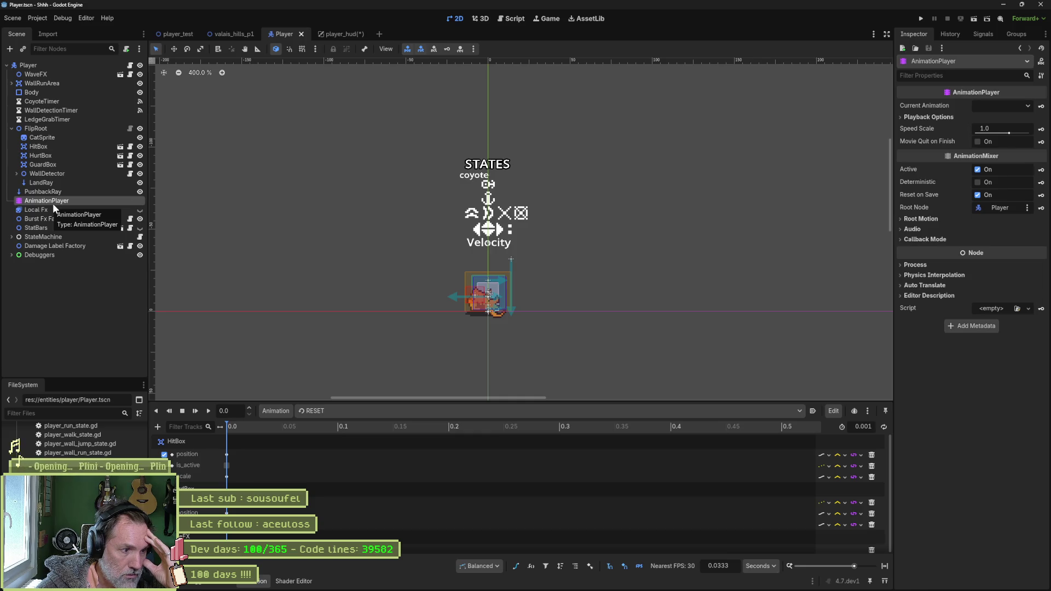
- Preview CatSprite's idle animation and scrub through its frames
{"action": "left_click", "coordinate": [68, 139]}
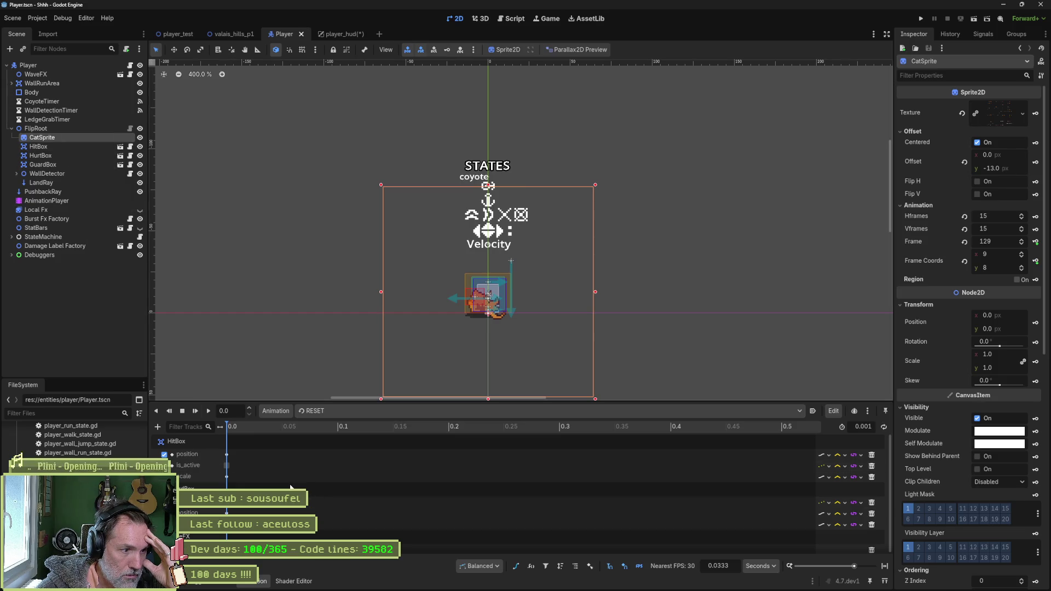
{"action": "left_click", "coordinate": [333, 411]}
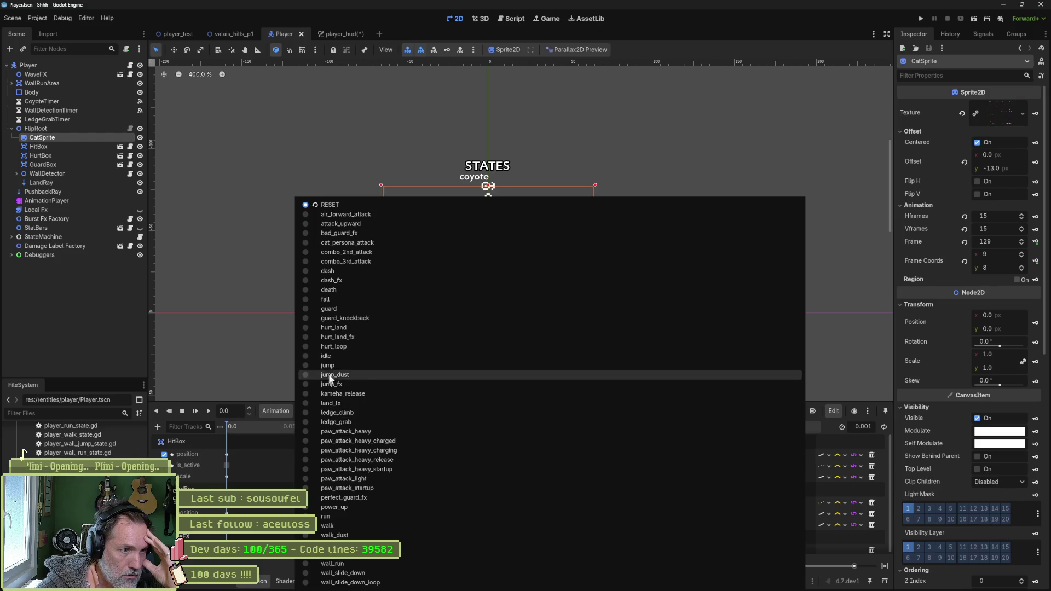
{"action": "left_click", "coordinate": [333, 357]}
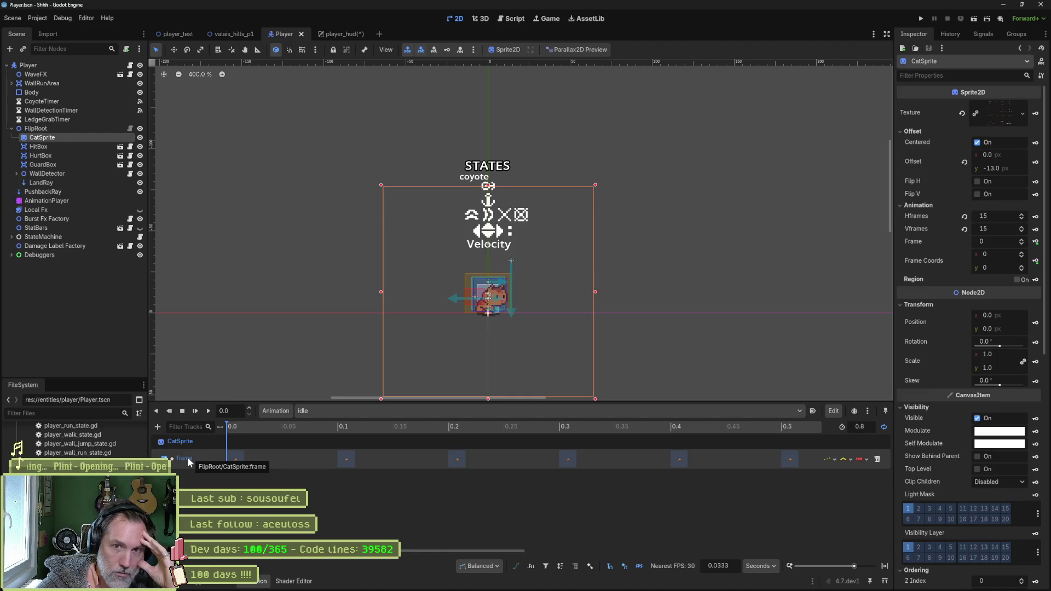
{"action": "mouse_move", "coordinate": [263, 427]}
{"action": "left_mouse_down"}
{"action": "mouse_move", "coordinate": [533, 424]}
{"action": "mouse_move", "coordinate": [709, 407]}
{"action": "mouse_move", "coordinate": [201, 410]}
{"action": "left_mouse_up"}
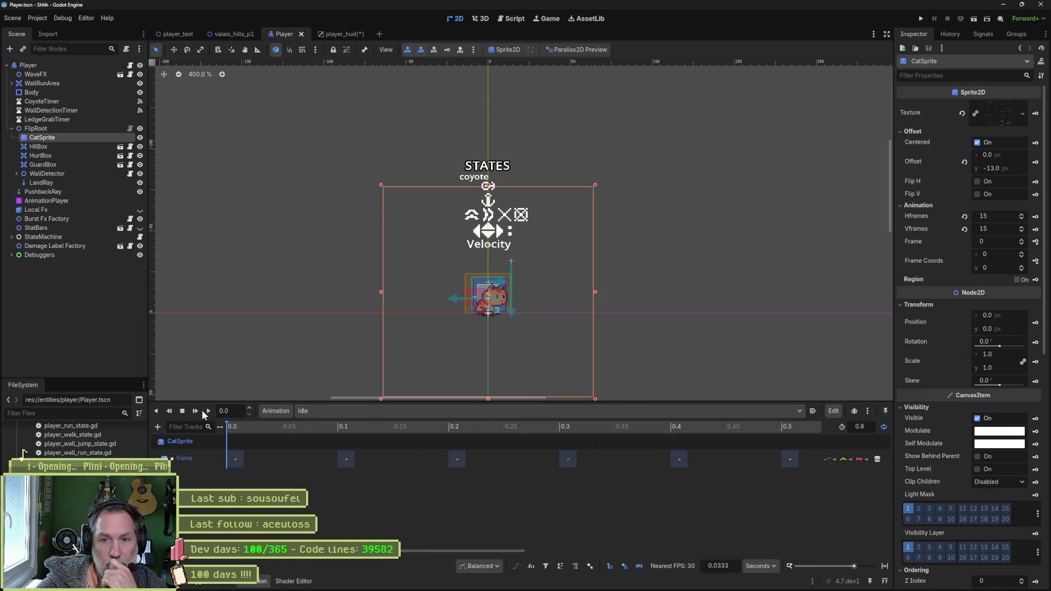
{"action": "mouse_move", "coordinate": [304, 429]}
{"action": "left_mouse_down"}
{"action": "mouse_move", "coordinate": [574, 439]}
{"action": "mouse_move", "coordinate": [225, 425]}
{"action": "left_mouse_up"}
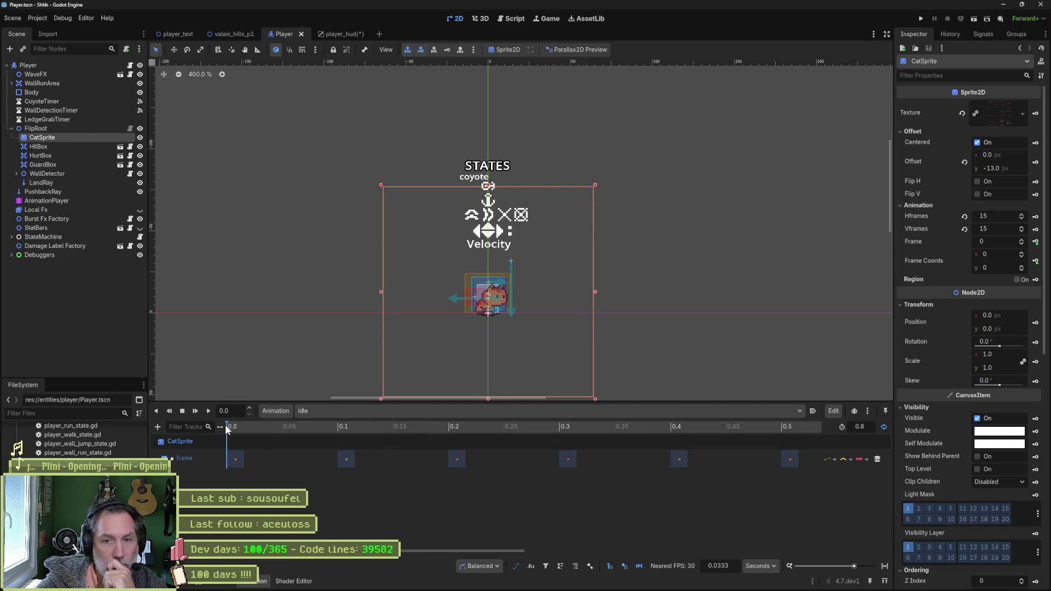
- Play and scrub the land_fx animation, then switch to Aseprite
{"action": "left_click", "coordinate": [351, 410]}
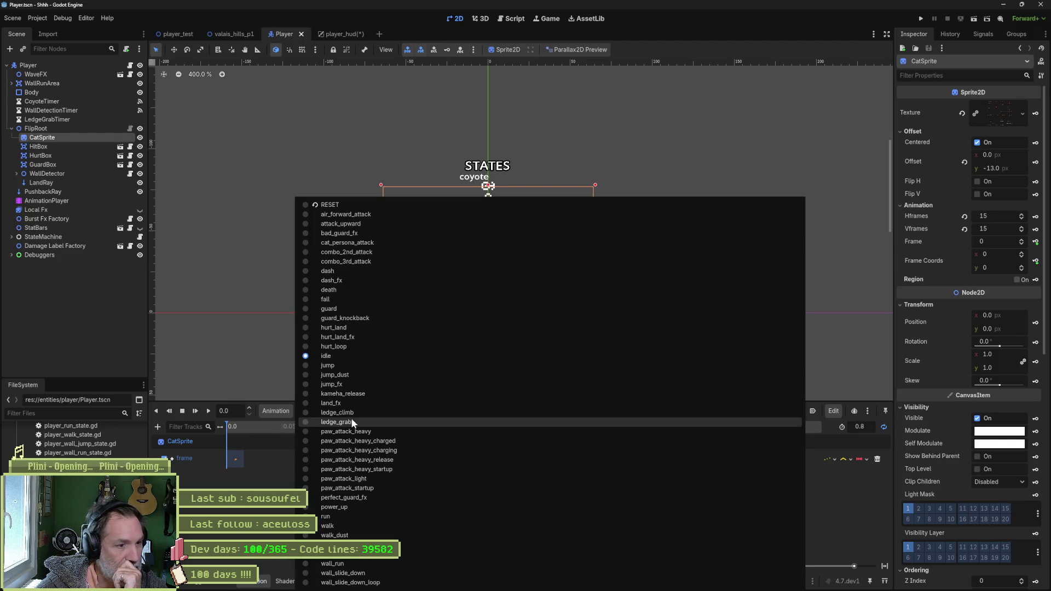
{"action": "left_click", "coordinate": [350, 404]}
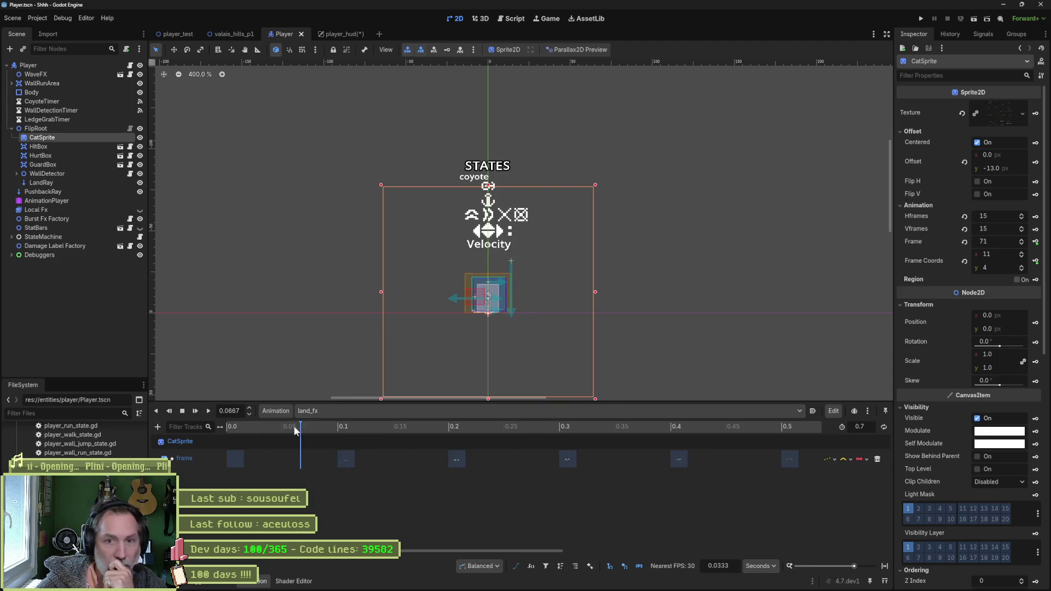
{"action": "key", "text": "shift+d"}
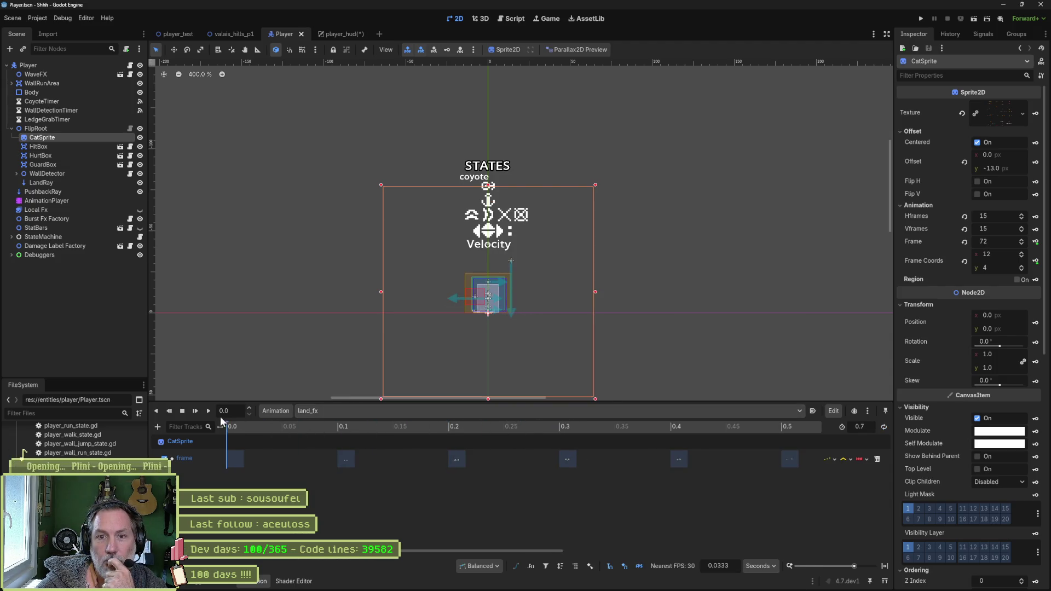
{"action": "mouse_move", "coordinate": [281, 427]}
{"action": "left_mouse_down"}
{"action": "mouse_move", "coordinate": [404, 426]}
{"action": "mouse_move", "coordinate": [234, 431]}
{"action": "left_mouse_up"}
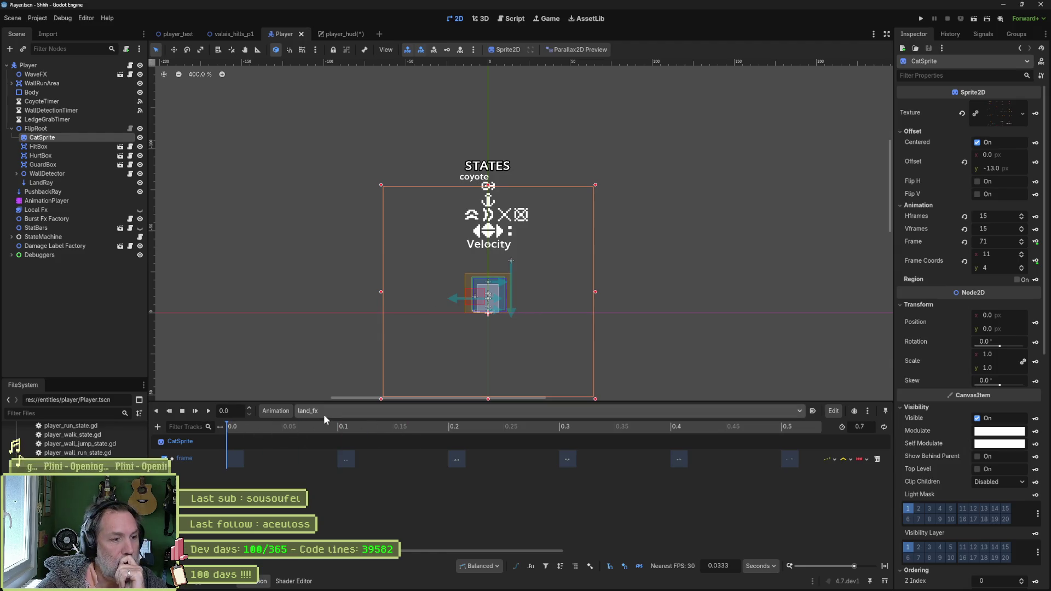
{"action": "key", "text": "alt+Tab"}
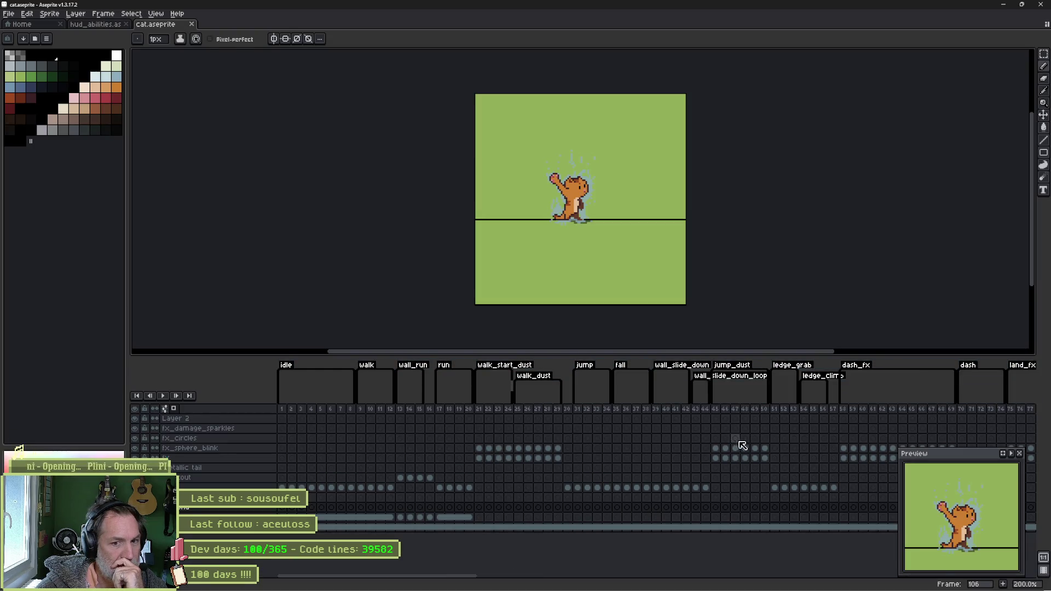
- Inspect frame 75 of the cat animation under the land_fx tag, then return to Godot
{"action": "left_click_drag", "start_coordinate": [735, 438], "coordinate": [425, 440]}
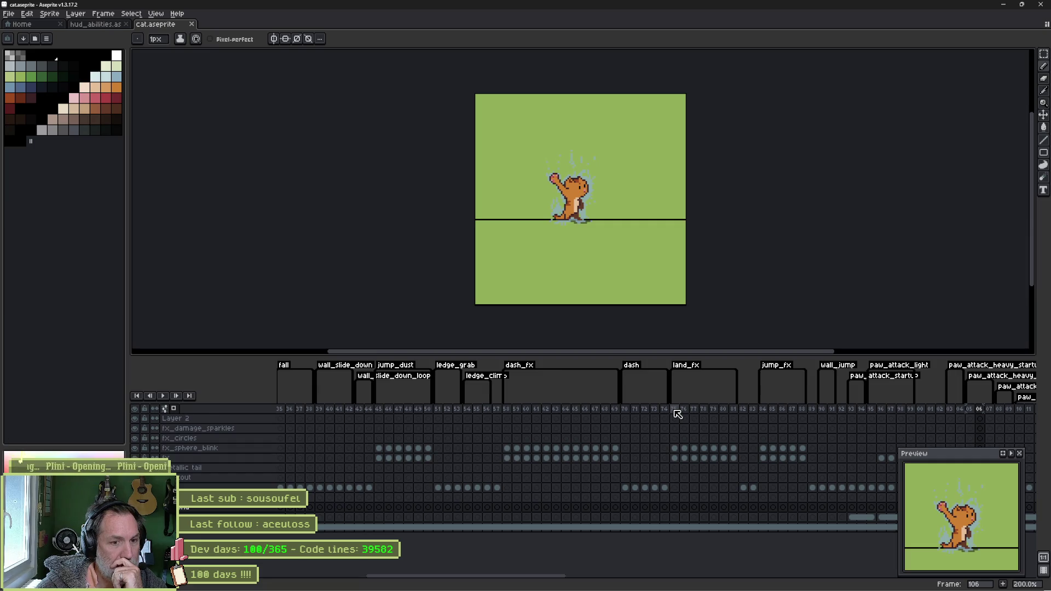
{"action": "left_click", "coordinate": [675, 409]}
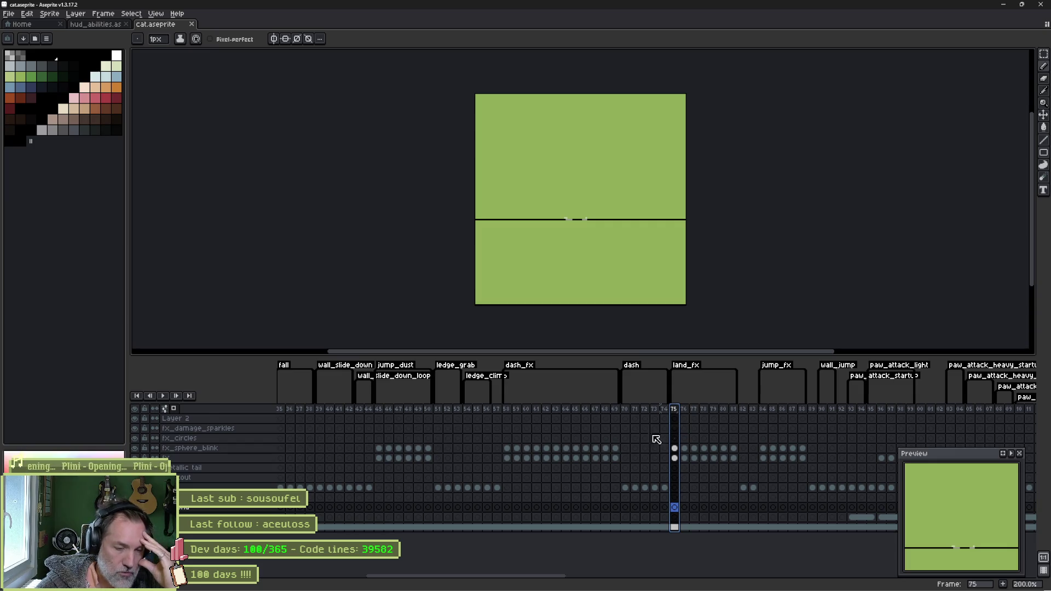
{"action": "mouse_move", "coordinate": [625, 581]}
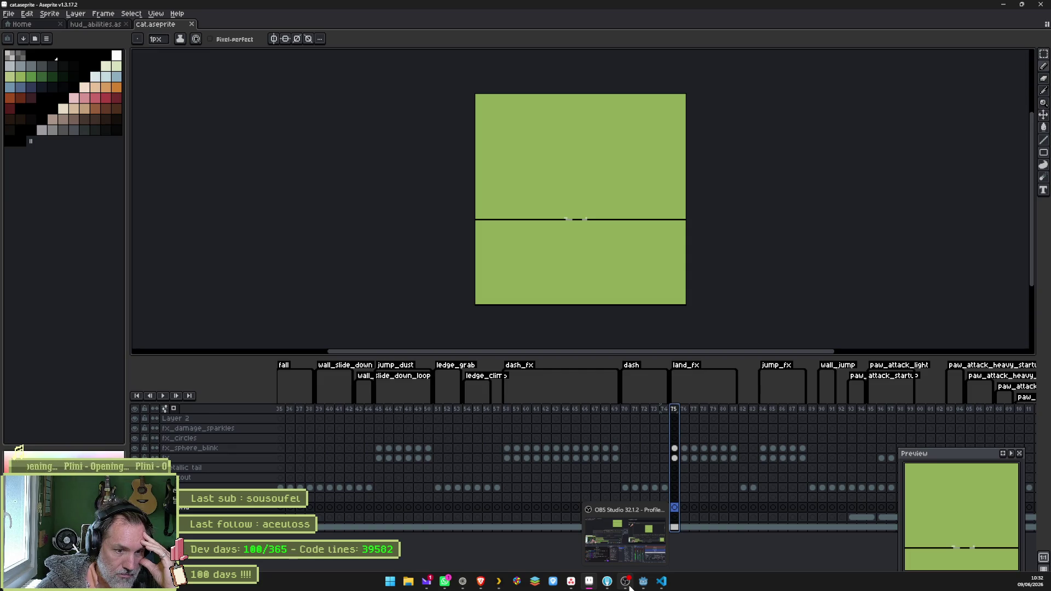
{"action": "left_click", "coordinate": [645, 583]}
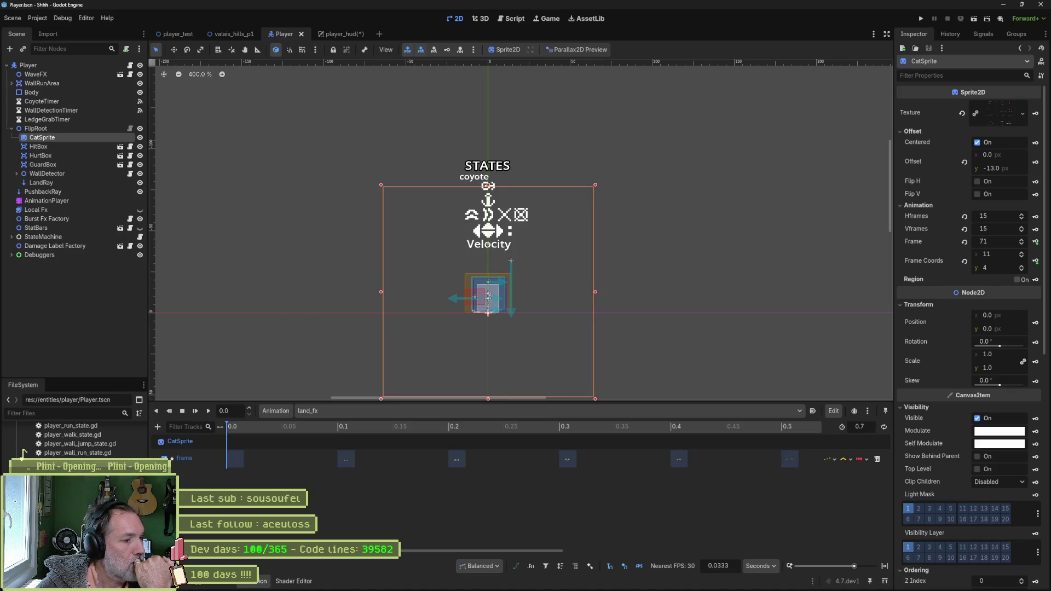
{"action": "scroll", "coordinate": [22, 454], "scroll_direction": "down", "scroll_amount": 3}
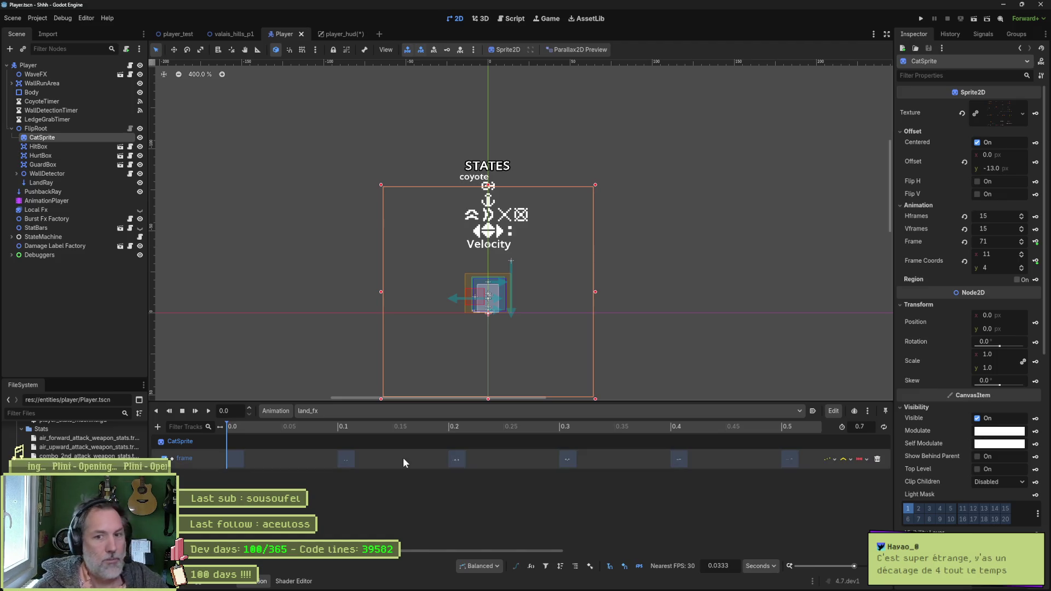
- Reveal the CatSprite's texture cat.png in the FileSystem dock
{"action": "left_click", "coordinate": [1004, 117]}
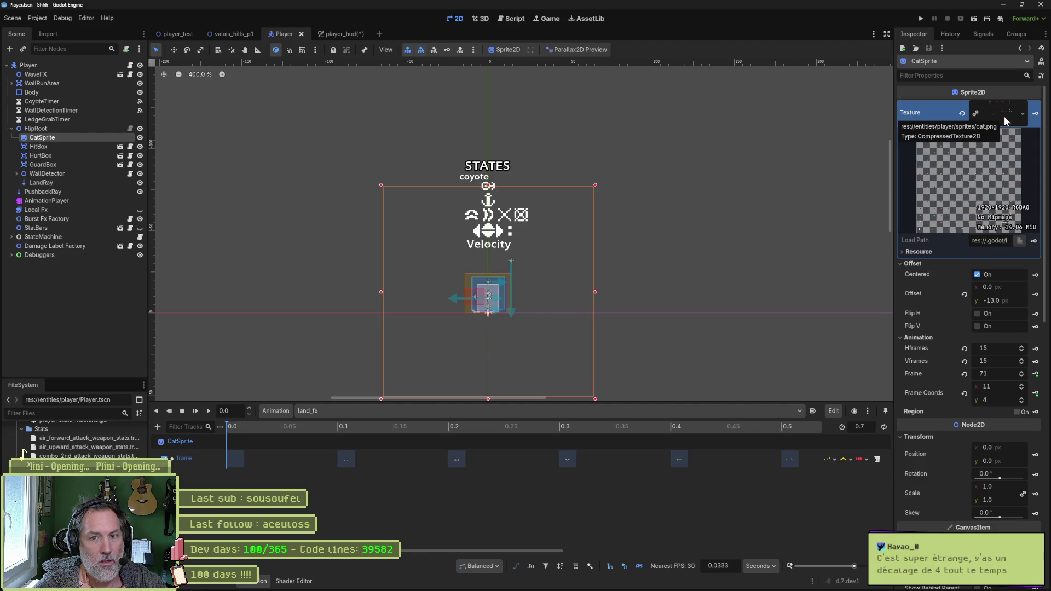
{"action": "right_click", "coordinate": [1004, 116]}
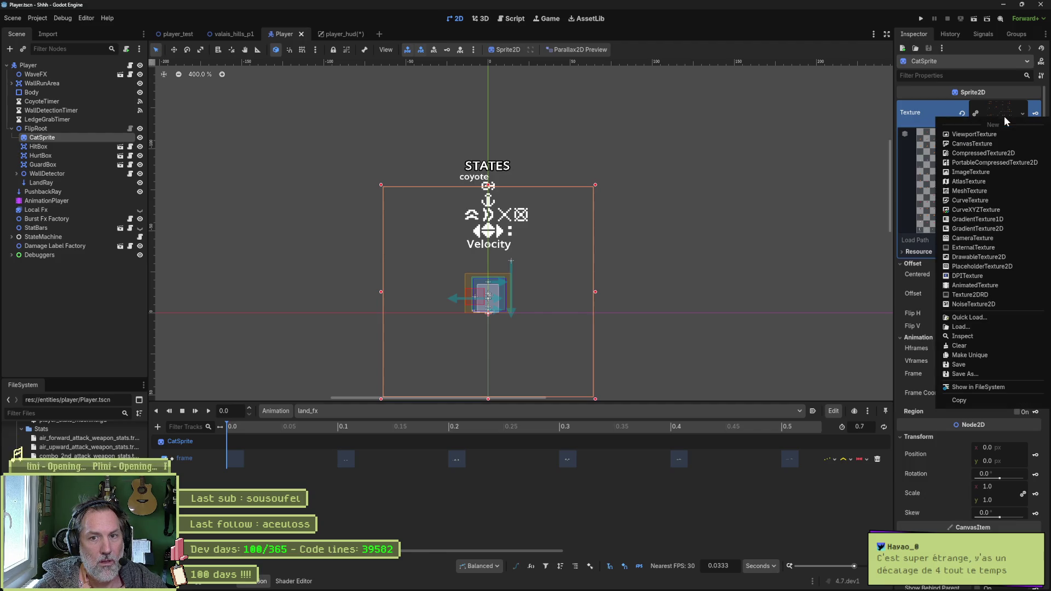
{"action": "left_click", "coordinate": [985, 389]}
{"action": "left_click", "coordinate": [48, 431]}
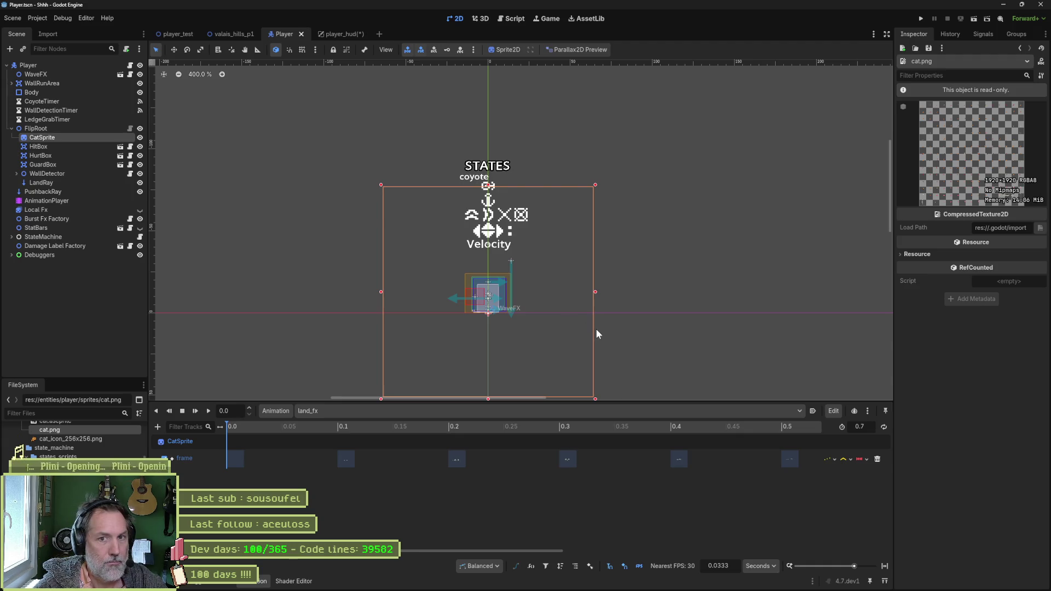
- Open cat.png in the external image viewer, then switch to Aseprite
{"action": "right_click", "coordinate": [51, 428]}
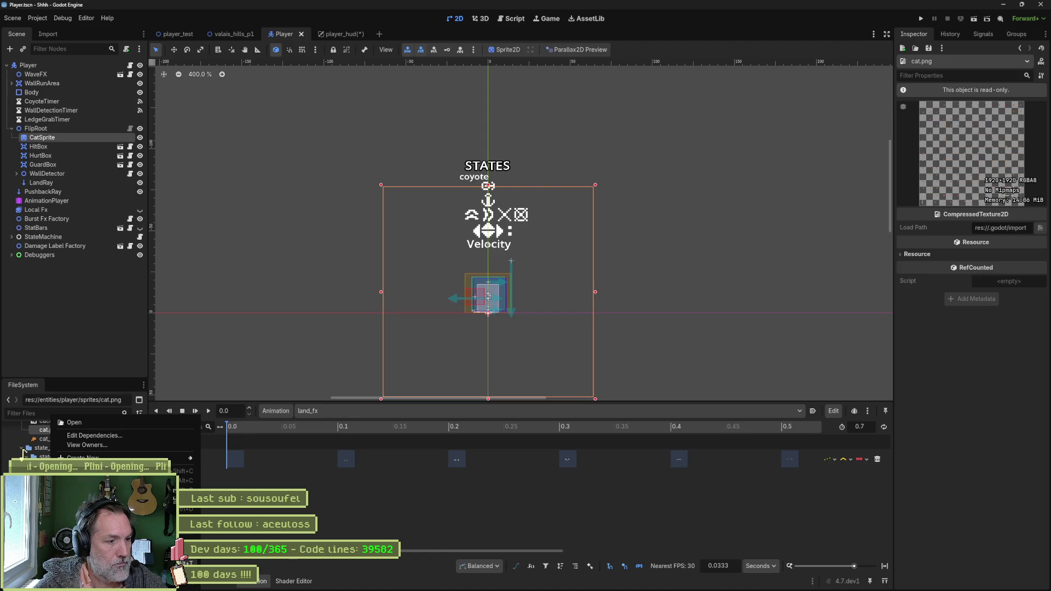
{"action": "key", "text": "Escape"}
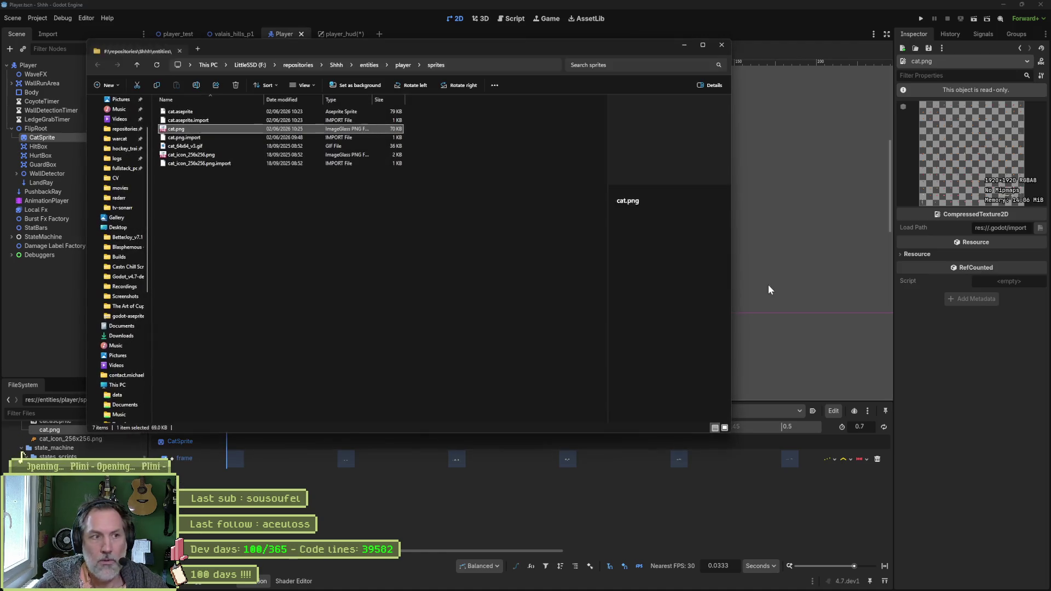
{"action": "key", "text": "Return"}
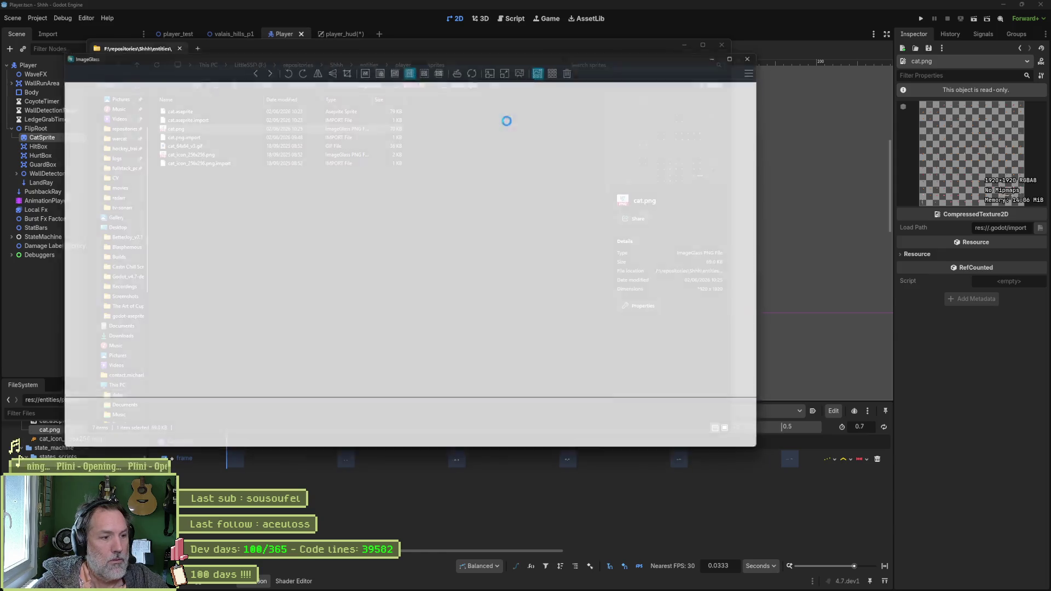
{"action": "left_click", "coordinate": [818, 53]}
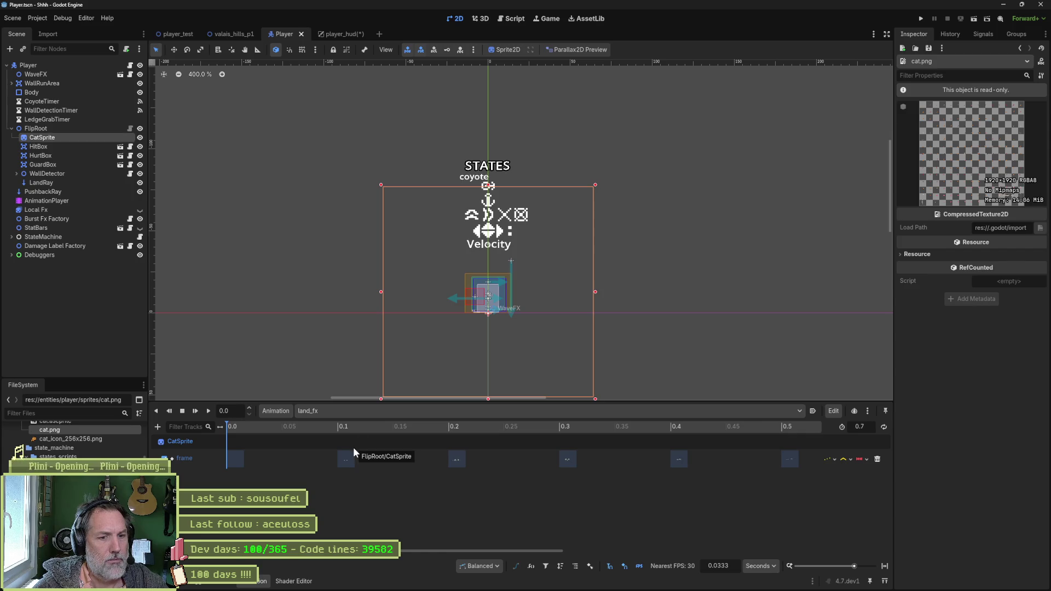
{"action": "key", "text": "alt+Tab"}
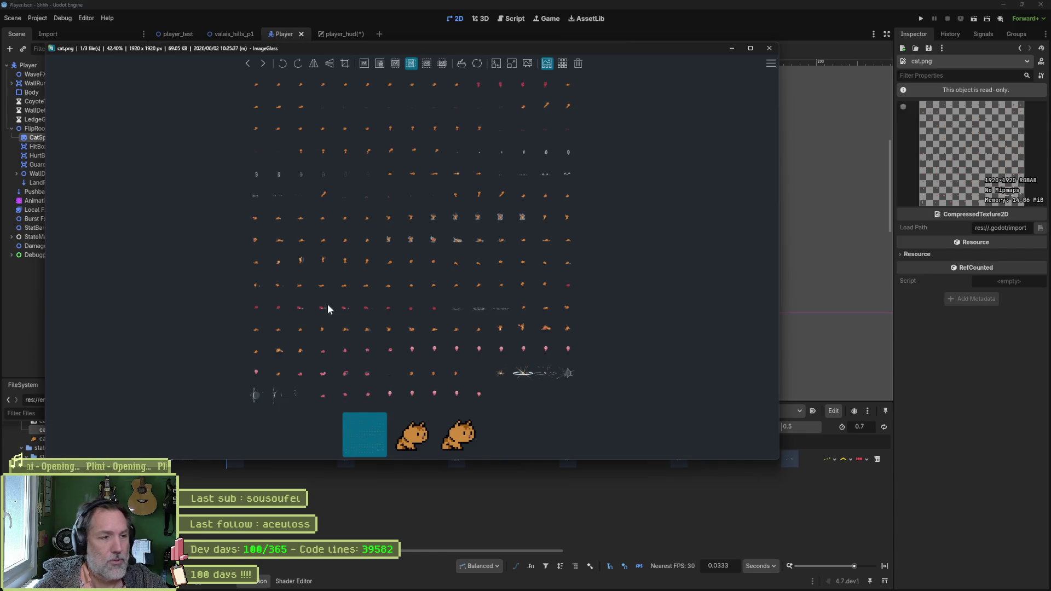
{"action": "scroll", "coordinate": [356, 131], "scroll_direction": "up", "scroll_amount": 2}
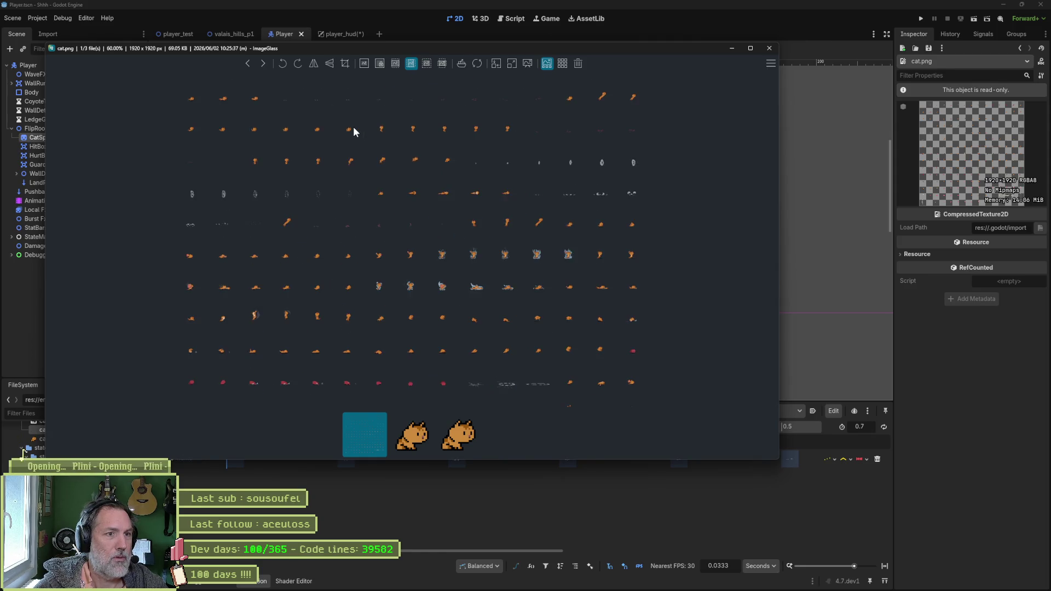
{"action": "scroll", "coordinate": [367, 80], "scroll_direction": "up", "scroll_amount": 2}
{"action": "scroll", "coordinate": [315, 192], "scroll_direction": "down", "scroll_amount": 5}
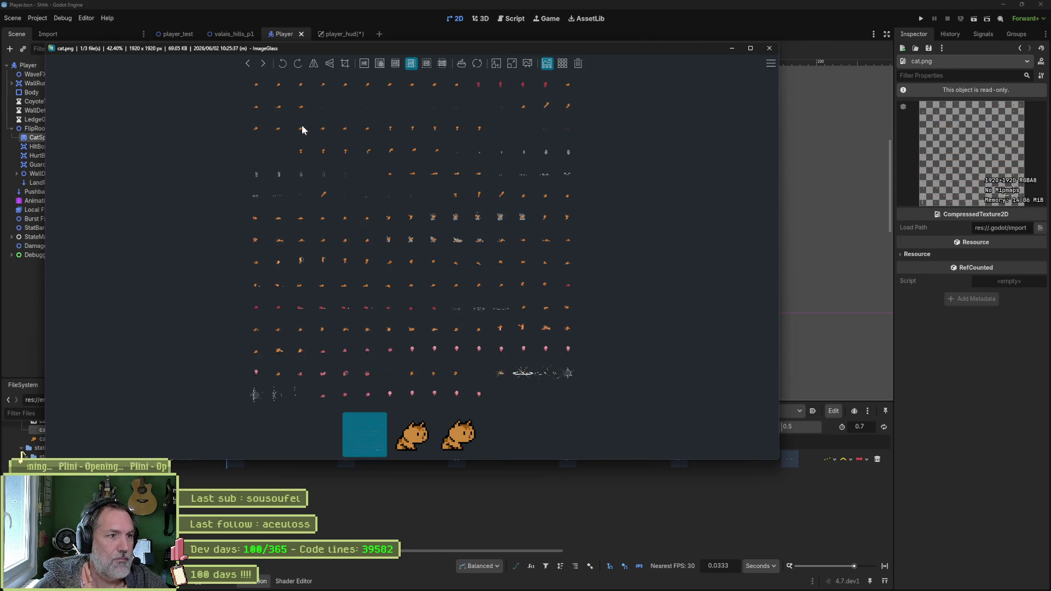
{"action": "scroll", "coordinate": [301, 129], "scroll_direction": "up", "scroll_amount": 3}
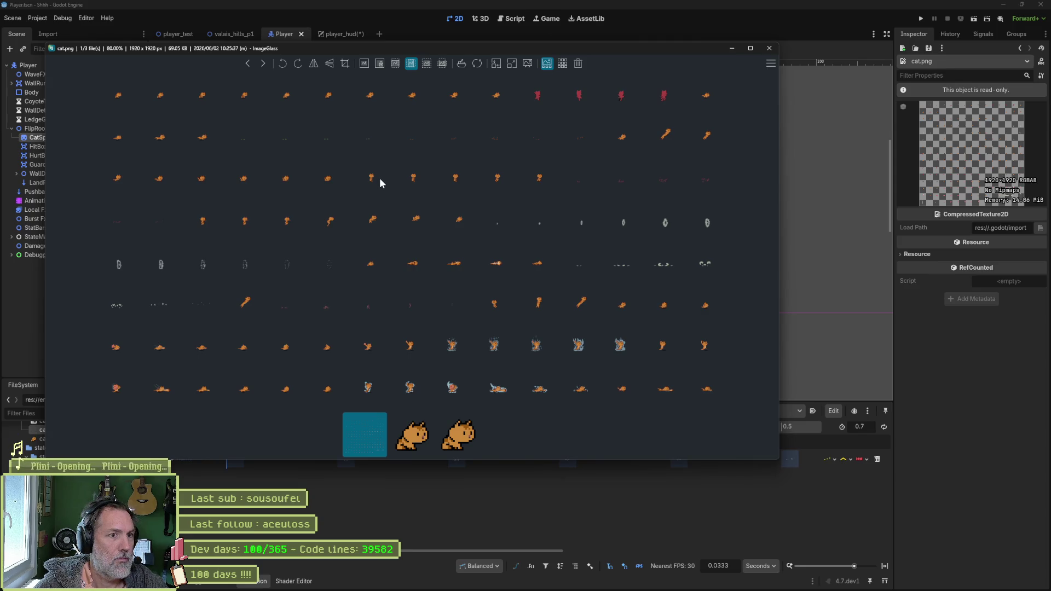
{"action": "scroll", "coordinate": [358, 227], "scroll_direction": "down", "scroll_amount": 2}
{"action": "scroll", "coordinate": [353, 234], "scroll_direction": "down", "scroll_amount": 2}
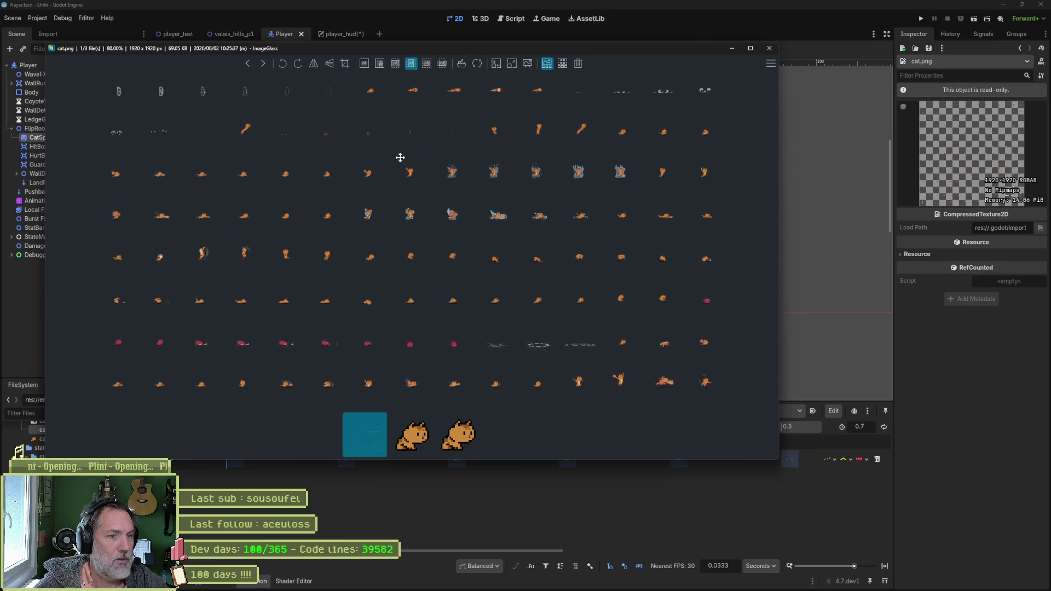
{"action": "scroll", "coordinate": [373, 337], "scroll_direction": "up", "scroll_amount": 3}
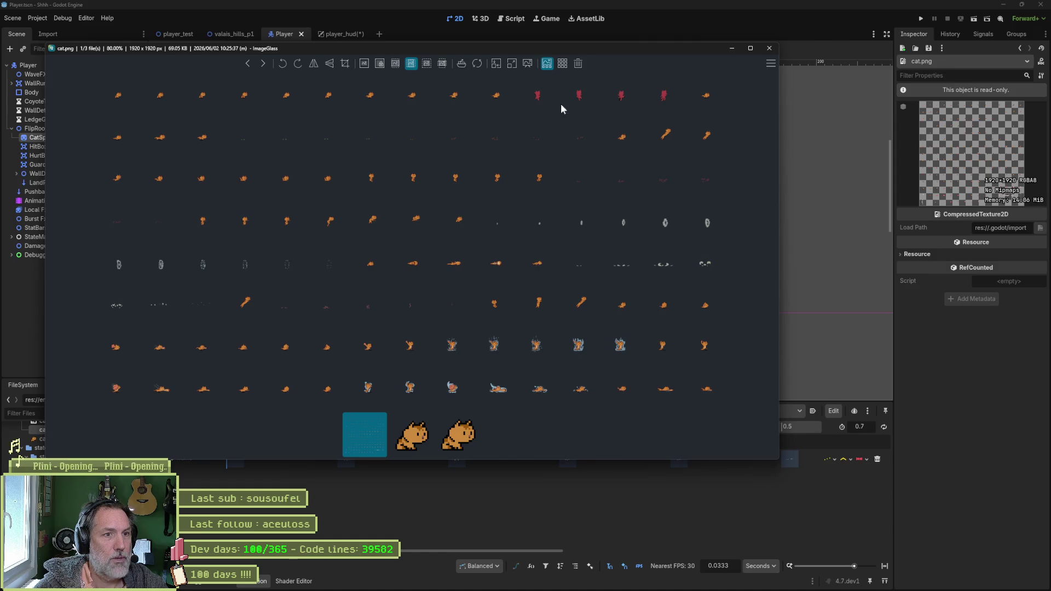
{"action": "mouse_move", "coordinate": [598, 581]}
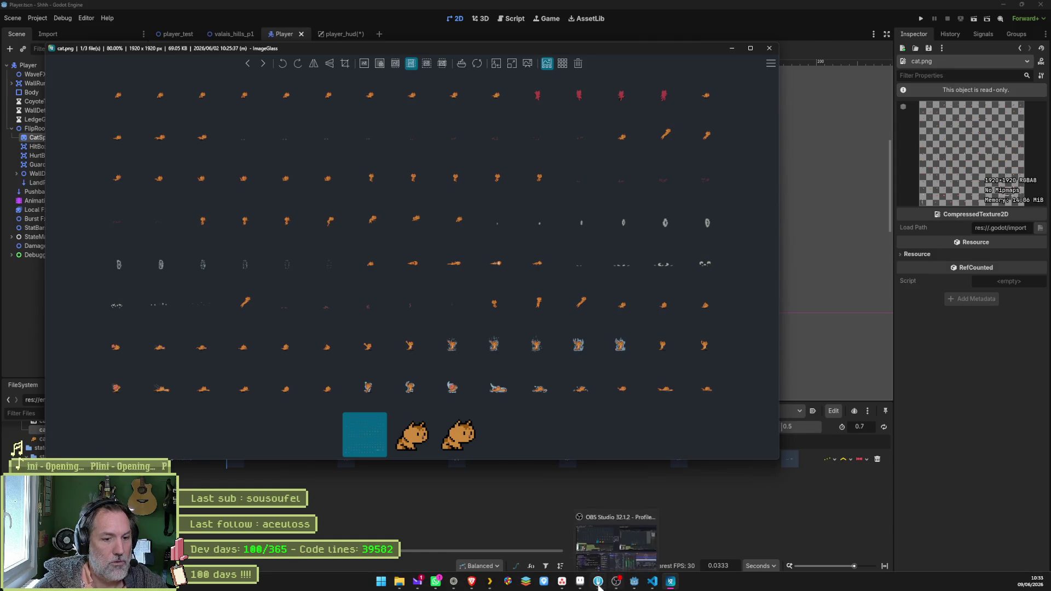
{"action": "left_click", "coordinate": [582, 530]}
- Select the cat's opening frames 1–15 and bring up cat.png for comparison
{"action": "left_click_drag", "start_coordinate": [383, 469], "coordinate": [890, 437]}
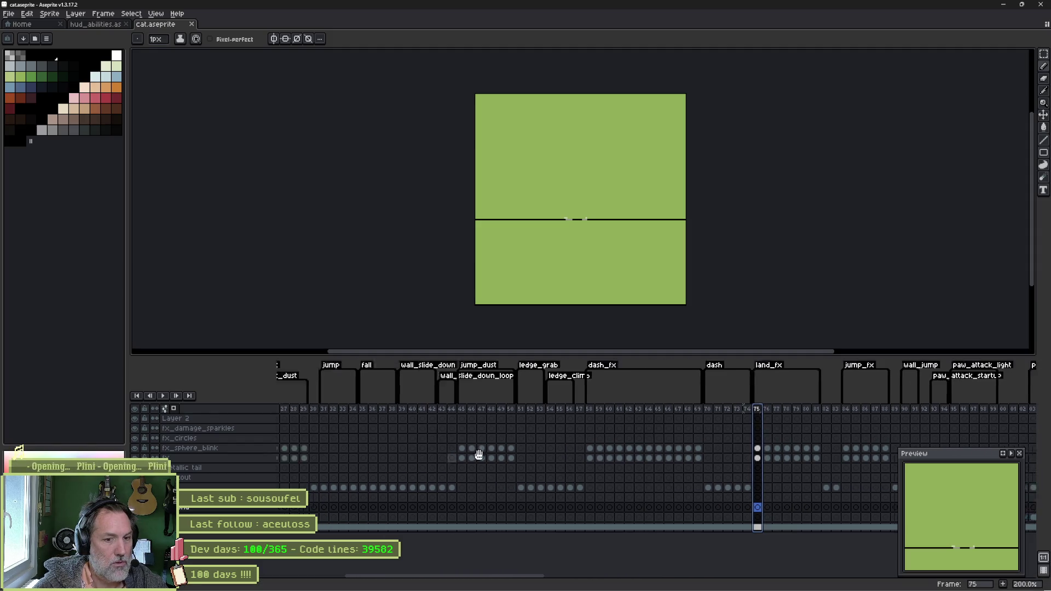
{"action": "mouse_move", "coordinate": [282, 409]}
{"action": "left_mouse_down"}
{"action": "mouse_move", "coordinate": [452, 413]}
{"action": "mouse_move", "coordinate": [403, 415]}
{"action": "mouse_move", "coordinate": [422, 413]}
{"action": "left_mouse_up"}
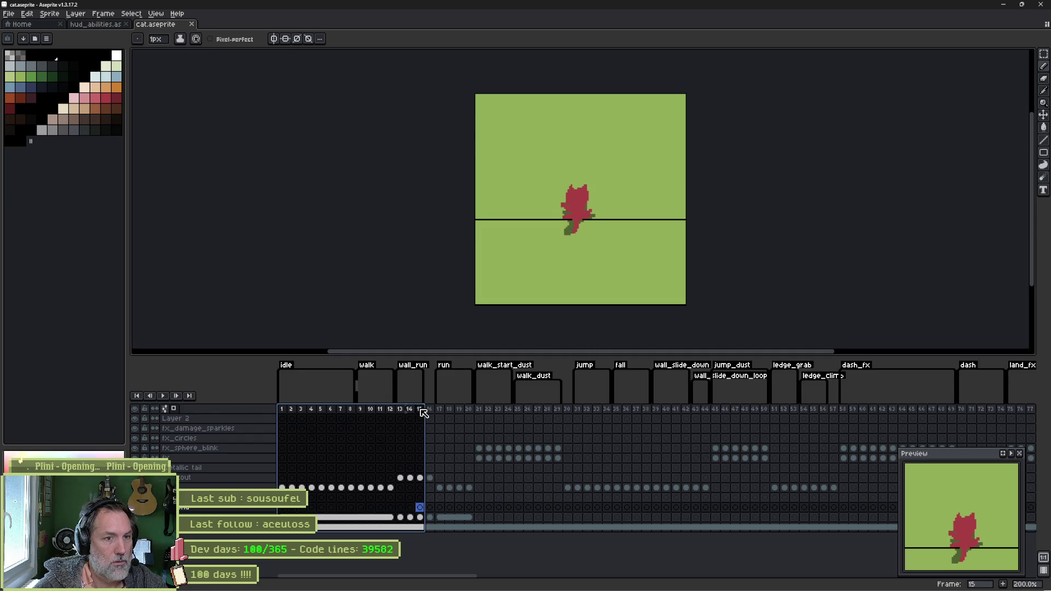
{"action": "right_click", "coordinate": [423, 411]}
{"action": "left_click", "coordinate": [464, 564]}
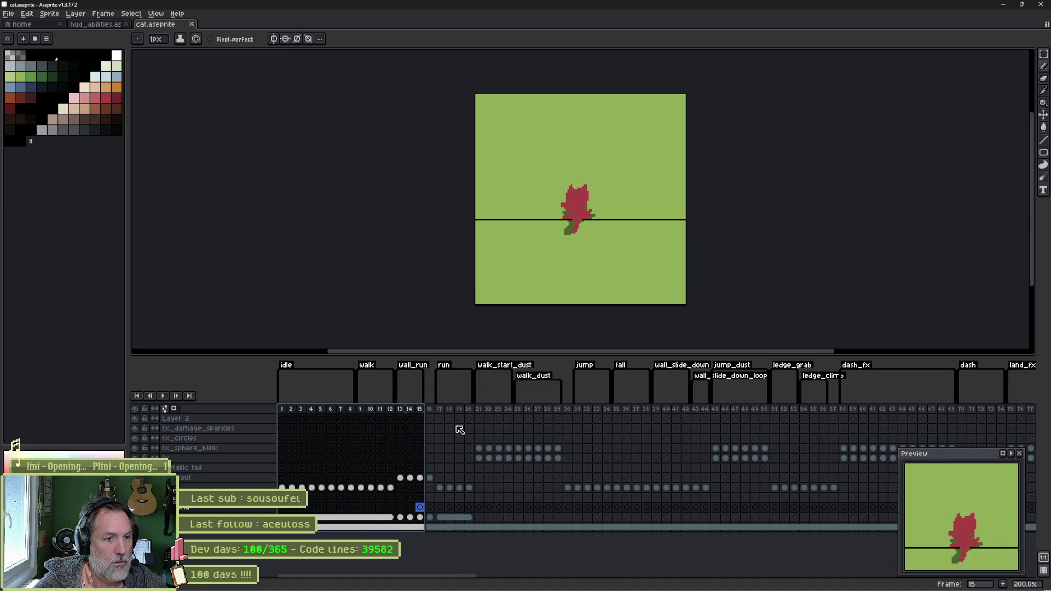
{"action": "key", "text": "alt+Tab"}
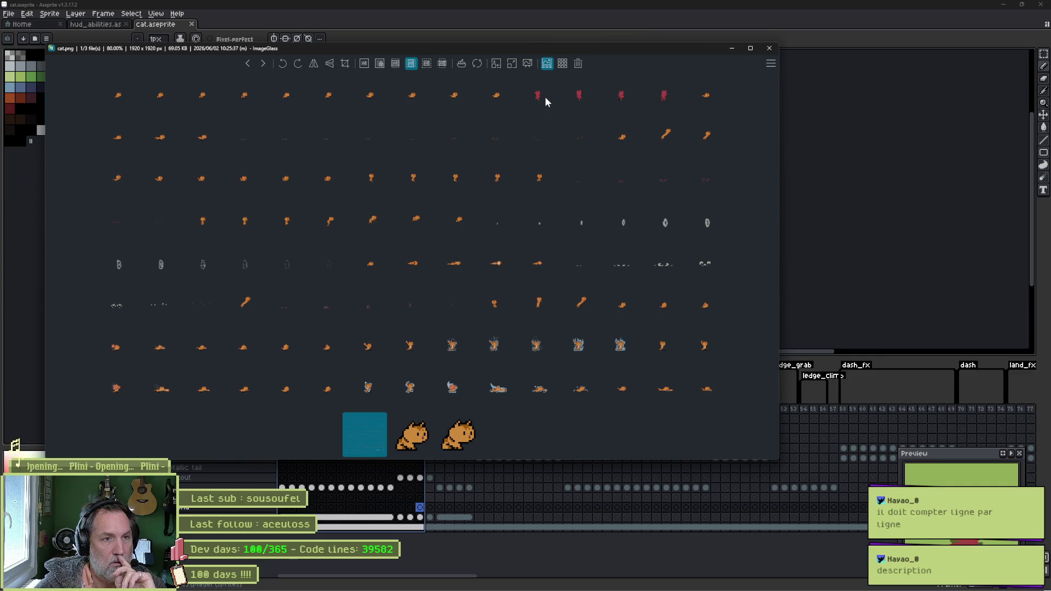
{"action": "key", "text": "Escape"}
{"action": "left_click", "coordinate": [379, 427]}
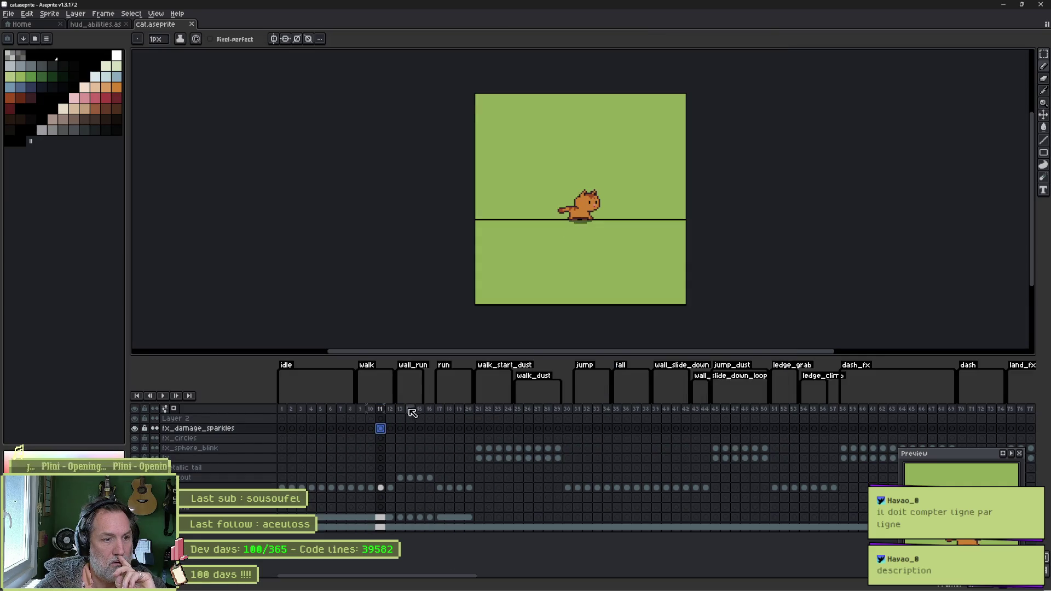
{"action": "left_click", "coordinate": [401, 409]}
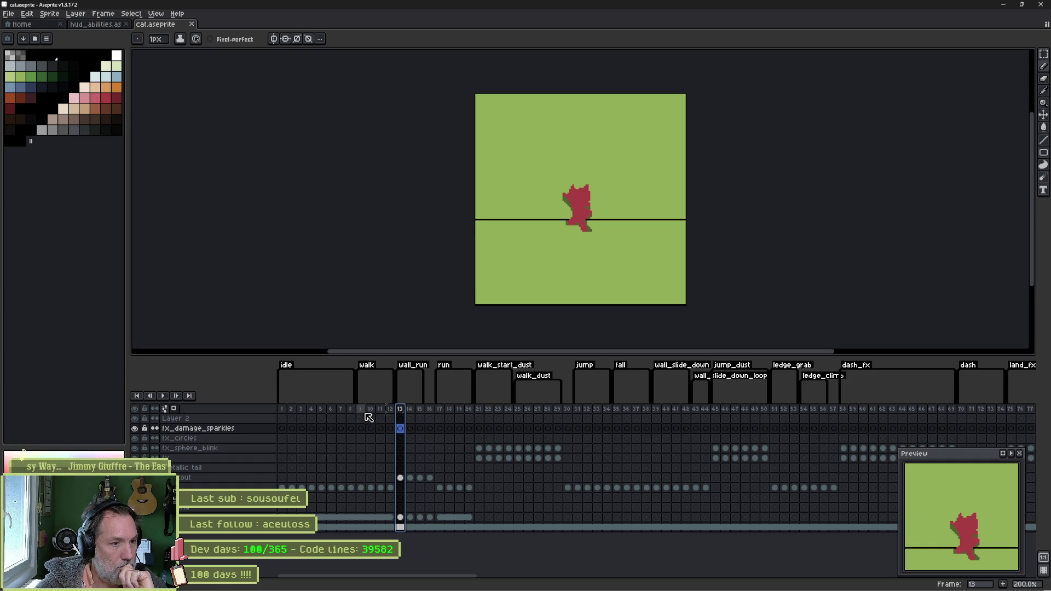
{"action": "left_click", "coordinate": [653, 582]}
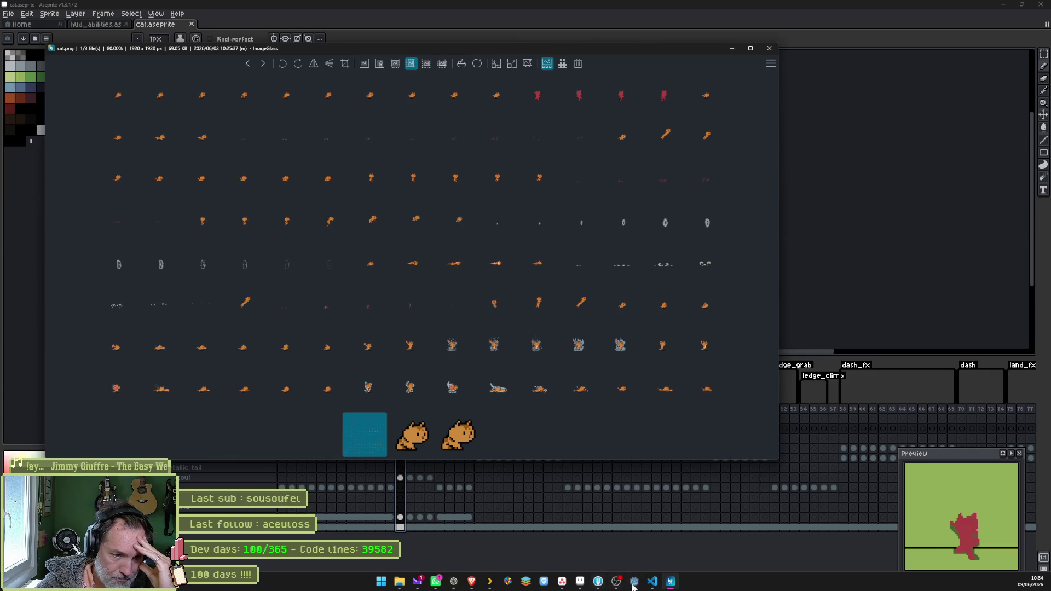
{"action": "left_click", "coordinate": [652, 581]}
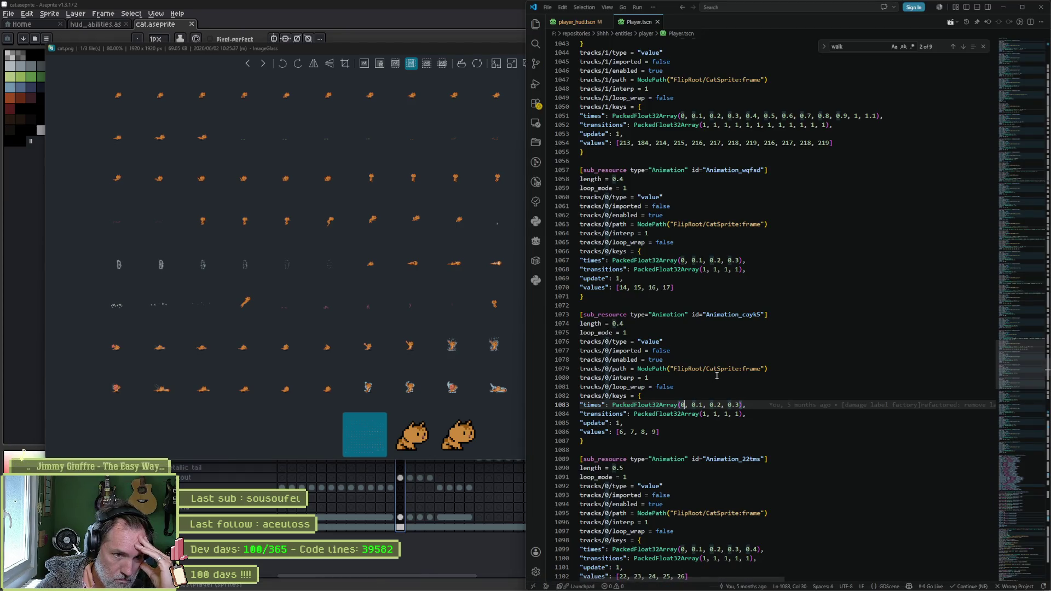
- Search Player.tscn for land_f and jump to the land_fx animation definition, then return to Aseprite
{"action": "key", "text": "ctrl+f"}
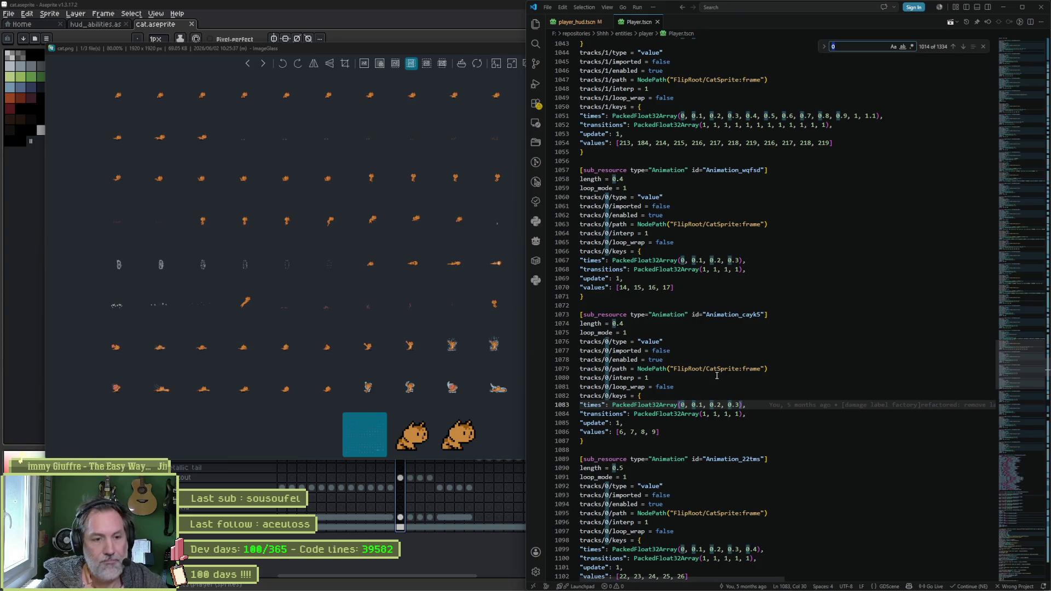
{"action": "type", "text": "land_f"}
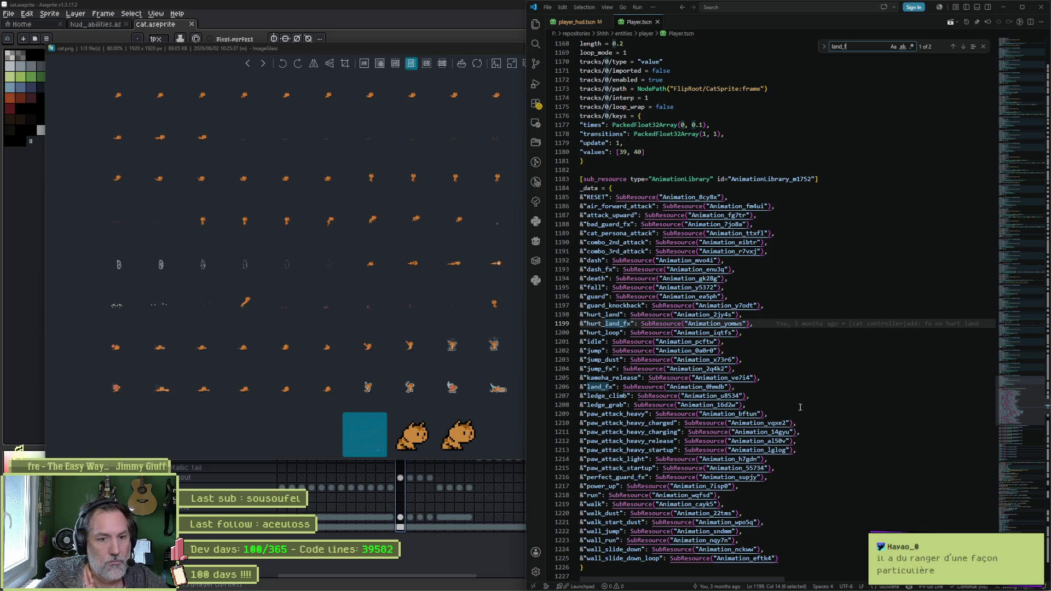
{"action": "left_click", "coordinate": [705, 389], "text": "ctrl"}
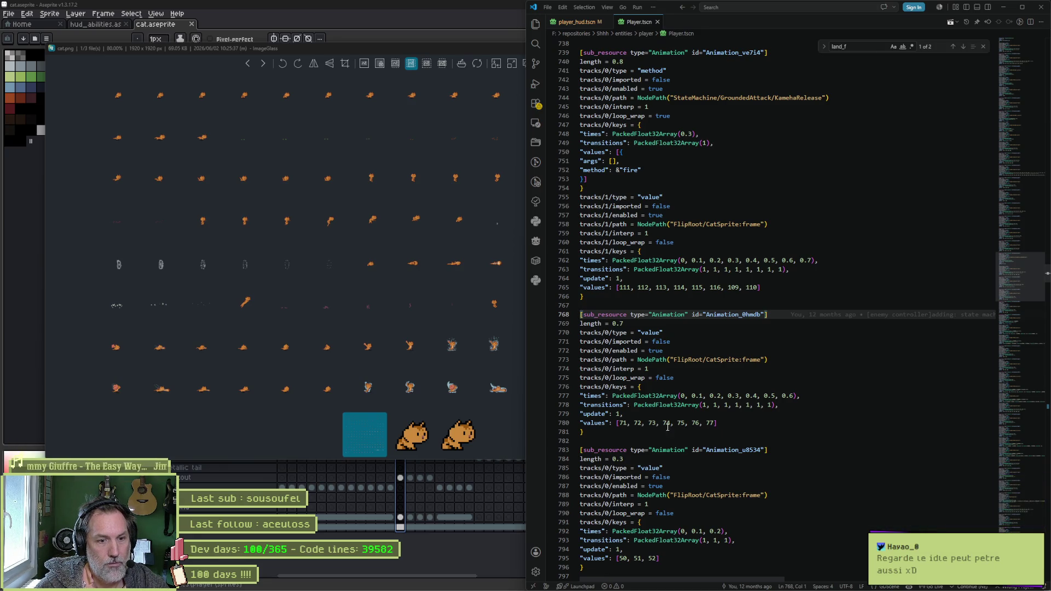
{"action": "left_click", "coordinate": [458, 566]}
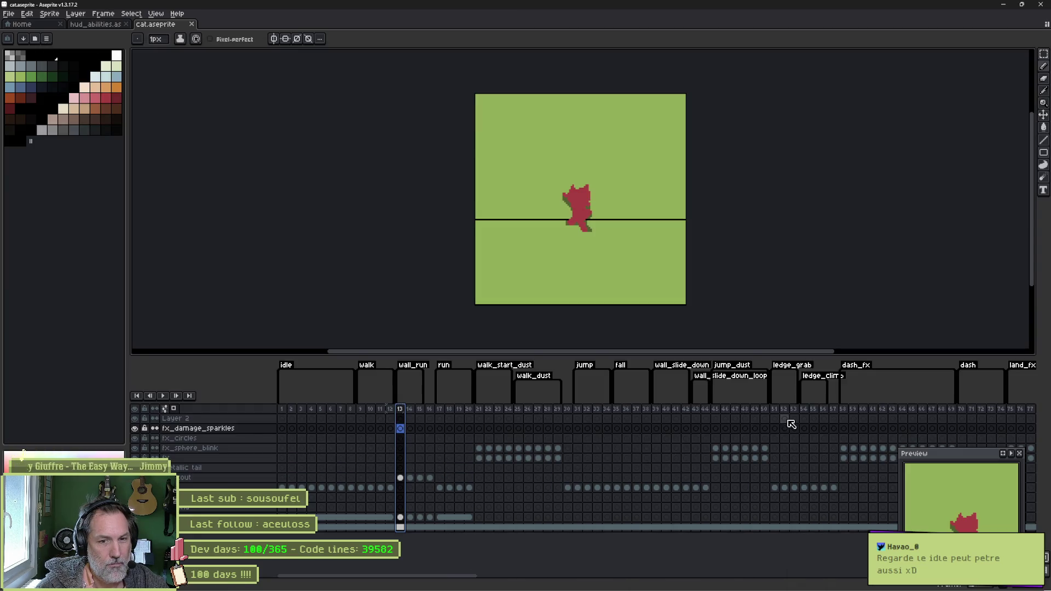
{"action": "scroll", "coordinate": [867, 437], "scroll_direction": "right", "scroll_amount": 5}
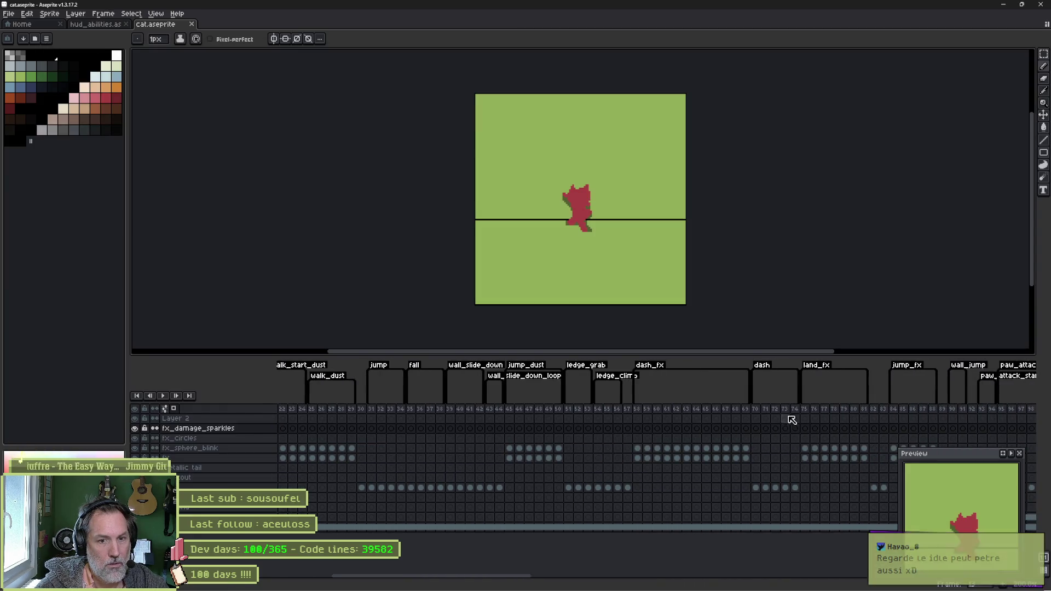
- Check frame 75 in the land_fx range, then switch back to VS Code
{"action": "left_click", "coordinate": [805, 411]}
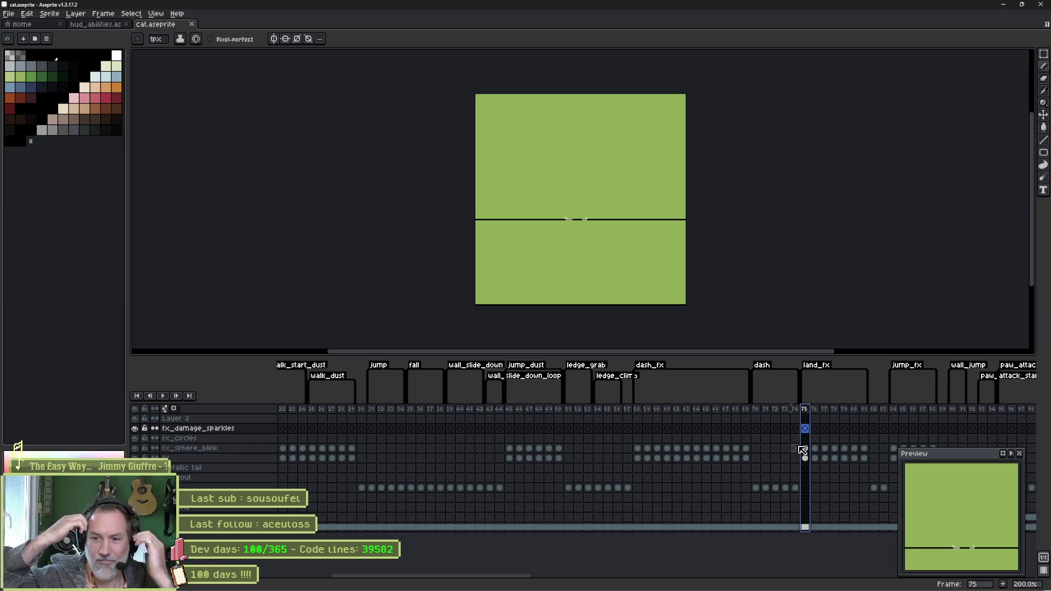
{"action": "scroll", "coordinate": [495, 460], "scroll_direction": "left", "scroll_amount": 5}
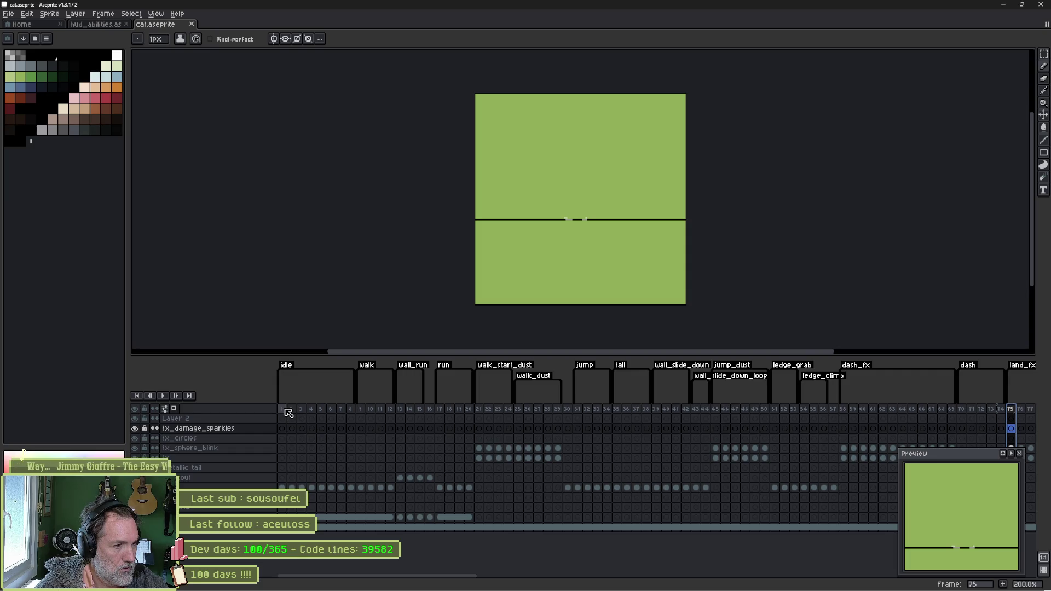
{"action": "key", "text": "alt+Tab"}
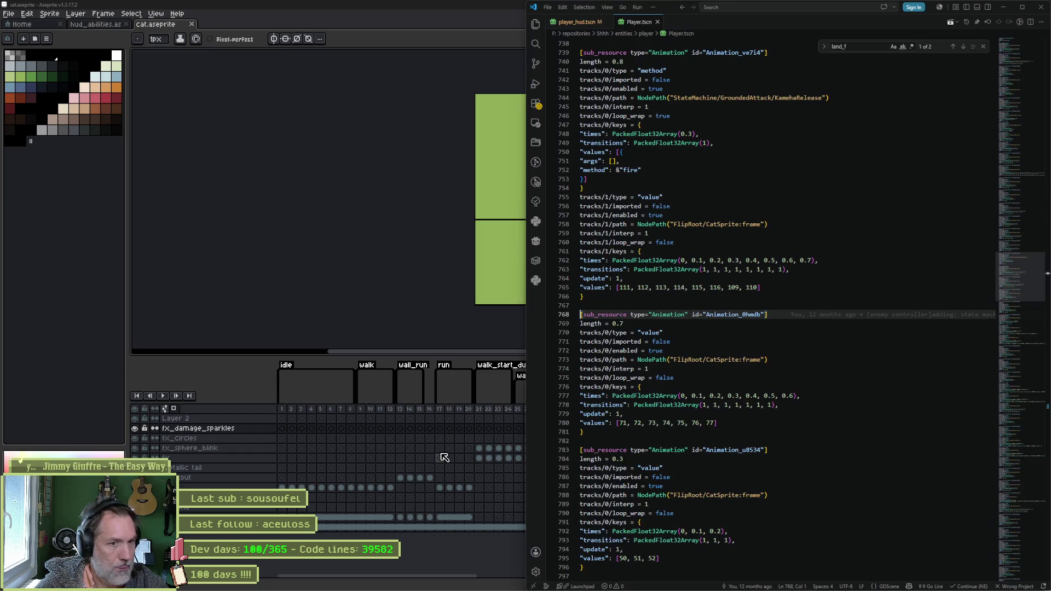
- Jump to the Animation_pcftw idle definition and select its frame values, then bring up Aseprite
{"action": "left_click", "coordinate": [828, 404]}
{"action": "key", "text": "ctrl+f"}
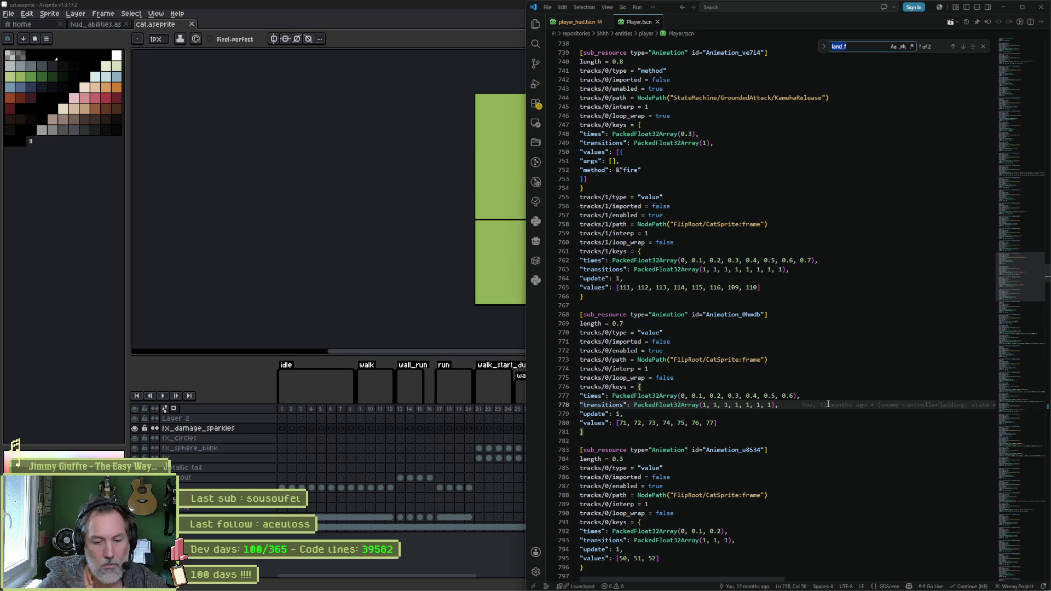
{"action": "type", "text": "idle"}
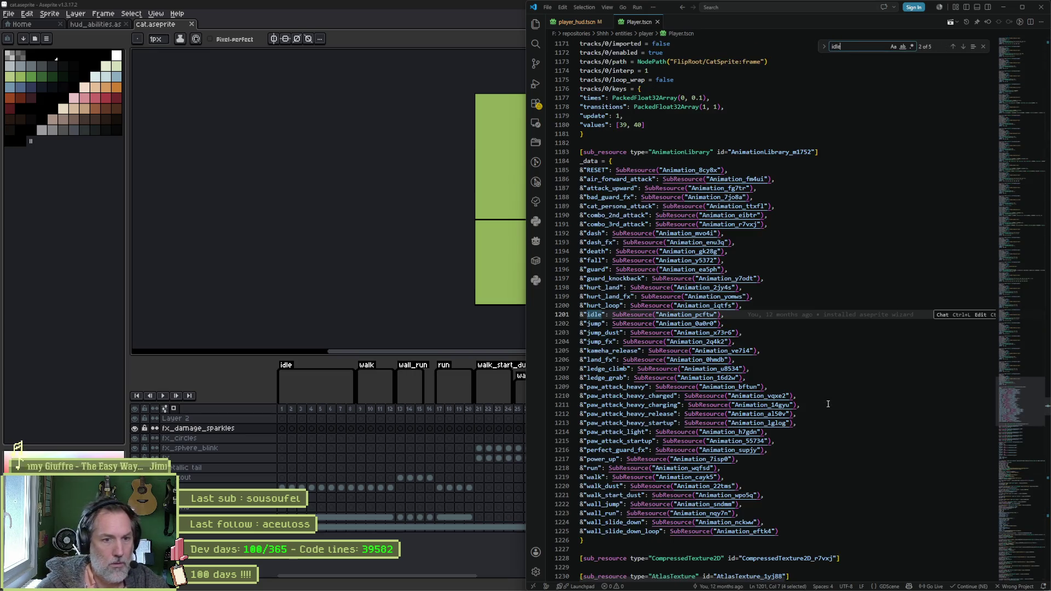
{"action": "left_click", "coordinate": [698, 315], "text": "ctrl"}
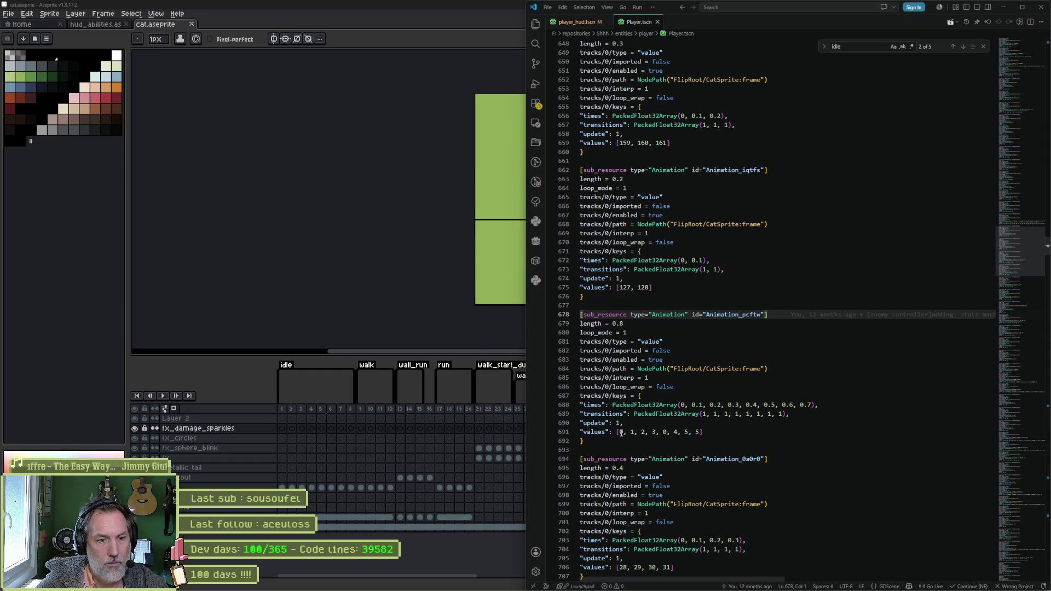
{"action": "left_click_drag", "start_coordinate": [619, 432], "coordinate": [702, 432]}
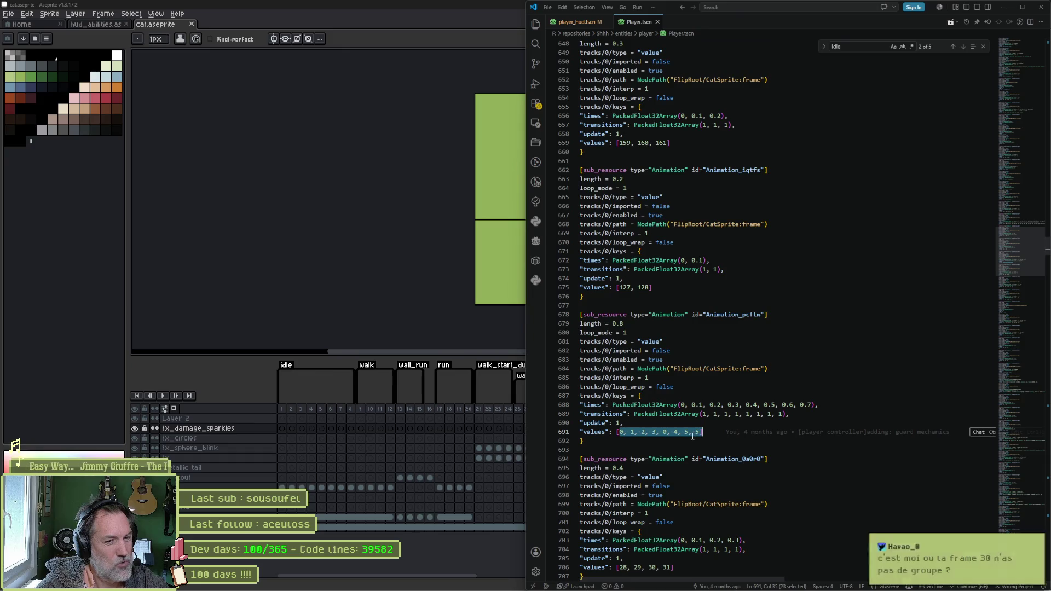
{"action": "left_click", "coordinate": [544, 581]}
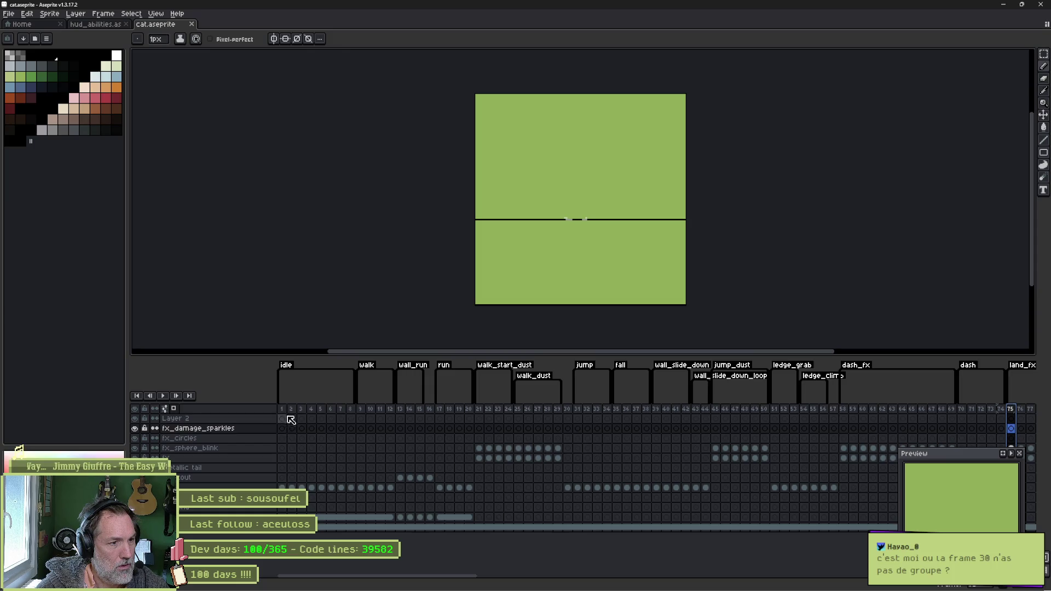
{"action": "scroll", "coordinate": [555, 228], "scroll_direction": "up", "scroll_amount": 1}
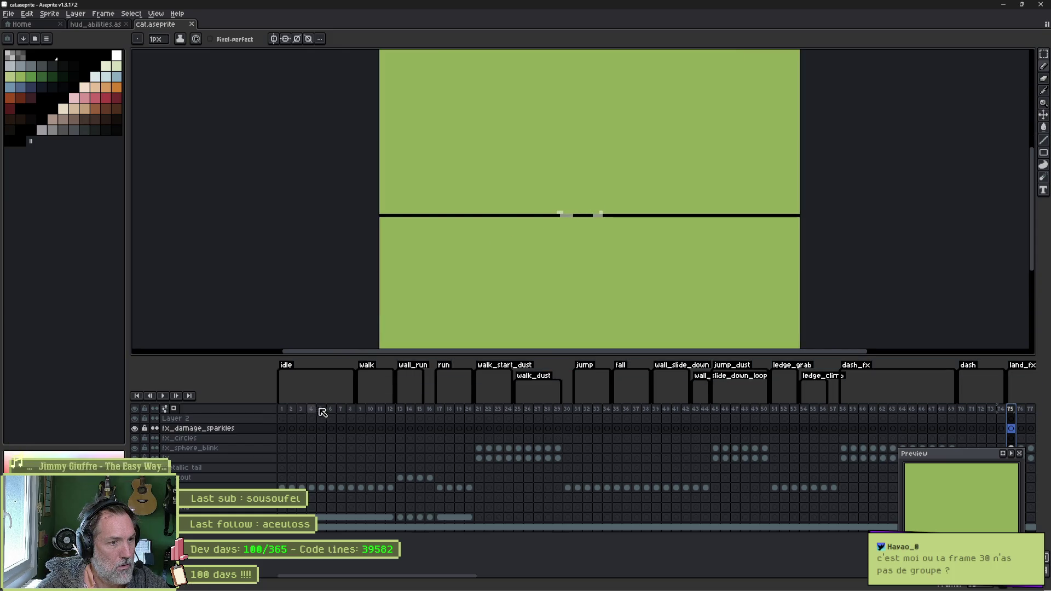
- Step through the cat's idle frames 3–7 in the timeline, then return to the Player.tscn code
{"action": "left_click", "coordinate": [342, 412]}
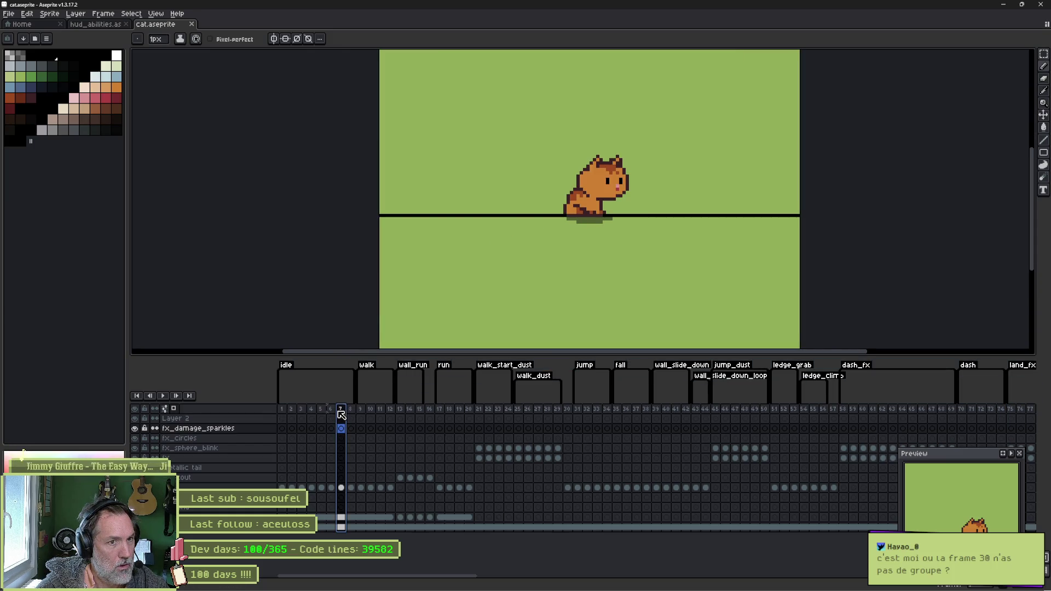
{"action": "left_click_drag", "start_coordinate": [342, 413], "coordinate": [293, 411]}
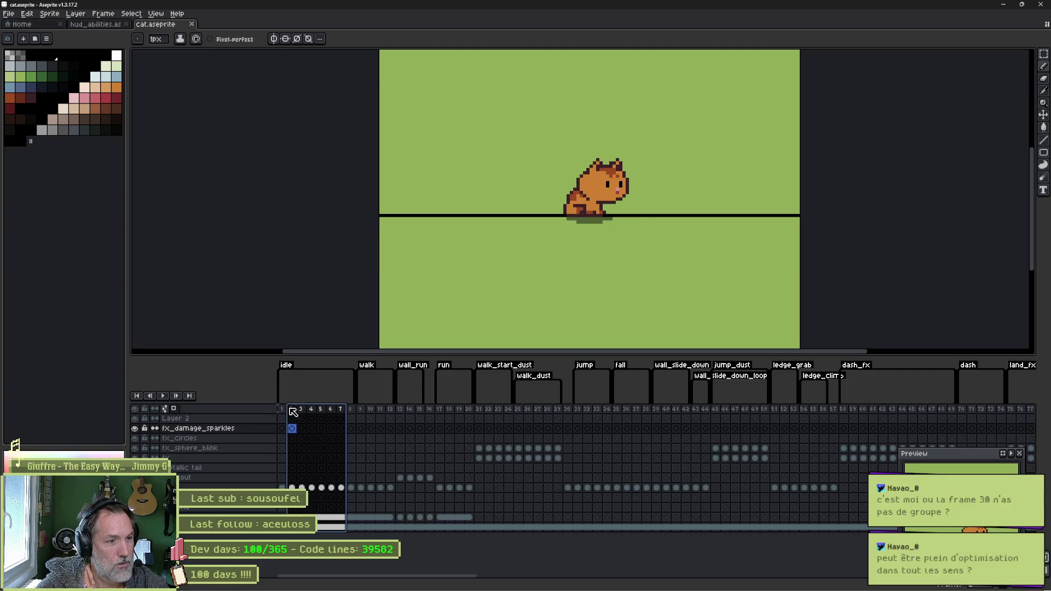
{"action": "left_click_drag", "start_coordinate": [293, 411], "coordinate": [323, 413]}
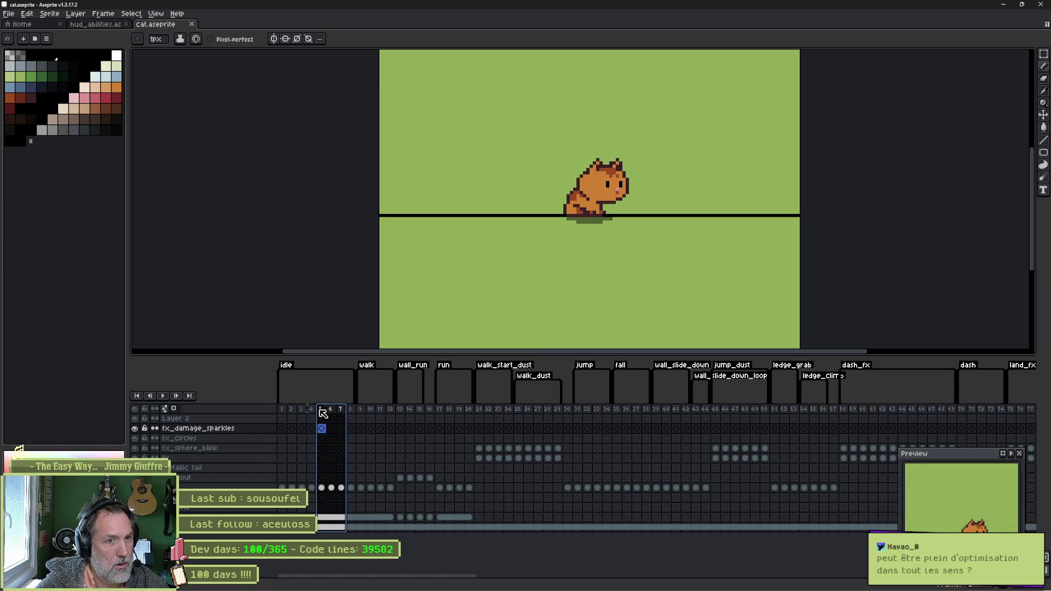
{"action": "left_click", "coordinate": [323, 414]}
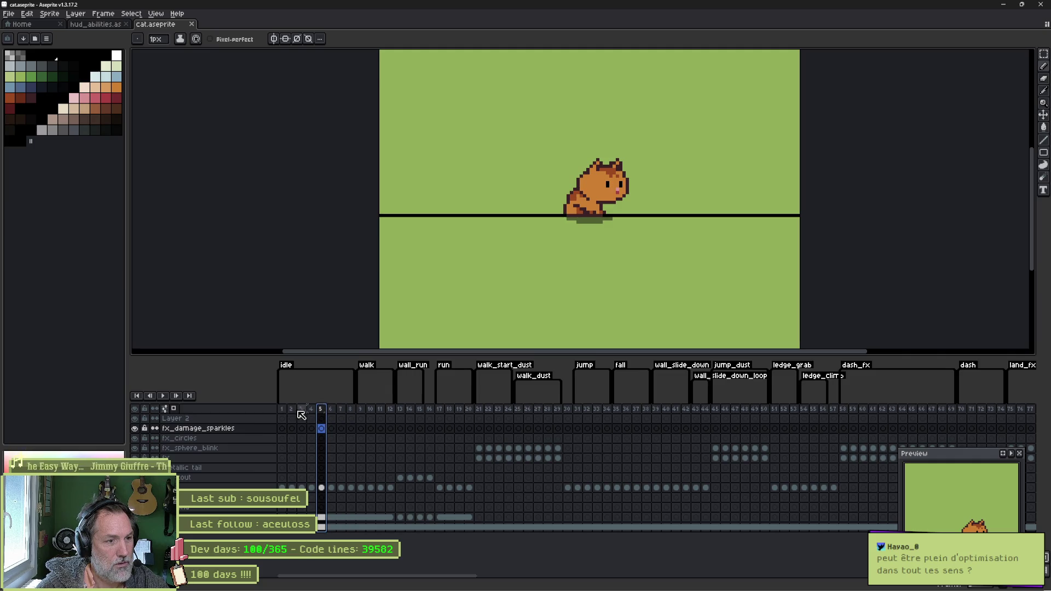
{"action": "key", "text": "alt+Tab"}
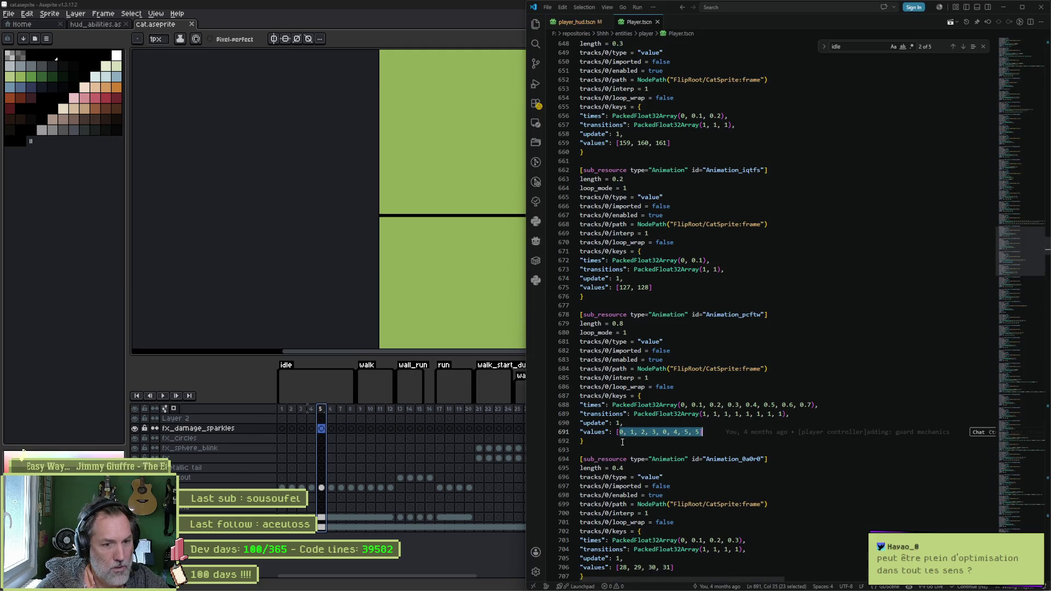
- Inspect the repeated 0 and final 5 in idle's values list, then bring Aseprite forward
{"action": "left_click", "coordinate": [623, 435]}
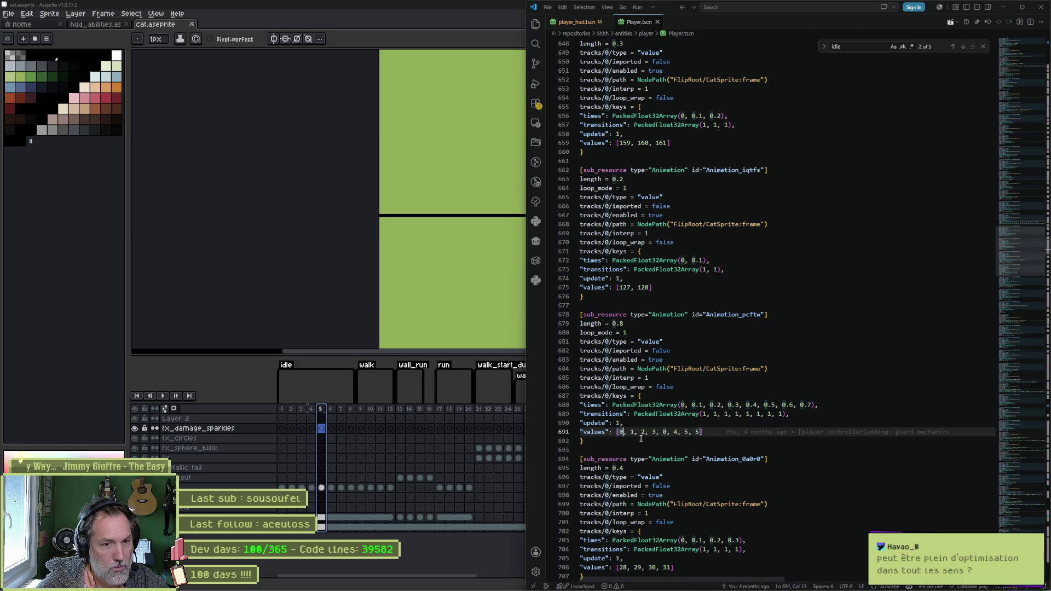
{"action": "double_click", "coordinate": [663, 434]}
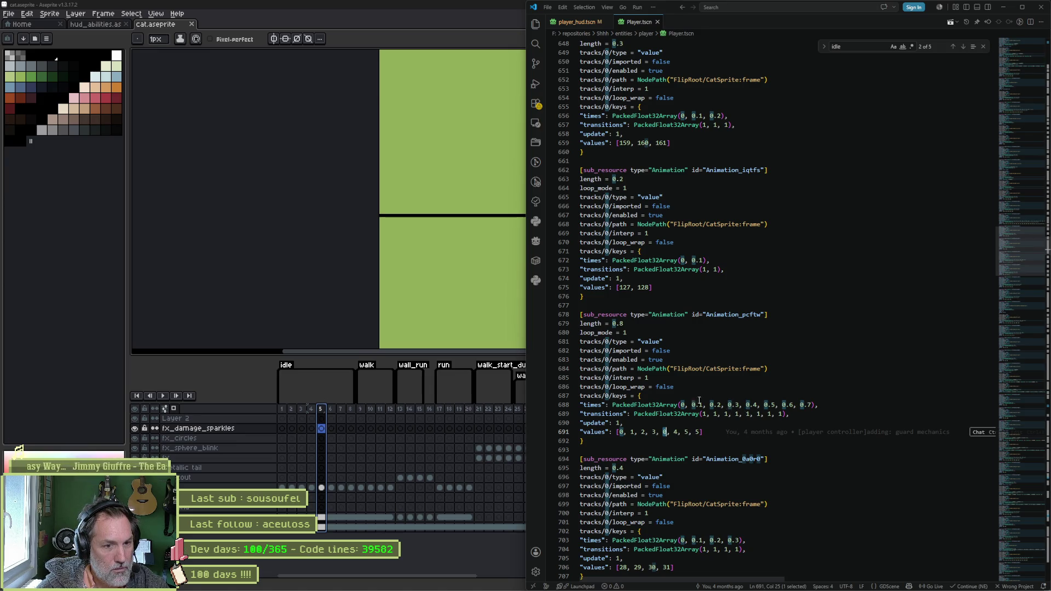
{"action": "left_click", "coordinate": [654, 433]}
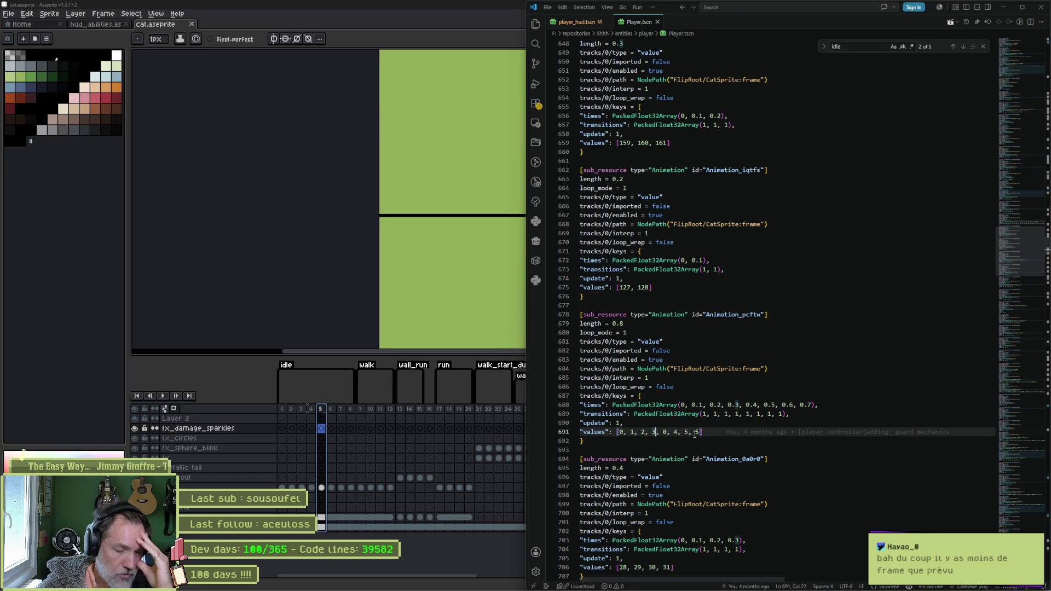
{"action": "key", "text": "ctrl+Left"}
{"action": "key", "text": "ctrl+Left"}
{"action": "key", "text": "ctrl+Left"}
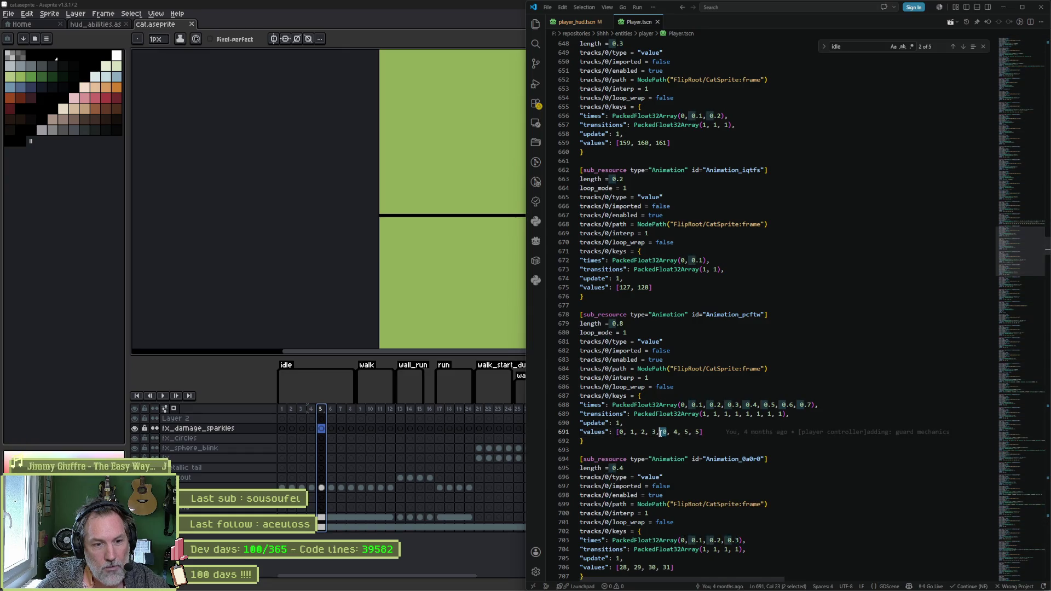
{"action": "double_click", "coordinate": [695, 432]}
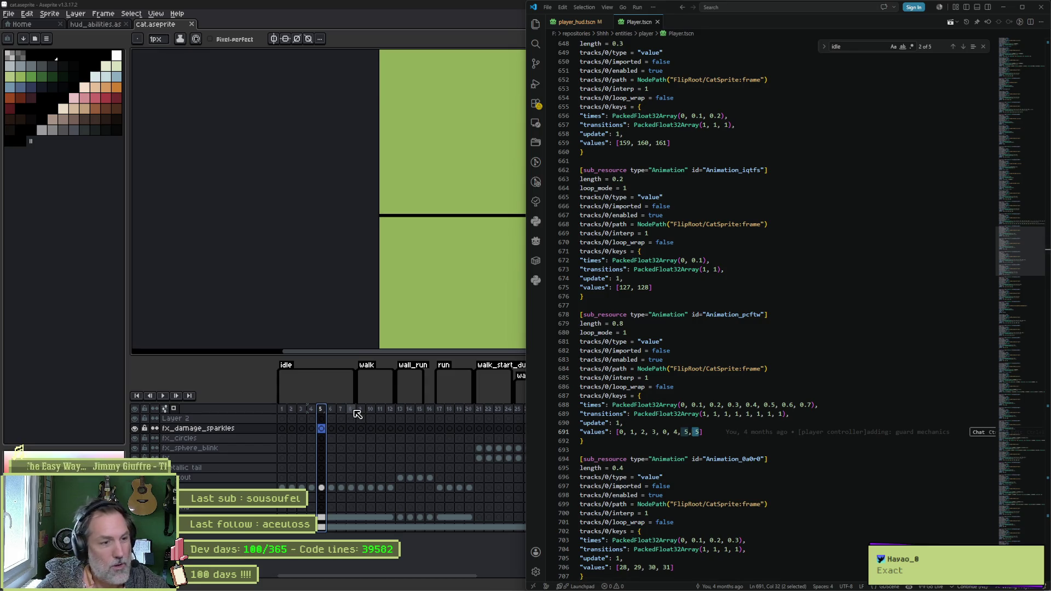
{"action": "left_click", "coordinate": [360, 410]}
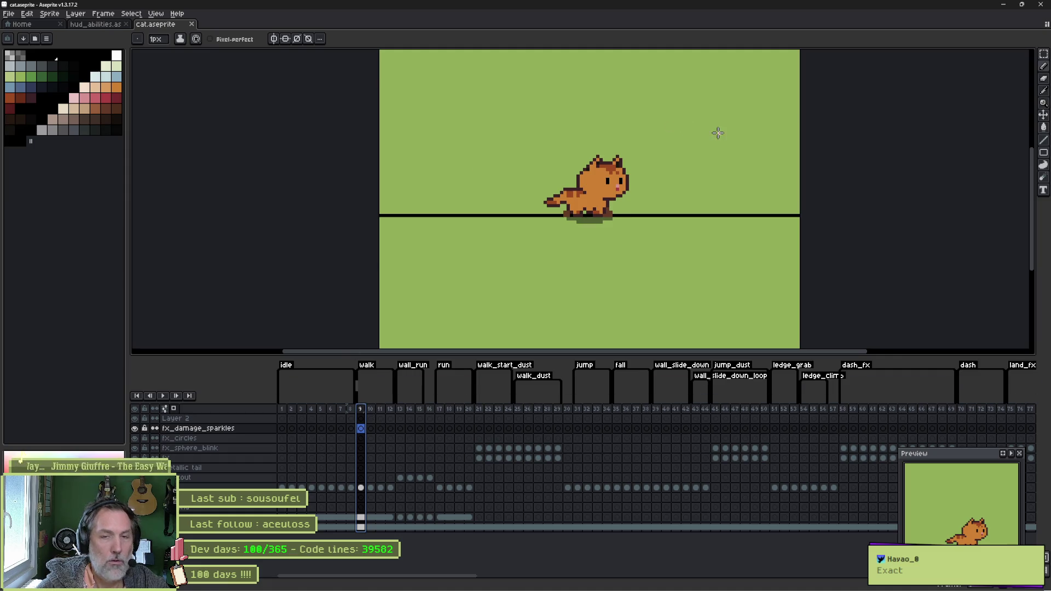
- Glance at the exported cat sheet, return to Godot, close the Player scene and open player_hud
{"action": "left_click", "coordinate": [1004, 6]}
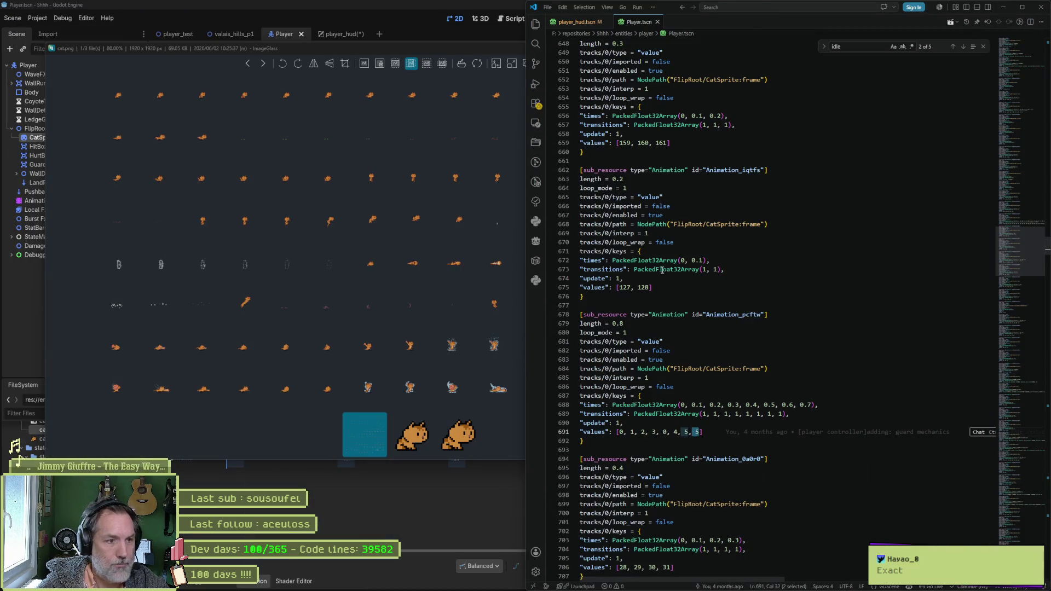
{"action": "left_click", "coordinate": [434, 53]}
{"action": "left_click", "coordinate": [744, 45]}
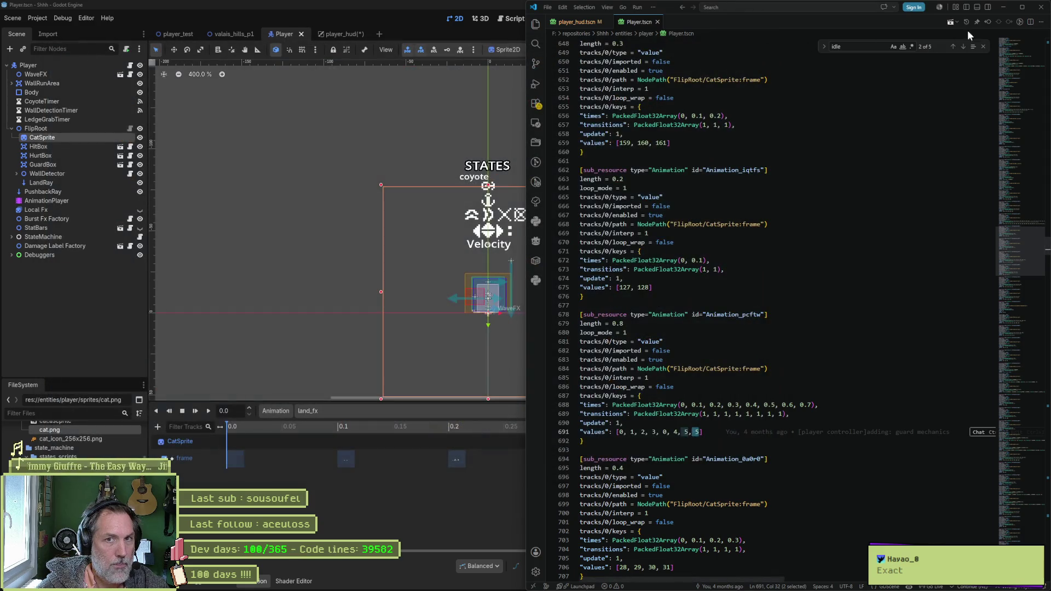
{"action": "left_click", "coordinate": [418, 497]}
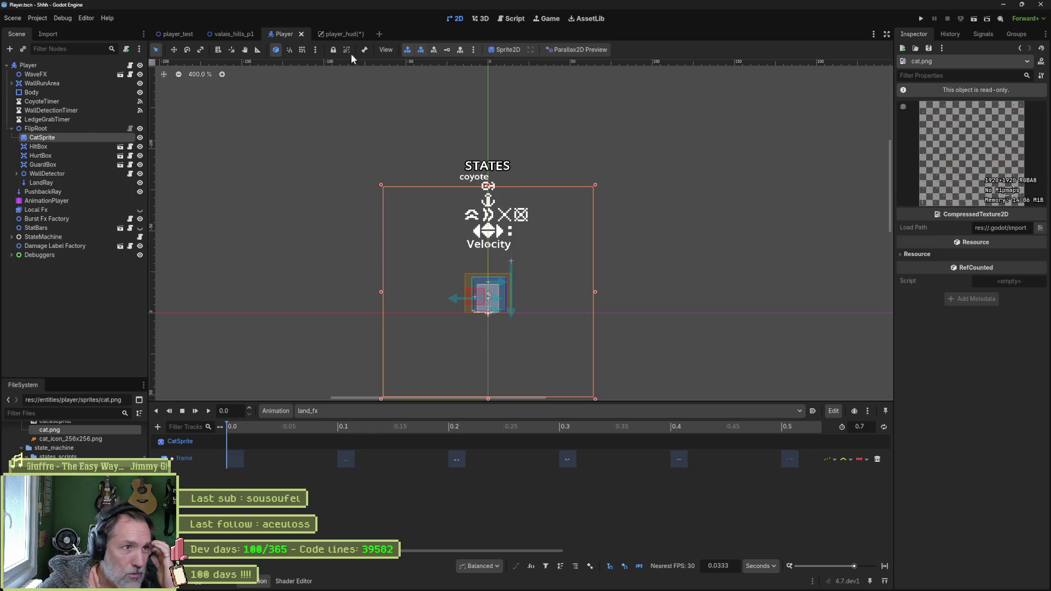
{"action": "left_click", "coordinate": [278, 33]}
{"action": "middle_click", "coordinate": [298, 34]}
{"action": "left_click", "coordinate": [297, 33]}
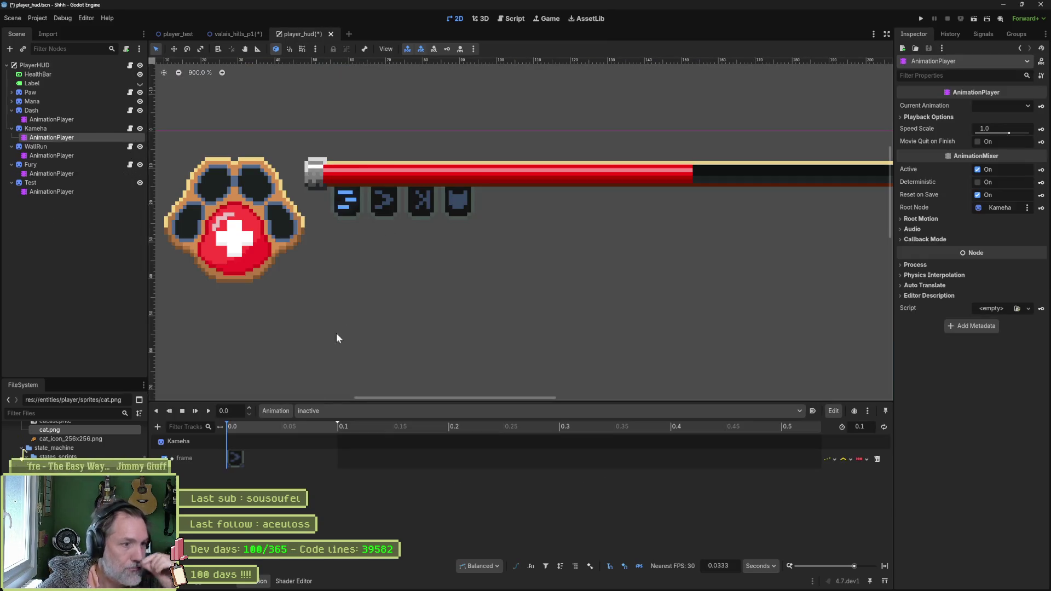
- Preview the WallRun, Fury, Test and Dash animation players, leaving Dash on inactive
{"action": "left_click", "coordinate": [58, 155]}
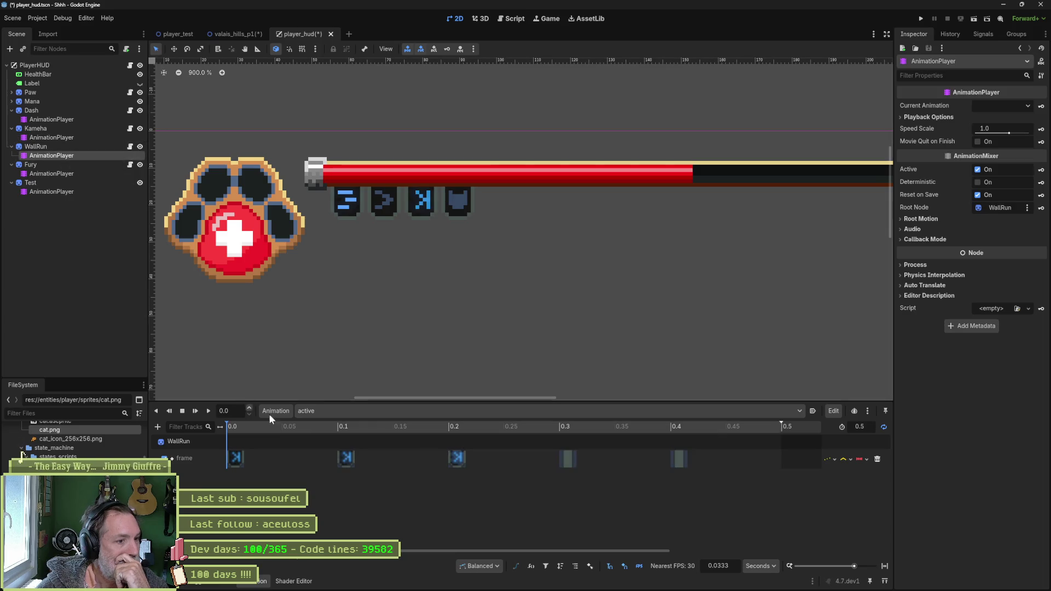
{"action": "left_click", "coordinate": [353, 413]}
{"action": "left_click", "coordinate": [344, 424]}
{"action": "left_click", "coordinate": [71, 174]}
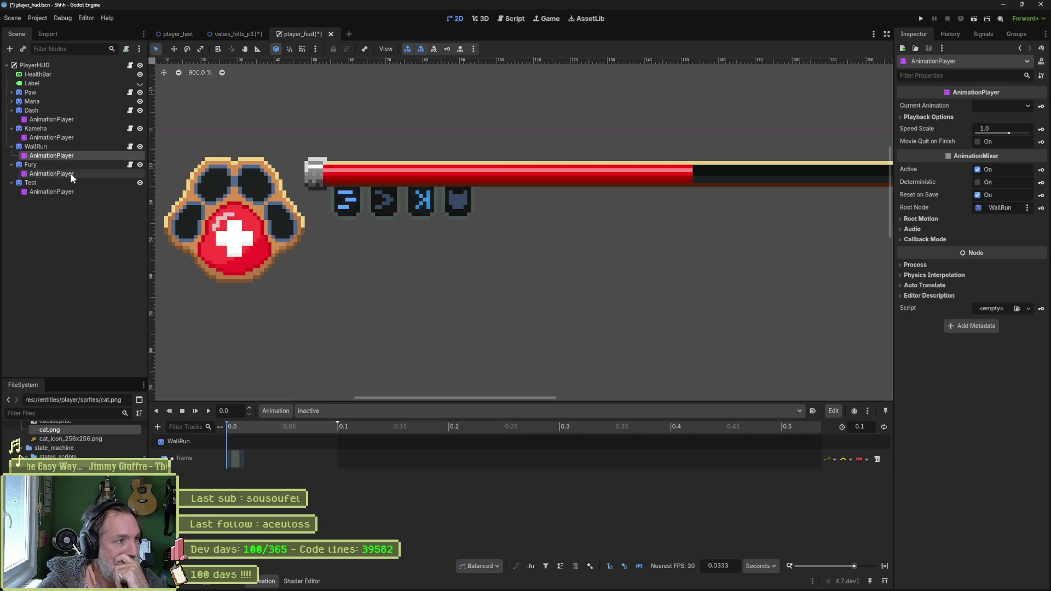
{"action": "left_click", "coordinate": [324, 411]}
{"action": "left_click", "coordinate": [336, 446]}
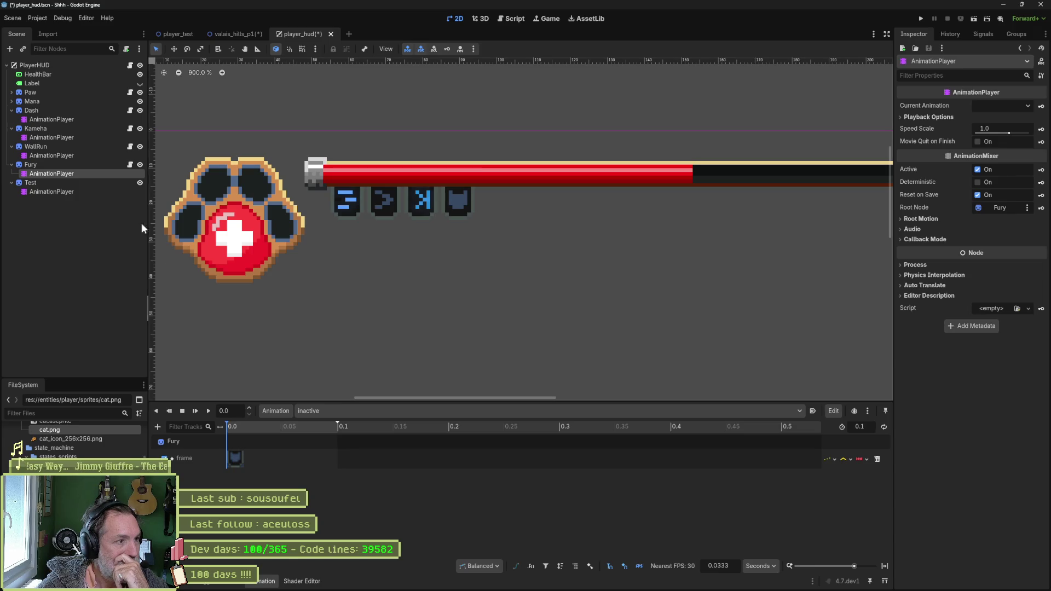
{"action": "left_click", "coordinate": [141, 191]}
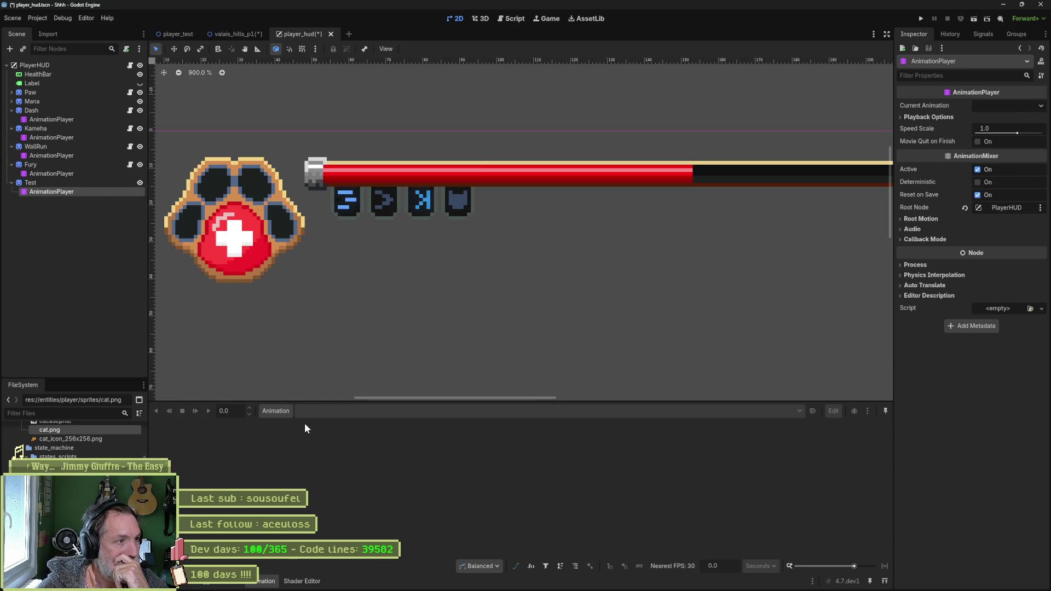
{"action": "left_click", "coordinate": [83, 120]}
{"action": "left_click", "coordinate": [354, 411]}
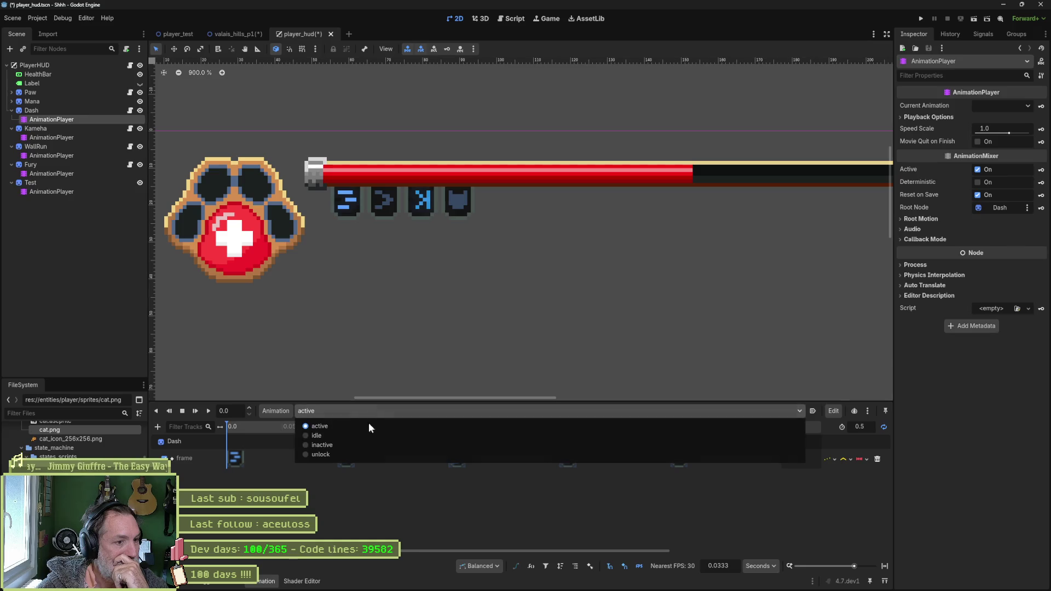
{"action": "left_click", "coordinate": [371, 447]}
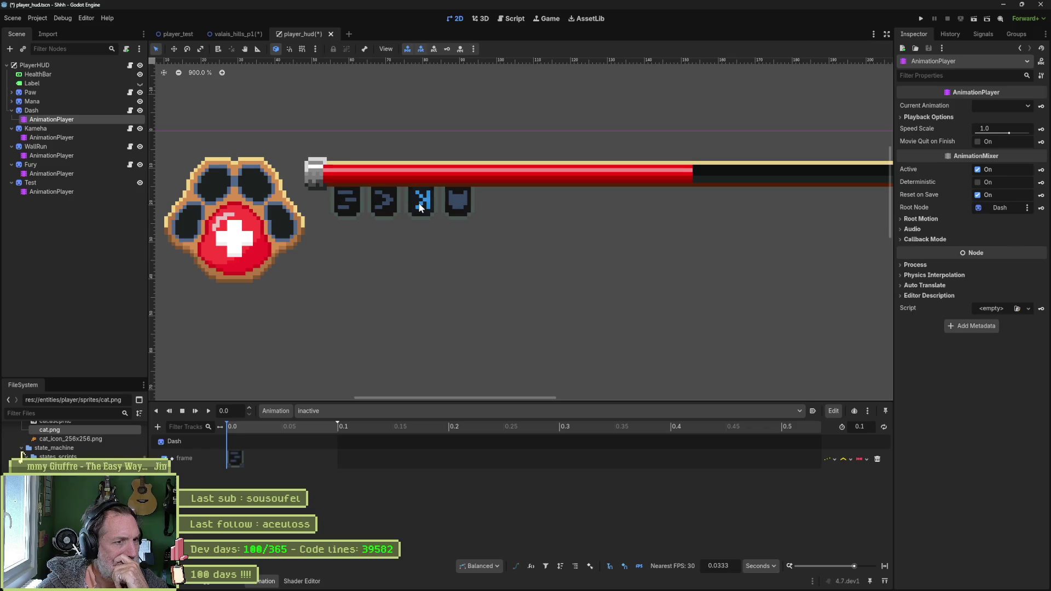
{"action": "left_click", "coordinate": [51, 155]}
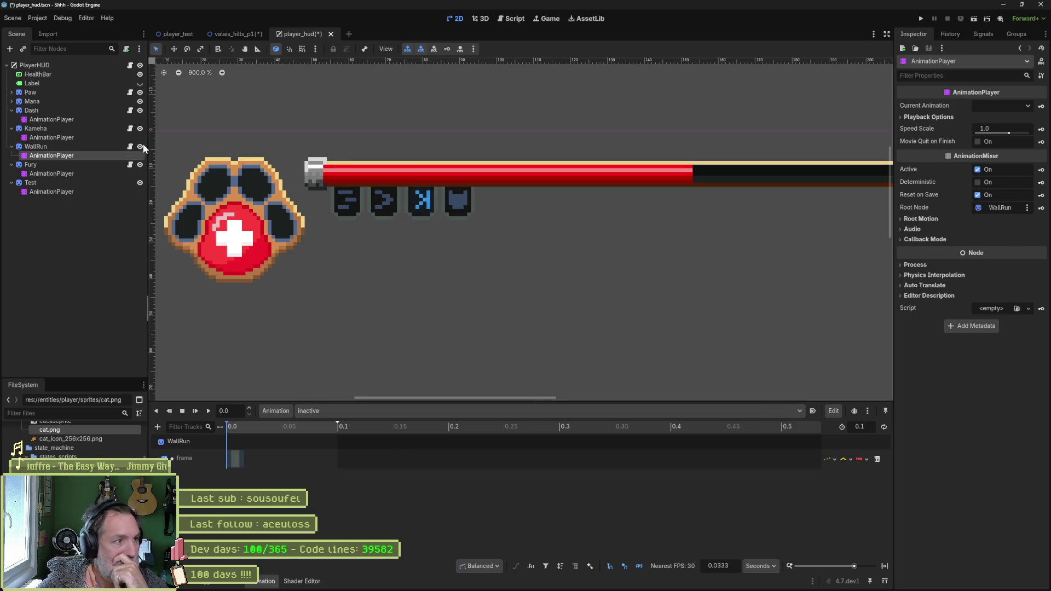
- Reimport WallRun's Aseprite file and cycle its animation through active, idle to inactive
{"action": "left_click", "coordinate": [92, 147]}
{"action": "left_click", "coordinate": [978, 577]}
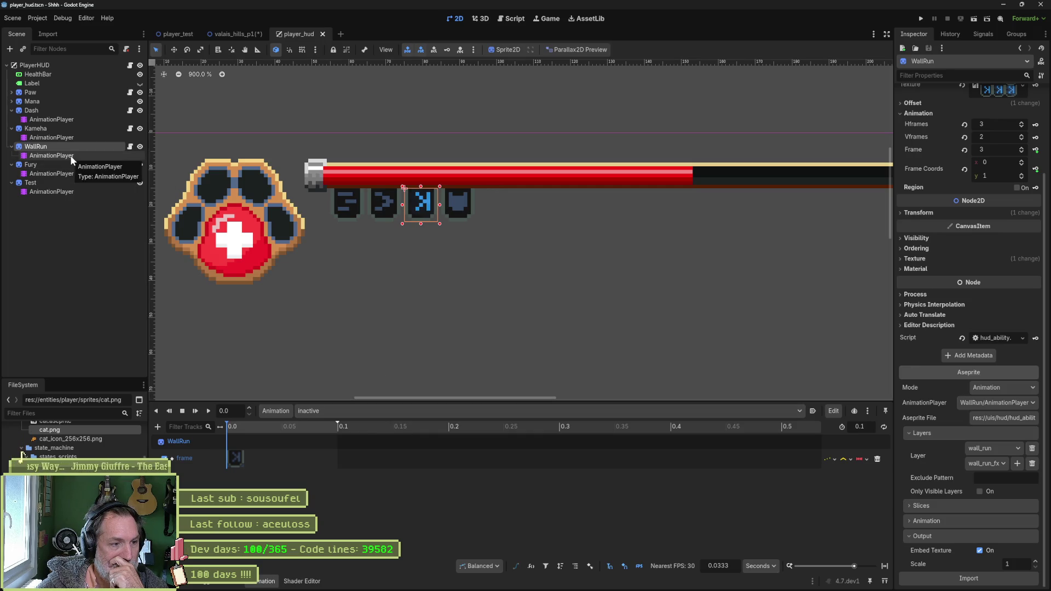
{"action": "left_click", "coordinate": [359, 413]}
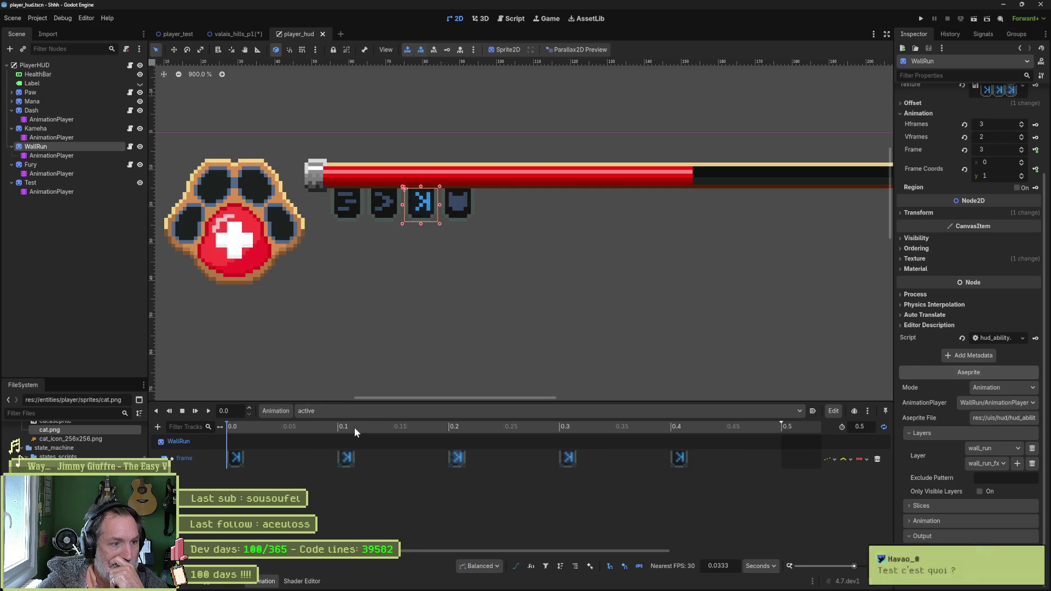
{"action": "left_click", "coordinate": [356, 413]}
{"action": "left_click", "coordinate": [349, 435]}
{"action": "left_click", "coordinate": [355, 412]}
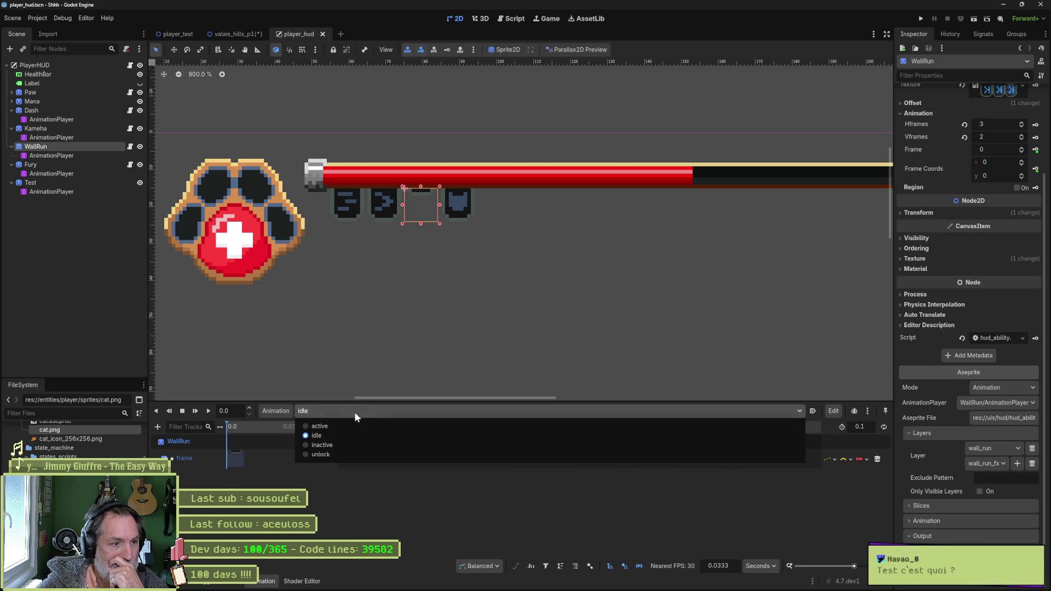
{"action": "left_click", "coordinate": [349, 443]}
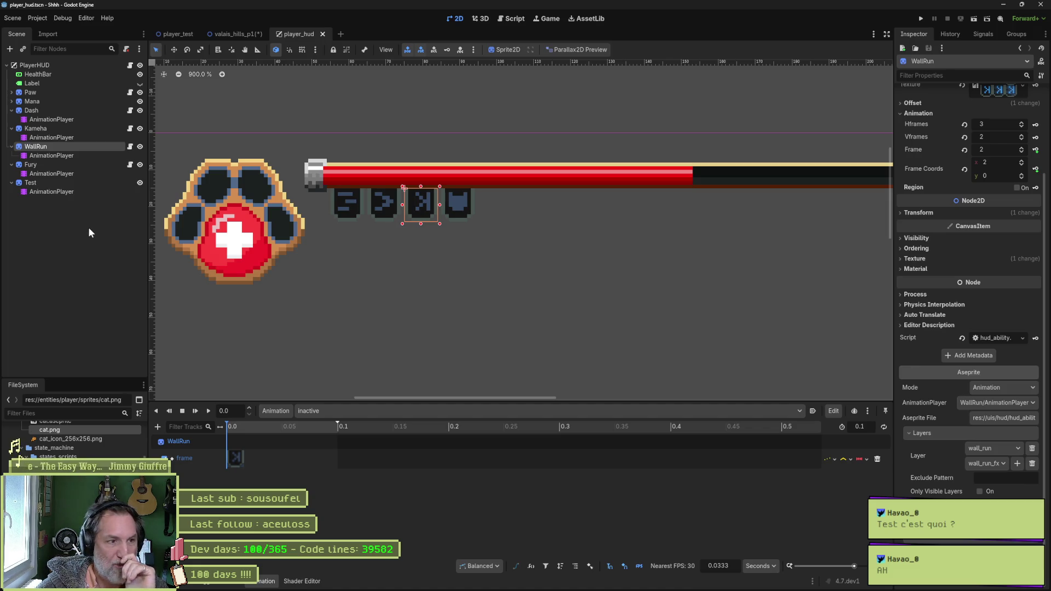
{"action": "left_click", "coordinate": [66, 183]}
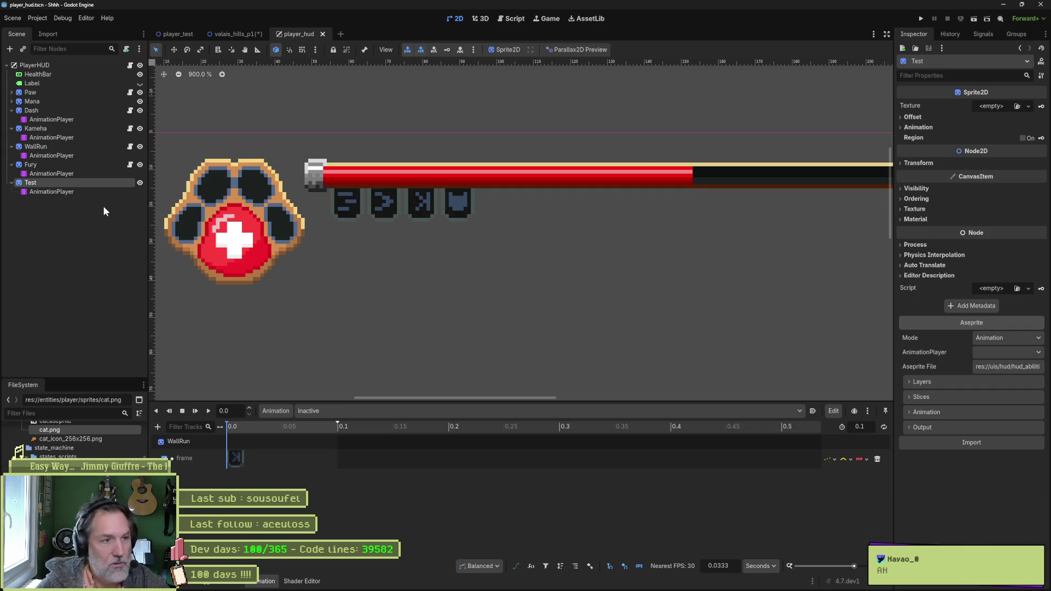
- Delete the Test node from the HUD scene and save it
{"action": "key", "text": "Delete"}
{"action": "key", "text": "Return"}
{"action": "key", "text": "ctrl+s"}
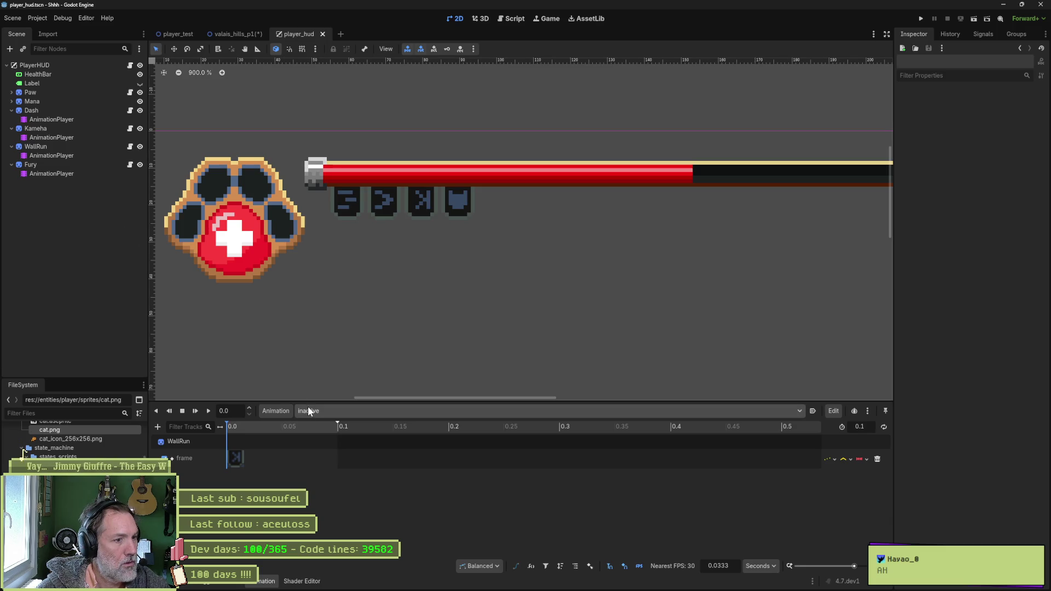
- Preview WallRun, Fury and Kameha animations, leaving each on inactive, then show the output log
{"action": "left_click", "coordinate": [73, 154]}
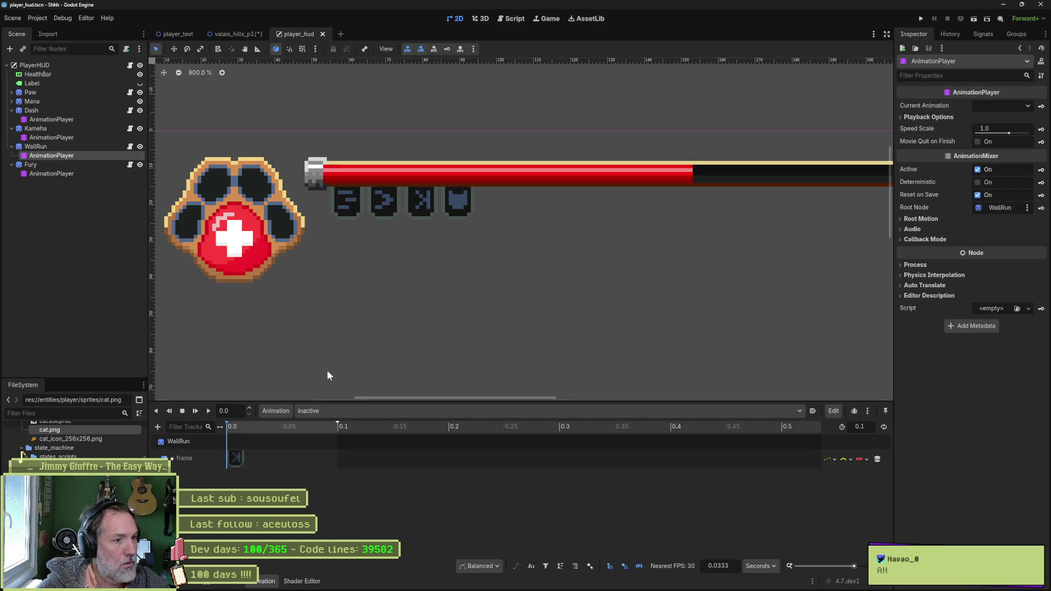
{"action": "left_click", "coordinate": [333, 411]}
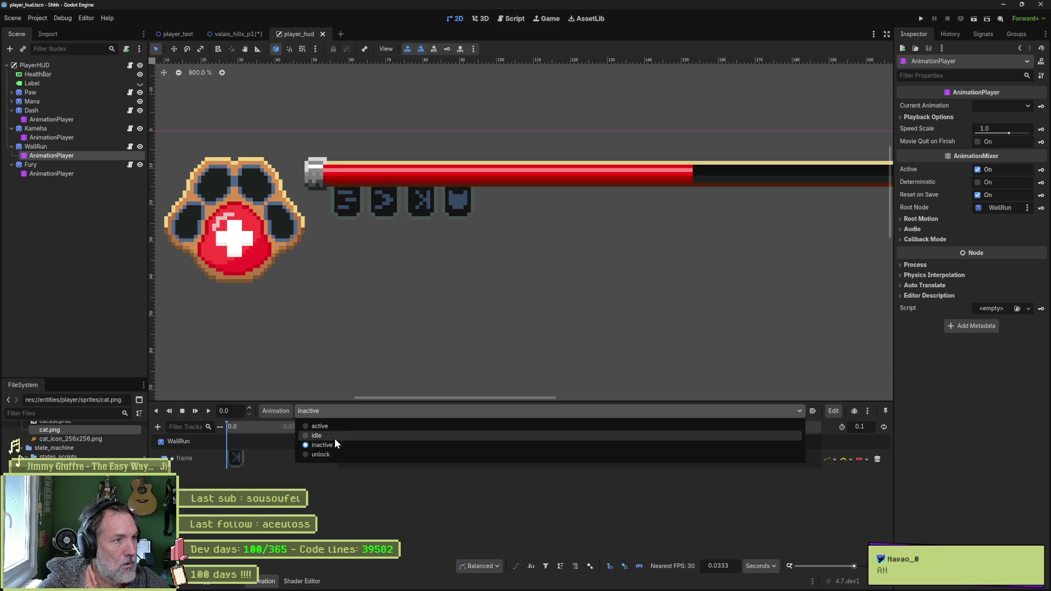
{"action": "left_click", "coordinate": [62, 177]}
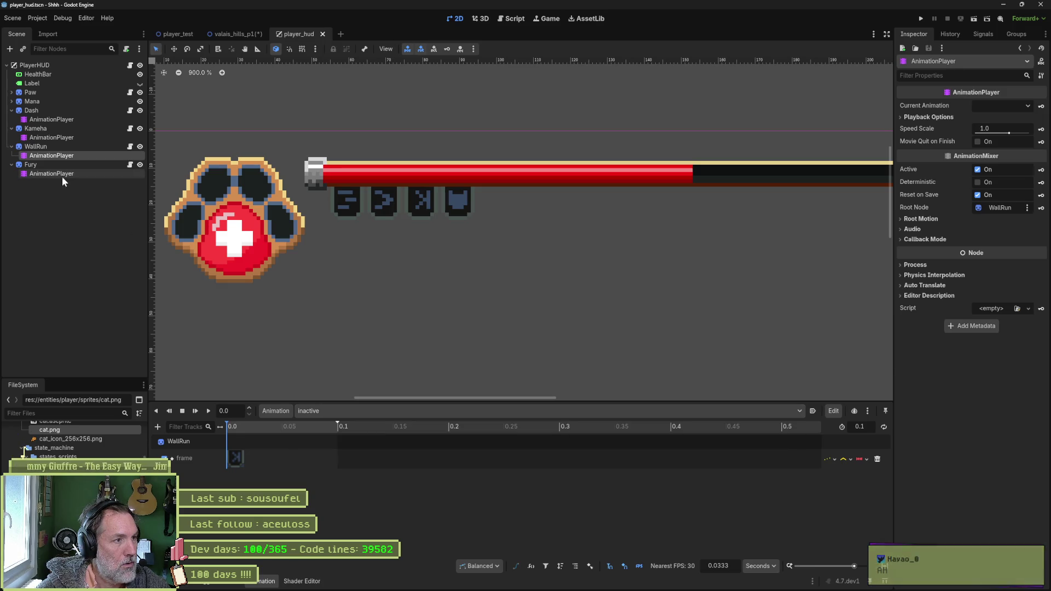
{"action": "left_click", "coordinate": [370, 408]}
{"action": "left_click", "coordinate": [364, 413]}
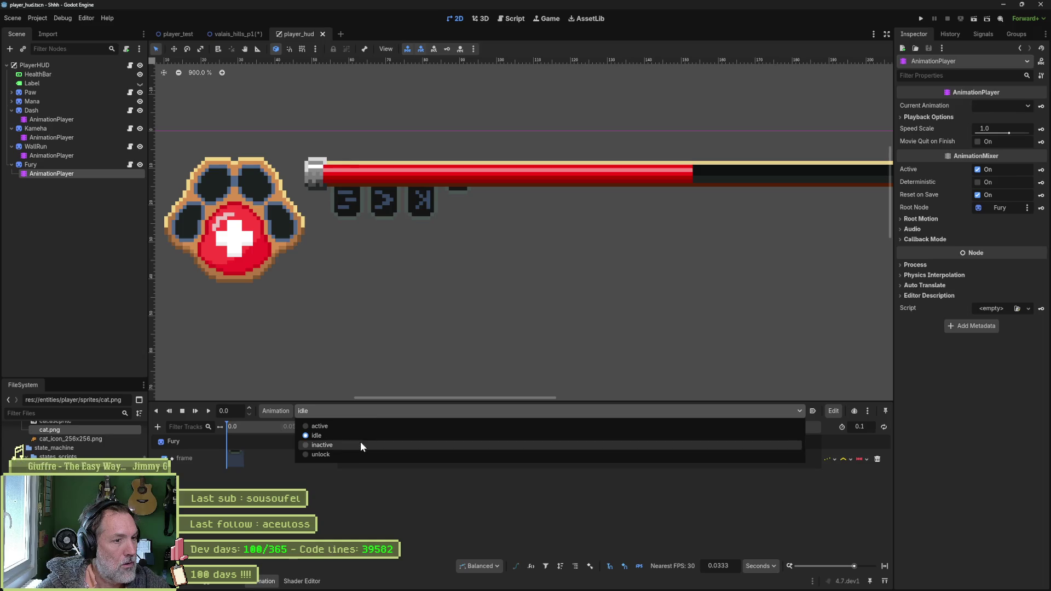
{"action": "left_click", "coordinate": [360, 444]}
{"action": "left_click", "coordinate": [49, 137]}
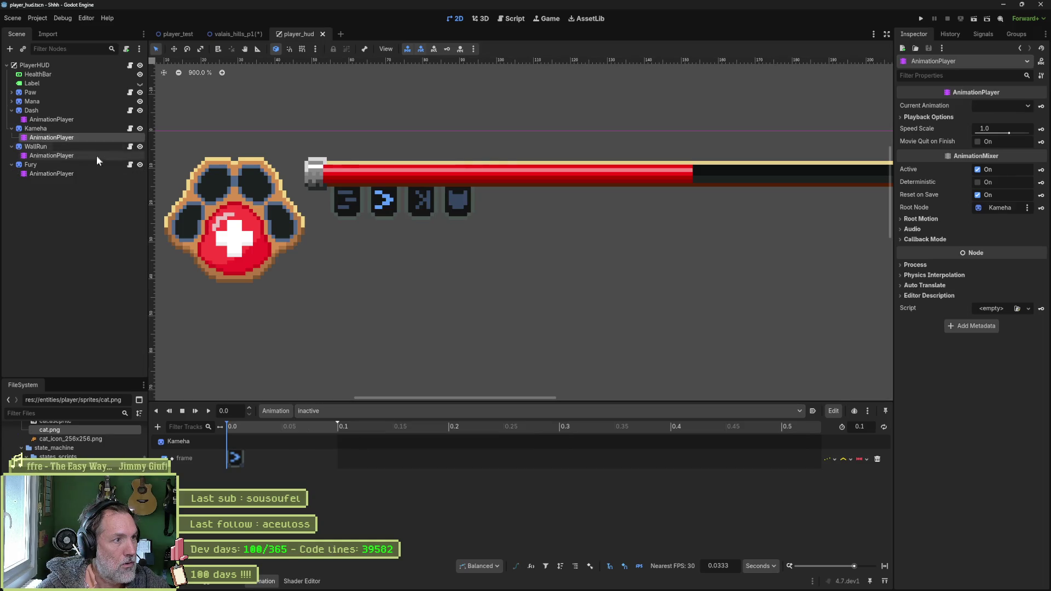
{"action": "left_click", "coordinate": [336, 410]}
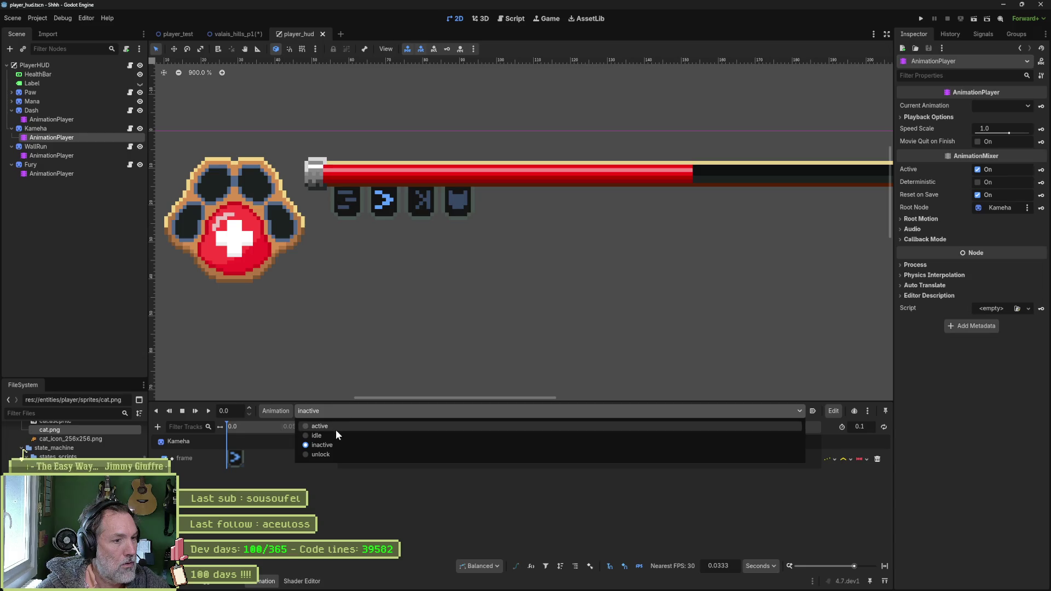
{"action": "left_click", "coordinate": [336, 431]}
{"action": "left_click", "coordinate": [333, 413]}
{"action": "left_click", "coordinate": [333, 442]}
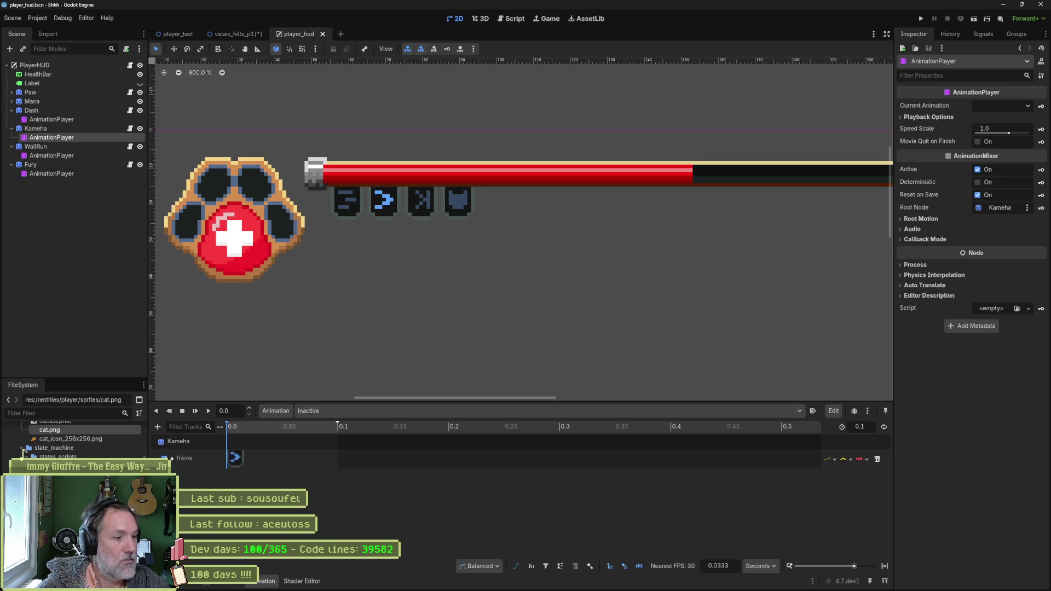
{"action": "key", "text": "alt+o"}
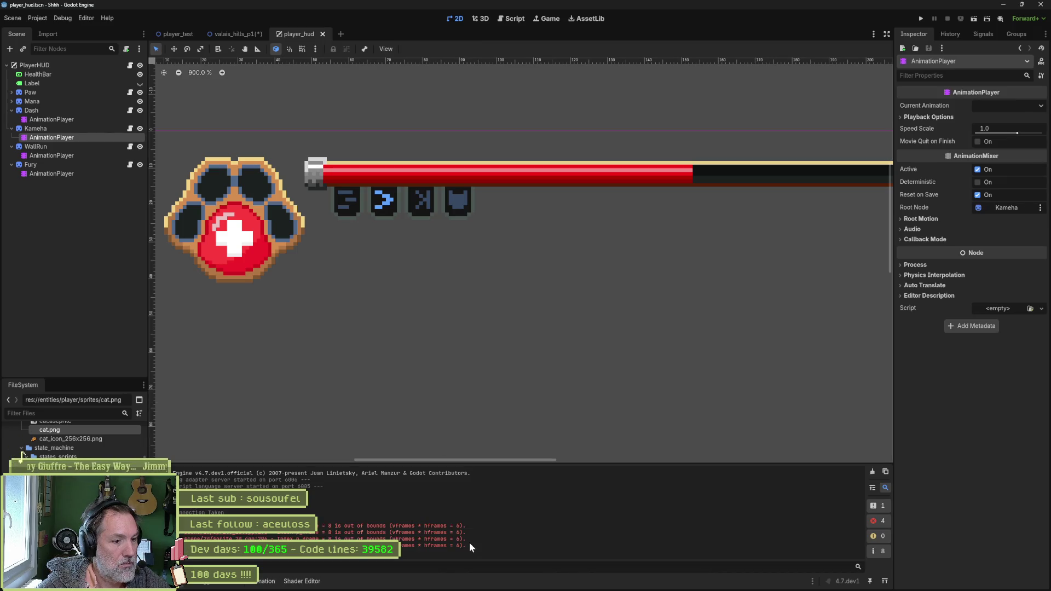
- Run the player_test scene, walk the cat right to collect orbs, then stop the game
{"action": "left_click", "coordinate": [875, 471]}
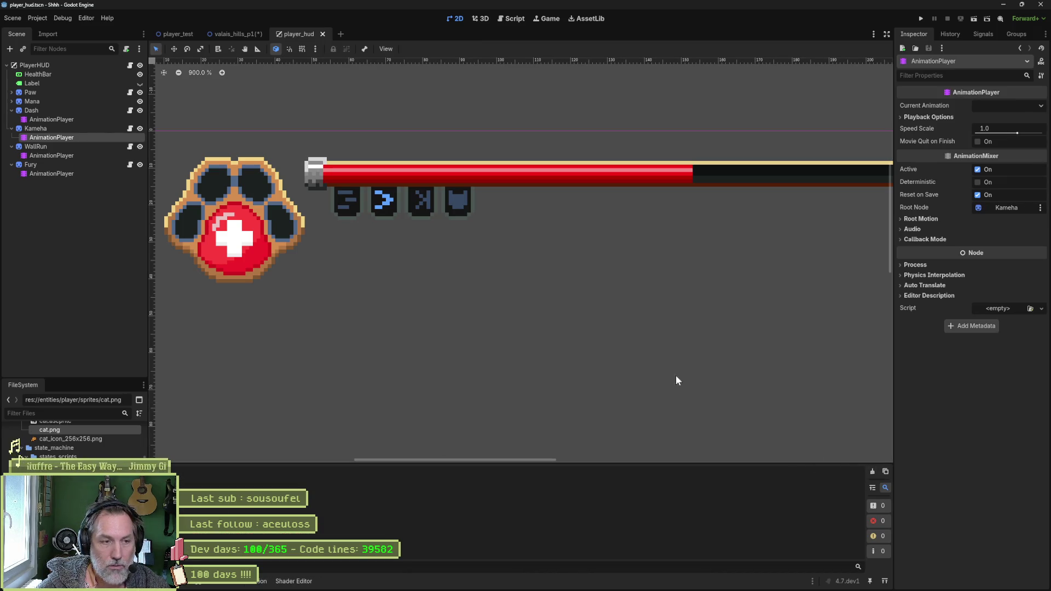
{"action": "left_click", "coordinate": [196, 36]}
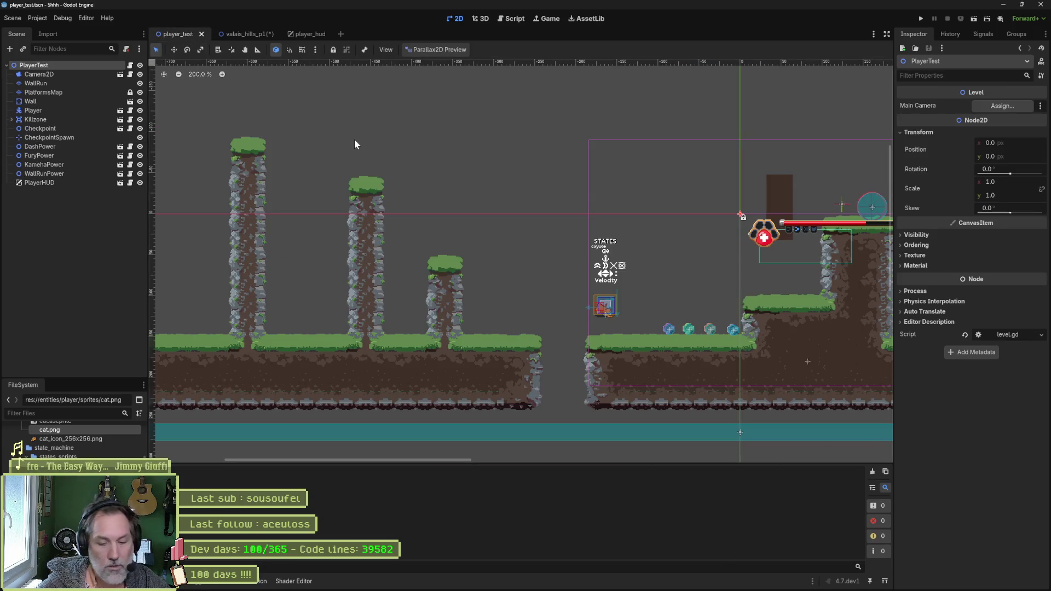
{"action": "key", "text": "F6"}
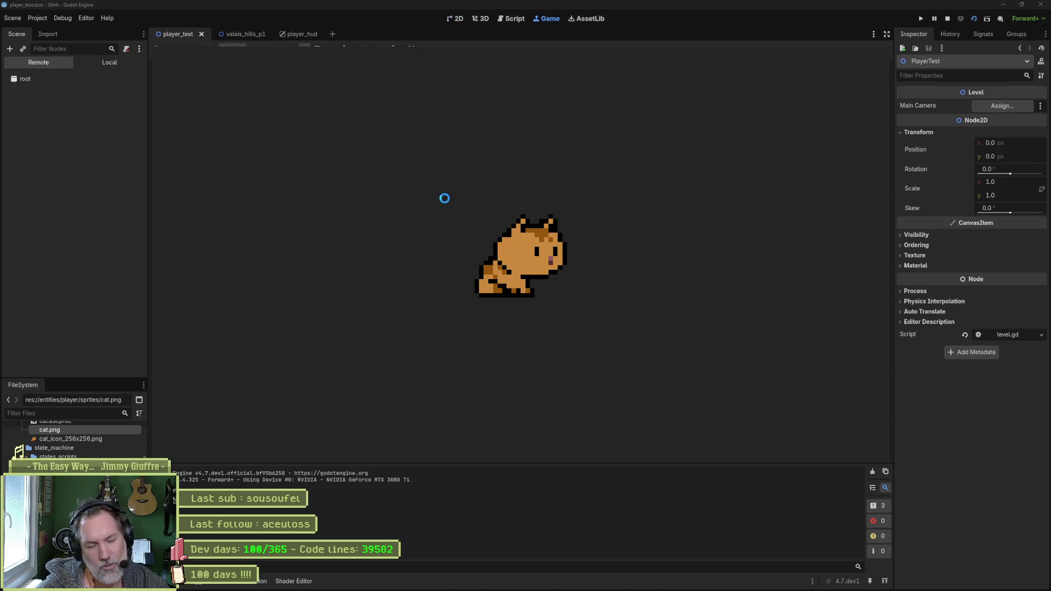
{"action": "key", "text": "Right"}
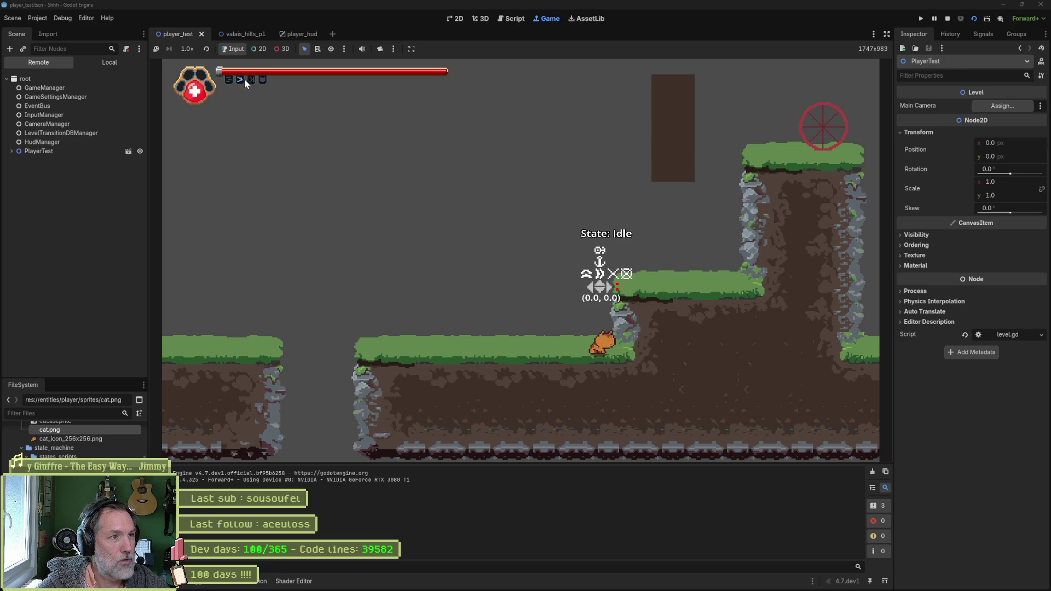
{"action": "left_click", "coordinate": [947, 18]}
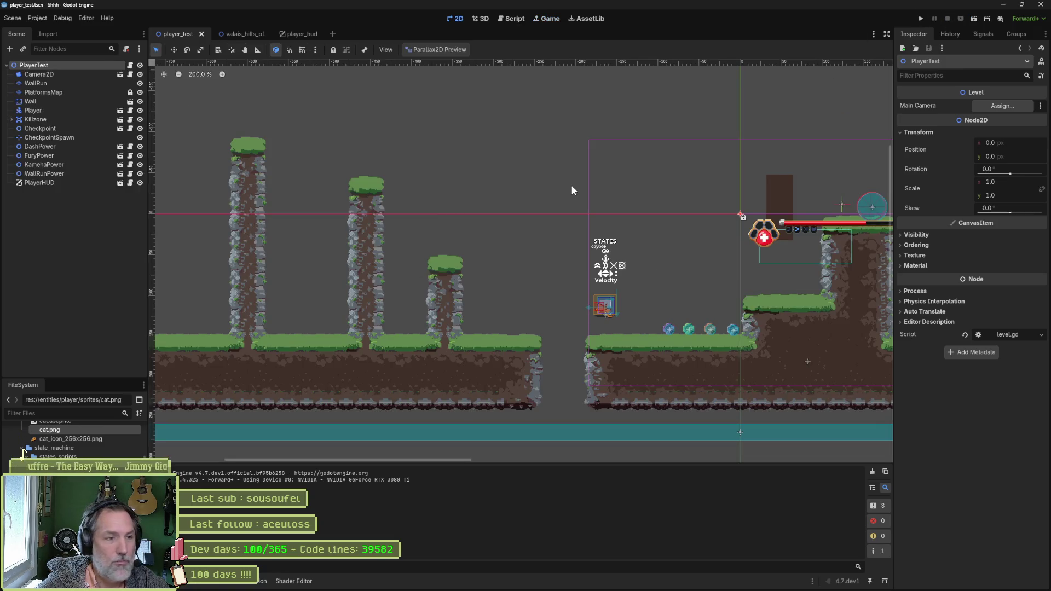
{"action": "key", "text": "ctrl+s"}
- In player_hud, preview Kameha's active animation, reset it to inactive, and switch to Aseprite
{"action": "left_click", "coordinate": [301, 34]}
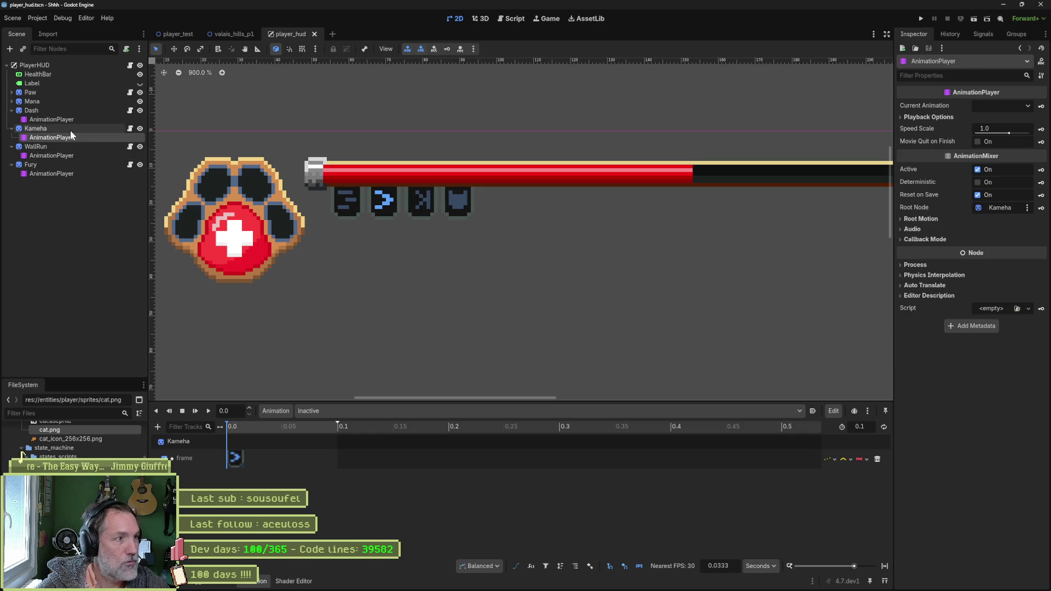
{"action": "left_click", "coordinate": [69, 137]}
{"action": "left_click", "coordinate": [349, 411]}
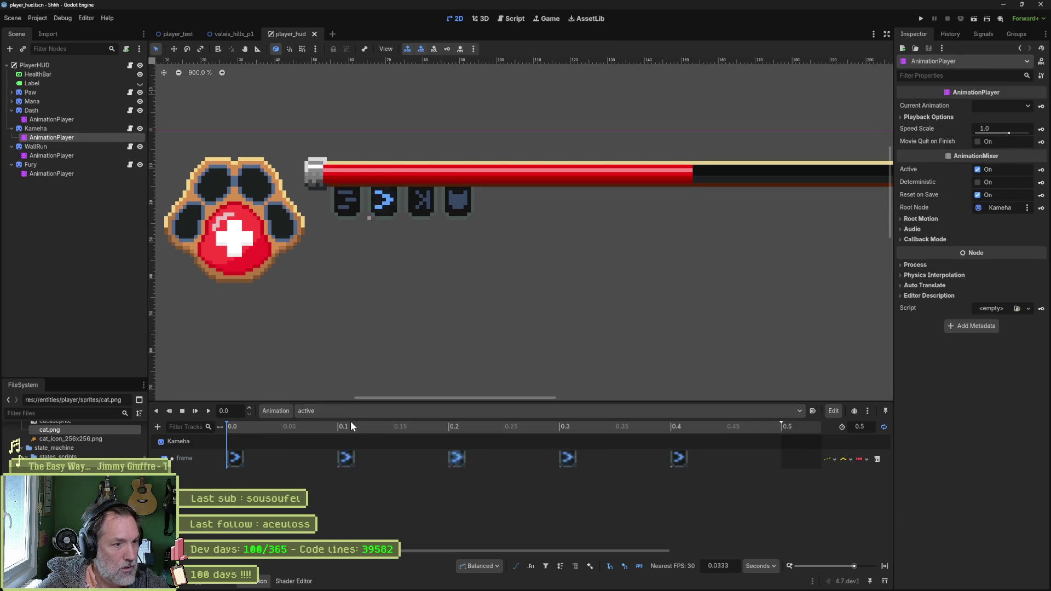
{"action": "left_click", "coordinate": [345, 410]}
{"action": "left_click", "coordinate": [341, 436]}
{"action": "left_click", "coordinate": [343, 413]}
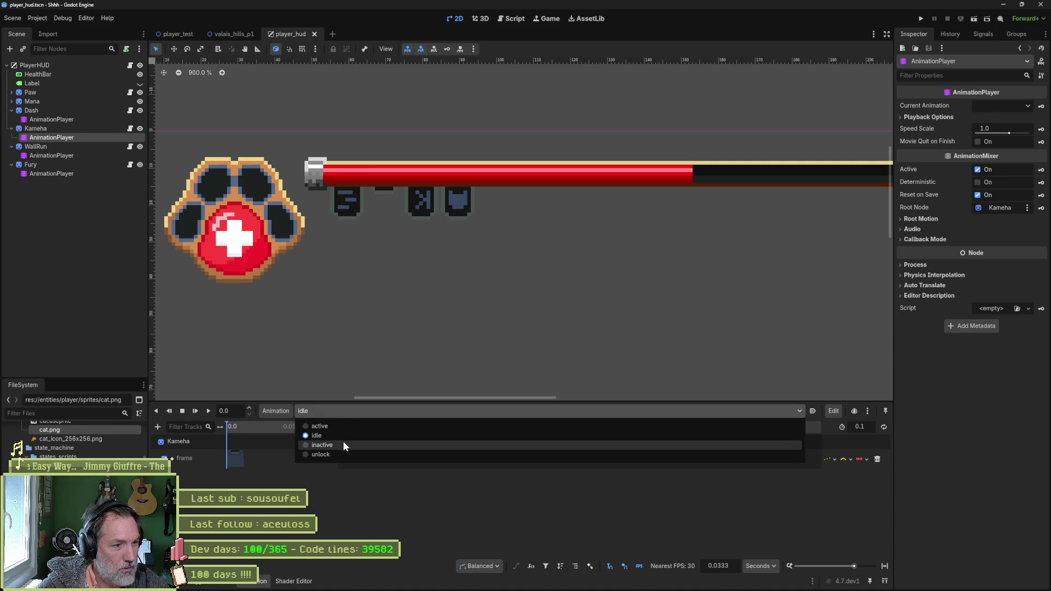
{"action": "left_click", "coordinate": [343, 442]}
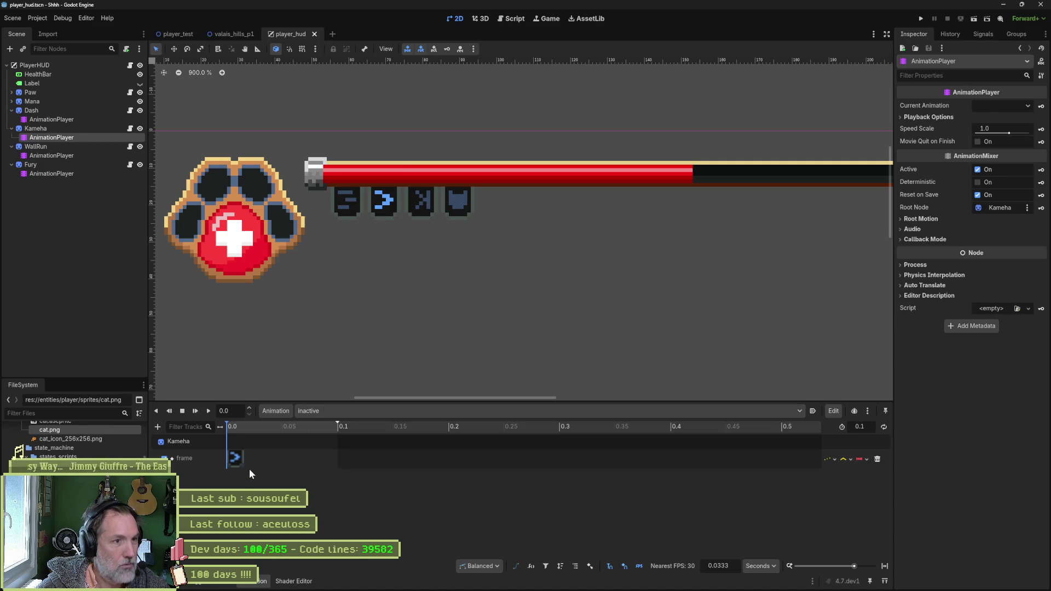
{"action": "left_click", "coordinate": [571, 582]}
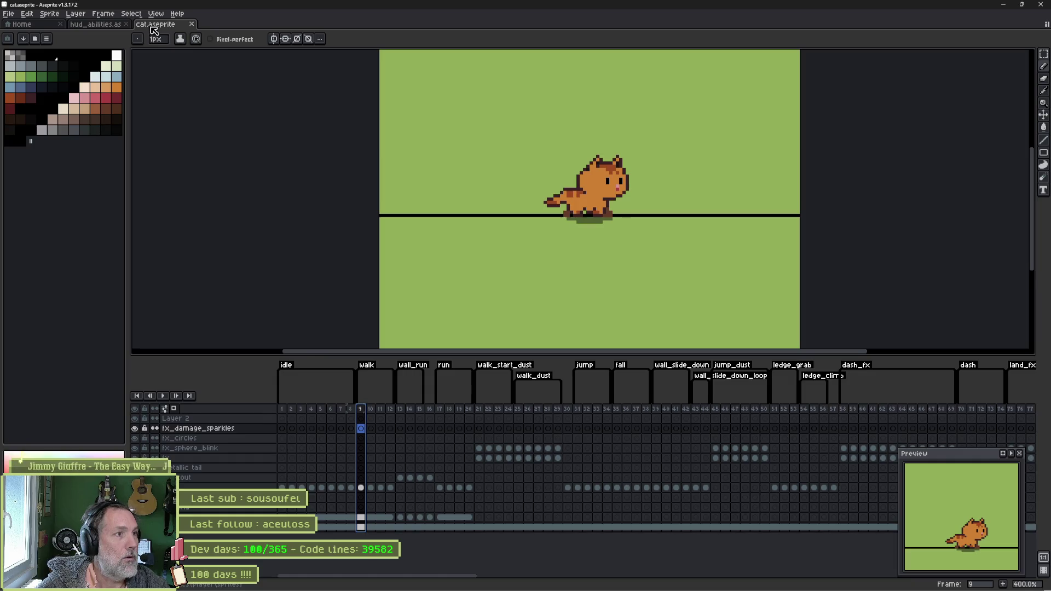
- Switch to hud_abilities.aseprite and view frames 10, 4 and 5 of the arrow icon
{"action": "left_click", "coordinate": [99, 24]}
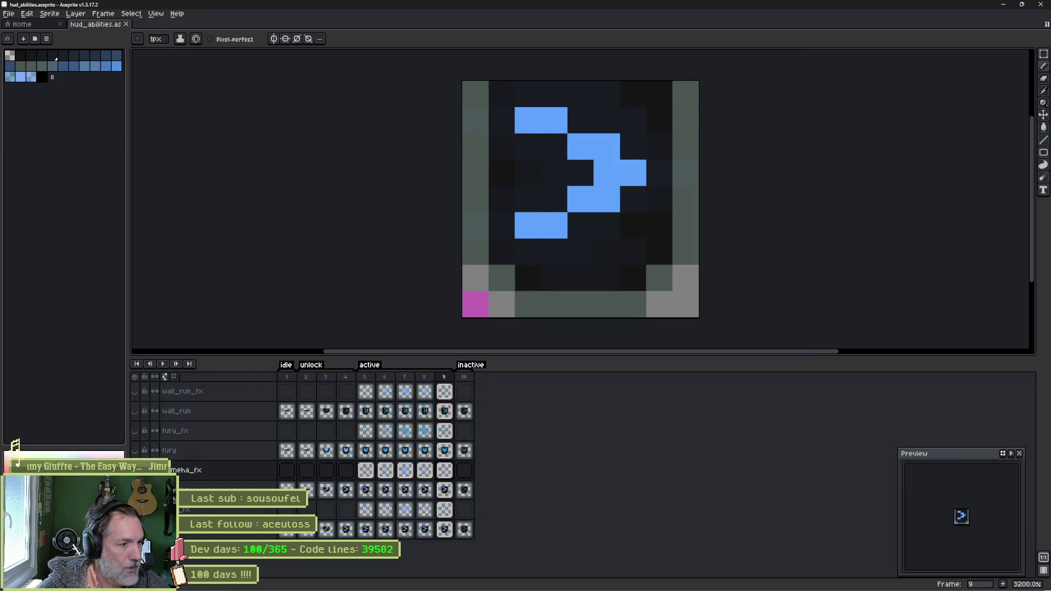
{"action": "left_click", "coordinate": [464, 378]}
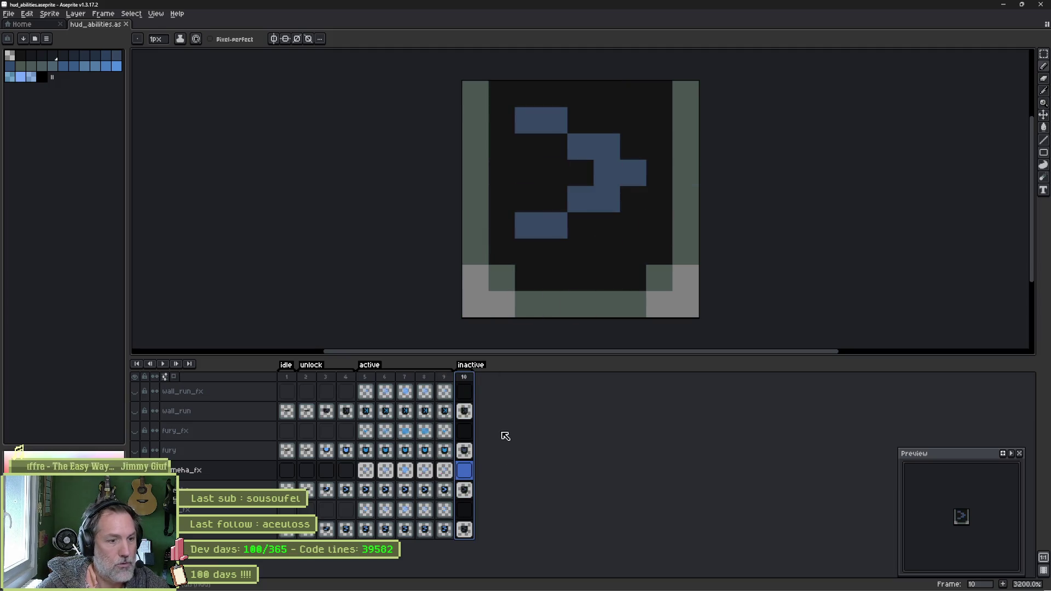
{"action": "left_click", "coordinate": [346, 490]}
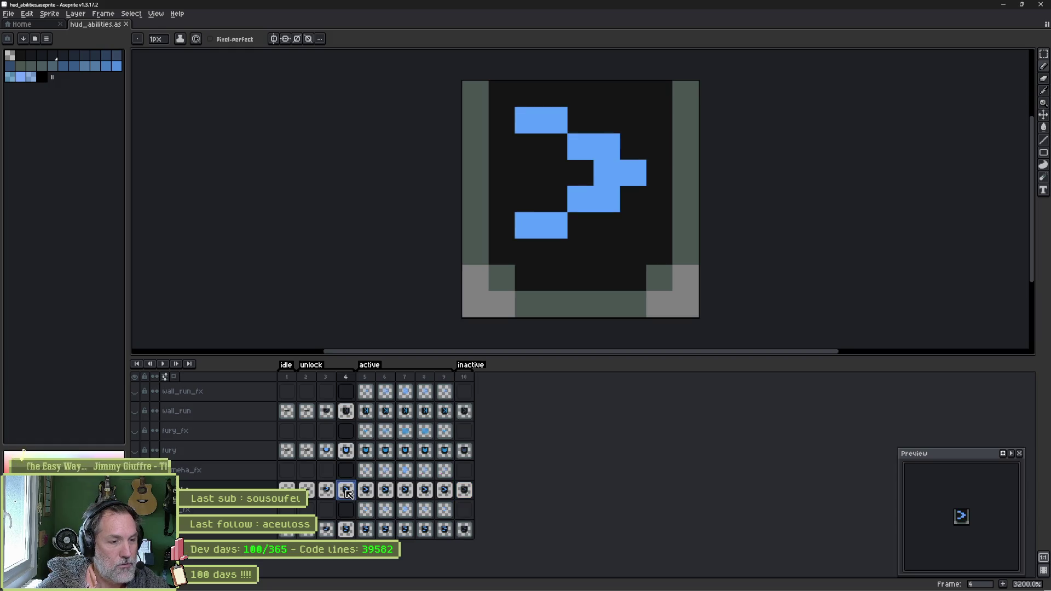
{"action": "left_click", "coordinate": [370, 490]}
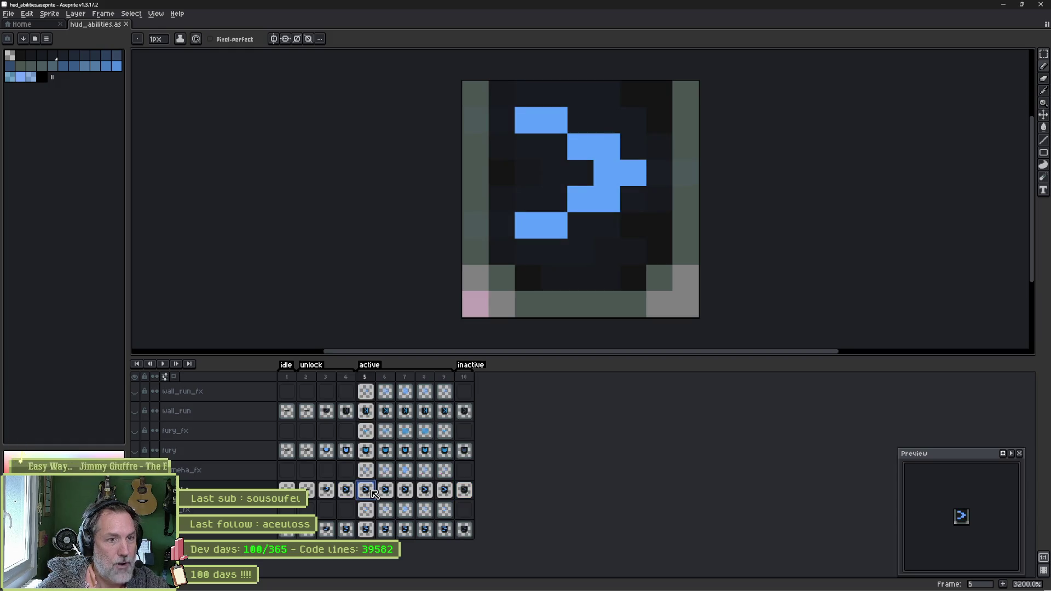
- Flip between frames 4 and 5, step through frames 4–9, then bring up Visual Studio Code
{"action": "key", "text": "Left"}
{"action": "key", "text": "Right"}
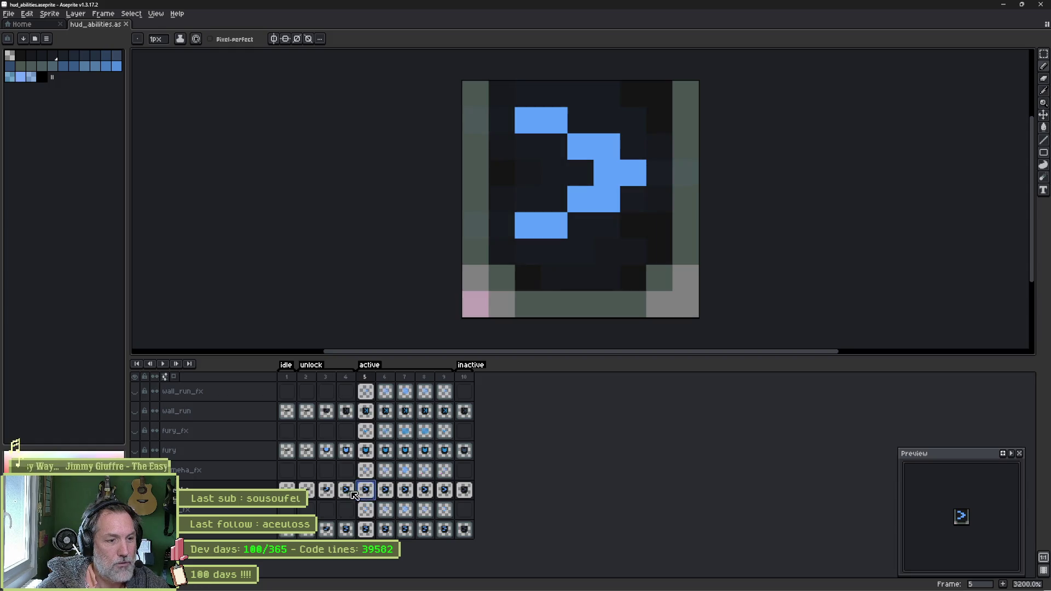
{"action": "key", "text": "Left"}
{"action": "key", "text": "Right"}
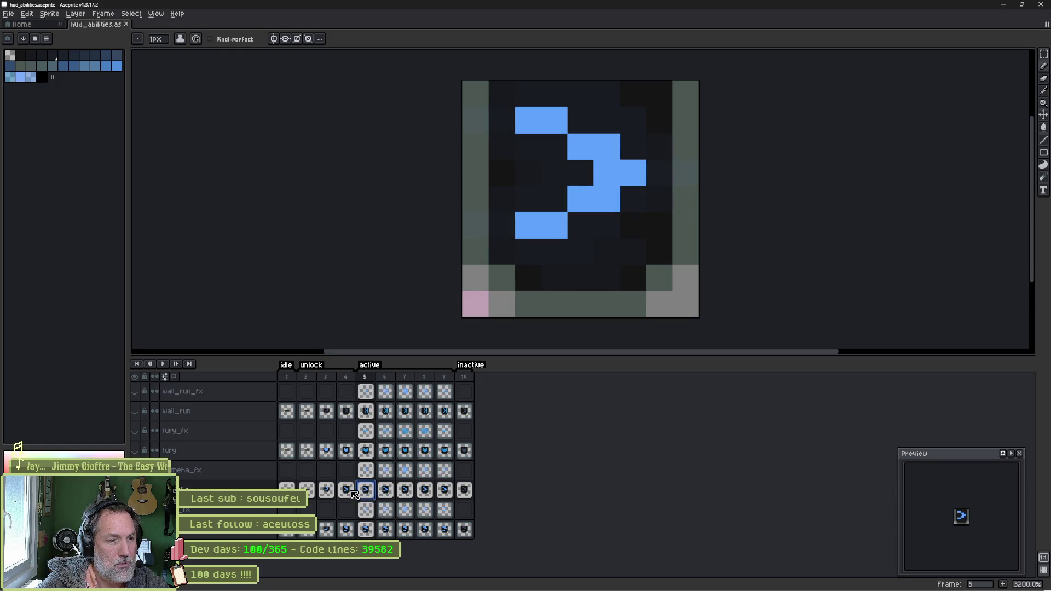
{"action": "key", "text": "Left"}
{"action": "key", "text": "Right"}
{"action": "mouse_move", "coordinate": [366, 490]}
{"action": "left_mouse_down"}
{"action": "mouse_move", "coordinate": [444, 490]}
{"action": "mouse_move", "coordinate": [379, 494]}
{"action": "left_mouse_up"}
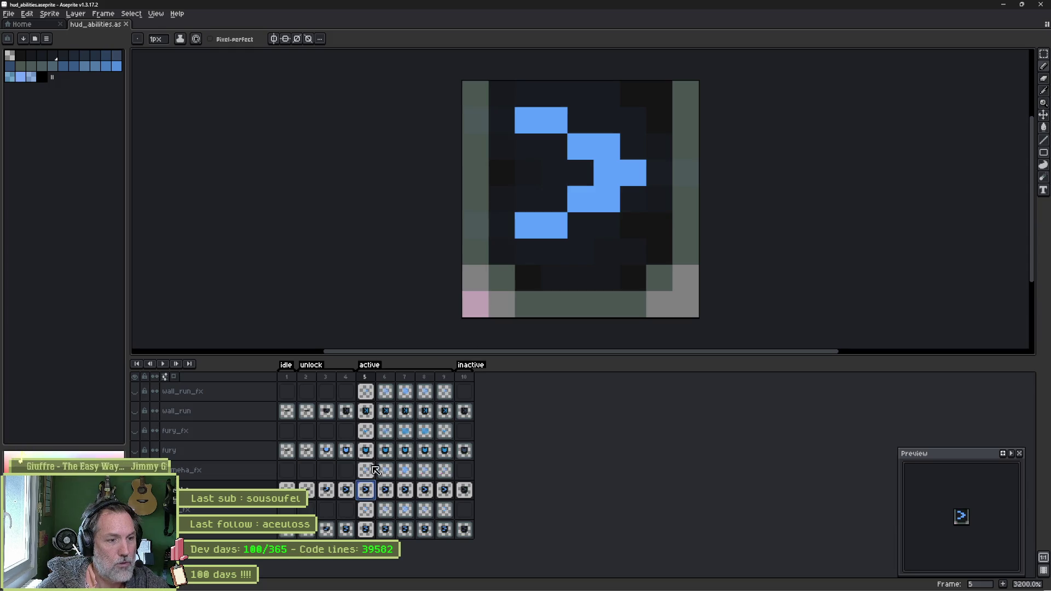
{"action": "left_click", "coordinate": [346, 491]}
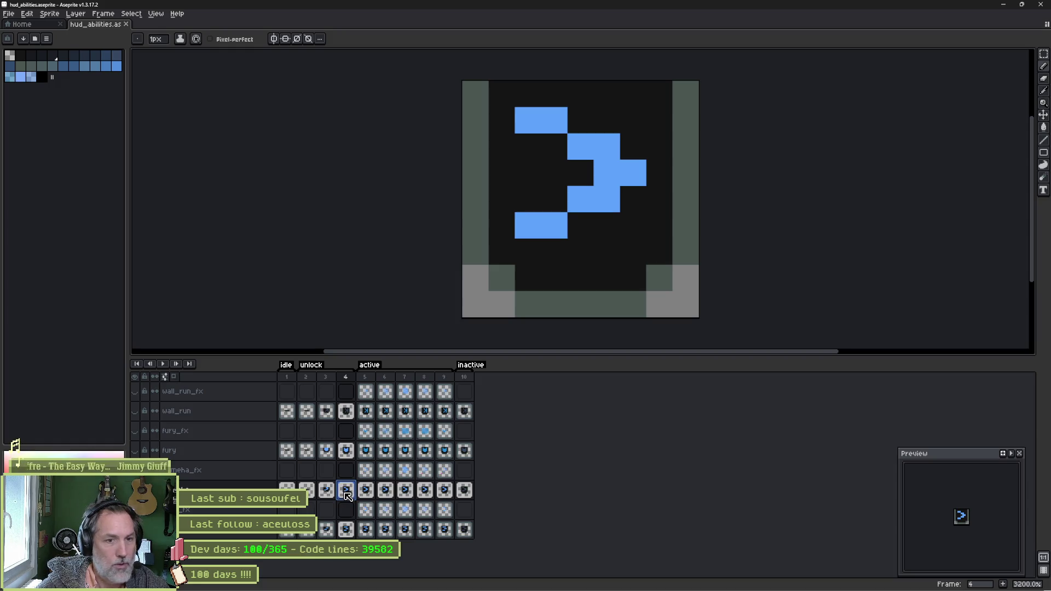
{"action": "mouse_move", "coordinate": [346, 493]}
{"action": "left_mouse_down"}
{"action": "mouse_move", "coordinate": [447, 491]}
{"action": "mouse_move", "coordinate": [345, 493]}
{"action": "left_mouse_up"}
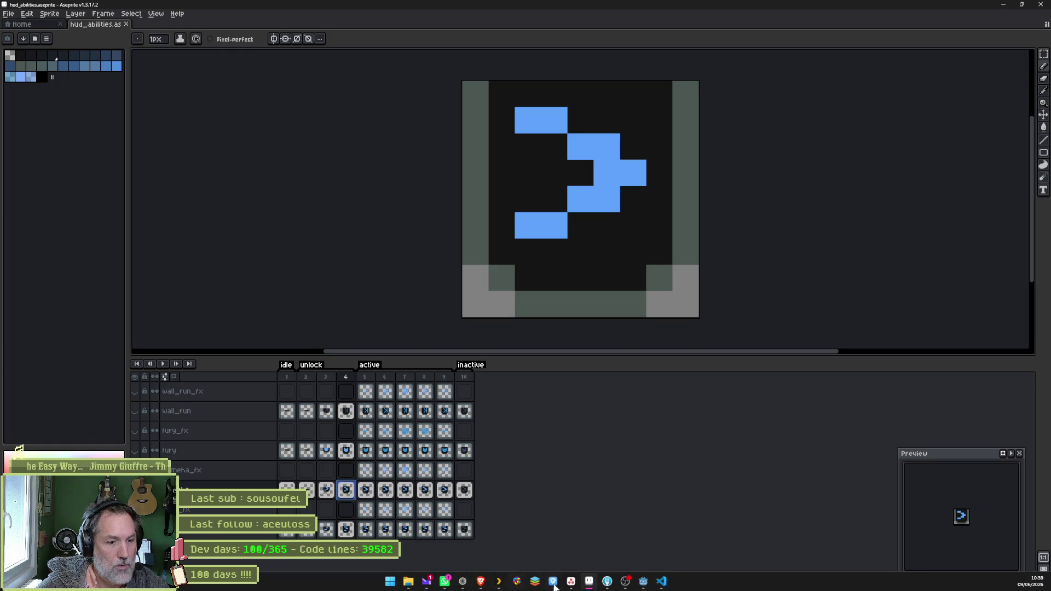
{"action": "mouse_move", "coordinate": [589, 582]}
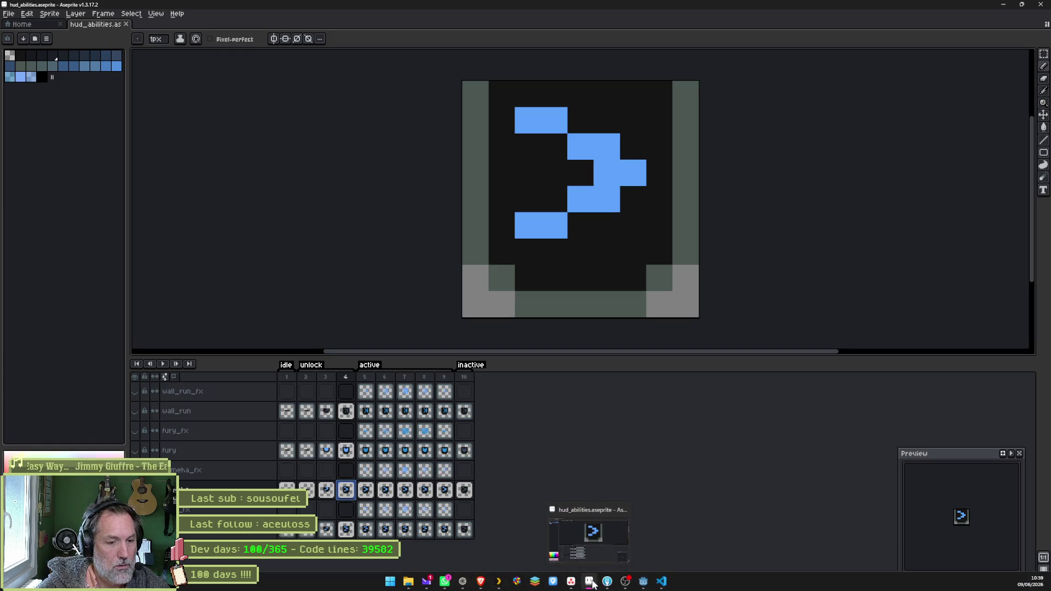
{"action": "left_click", "coordinate": [662, 582]}
- Reveal PlayerHUD's player_hud.tscn in the FileSystem dock and open it in the external editor
{"action": "left_click", "coordinate": [669, 343]}
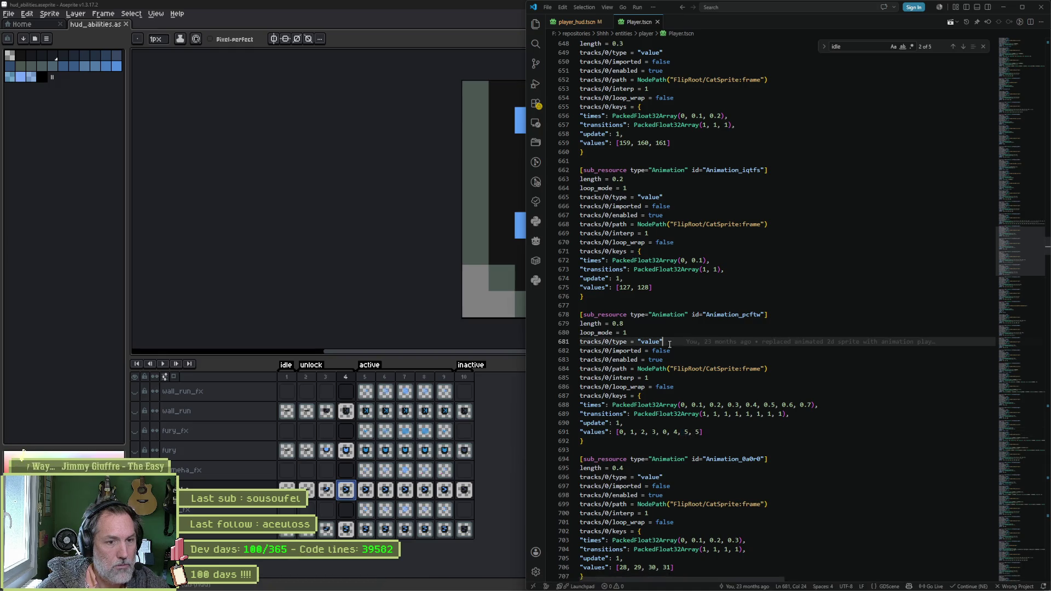
{"action": "left_click", "coordinate": [1041, 7]}
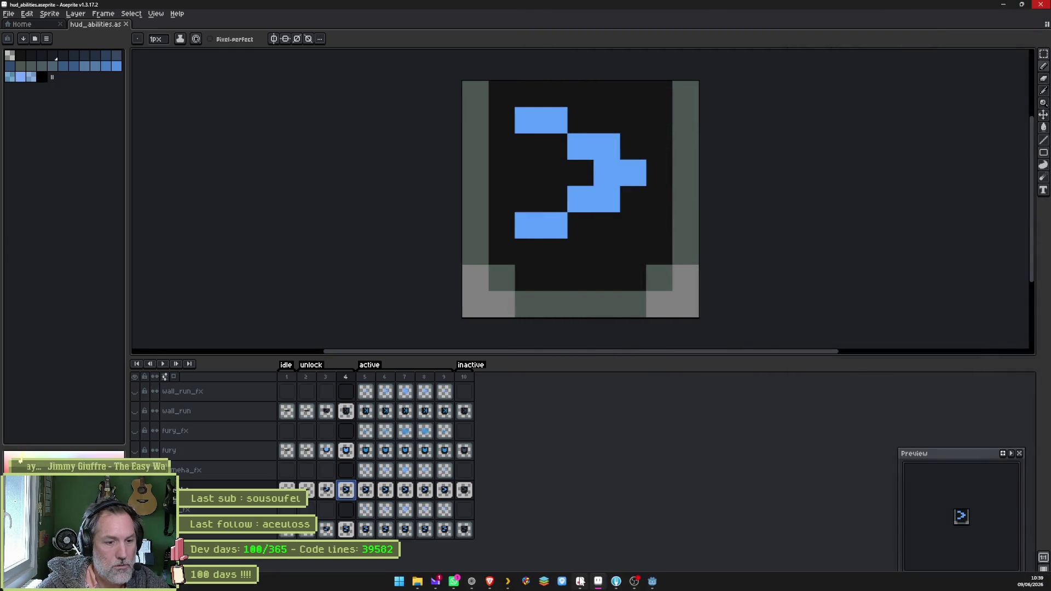
{"action": "left_click", "coordinate": [618, 581]}
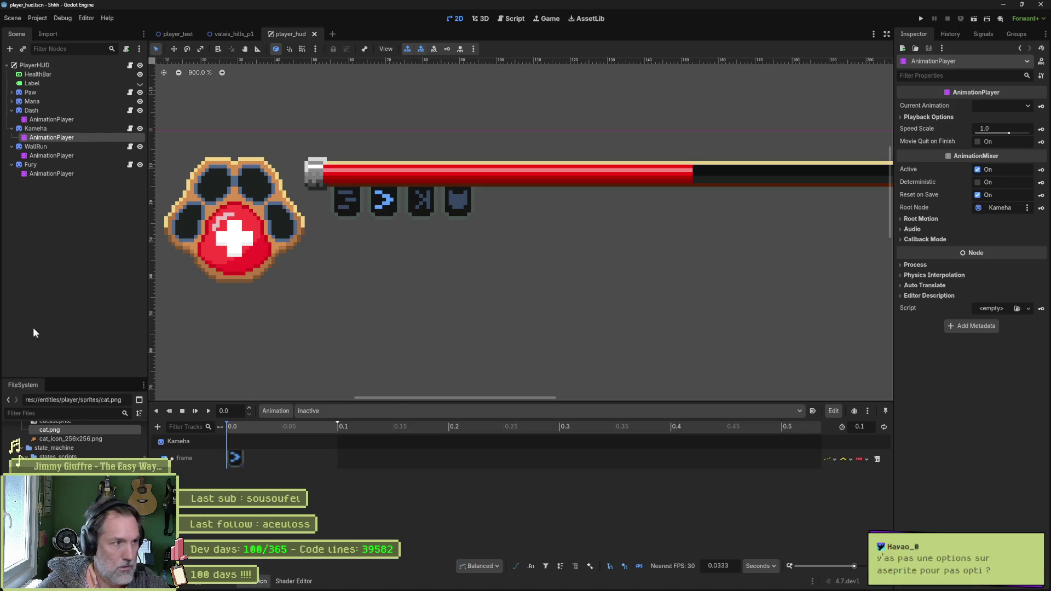
{"action": "right_click", "coordinate": [61, 66]}
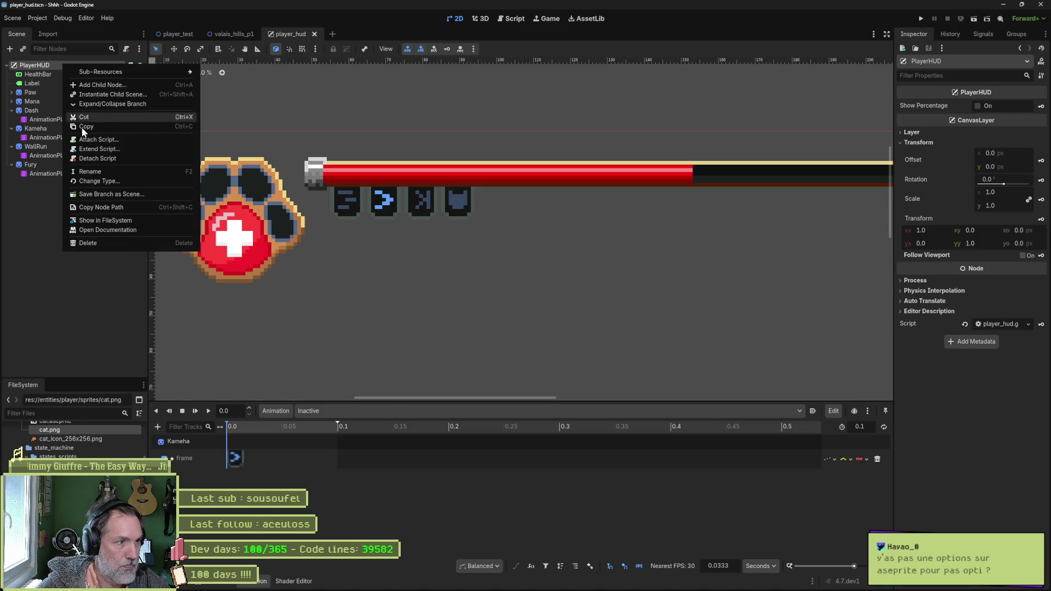
{"action": "left_click", "coordinate": [127, 224]}
{"action": "right_click", "coordinate": [72, 455]}
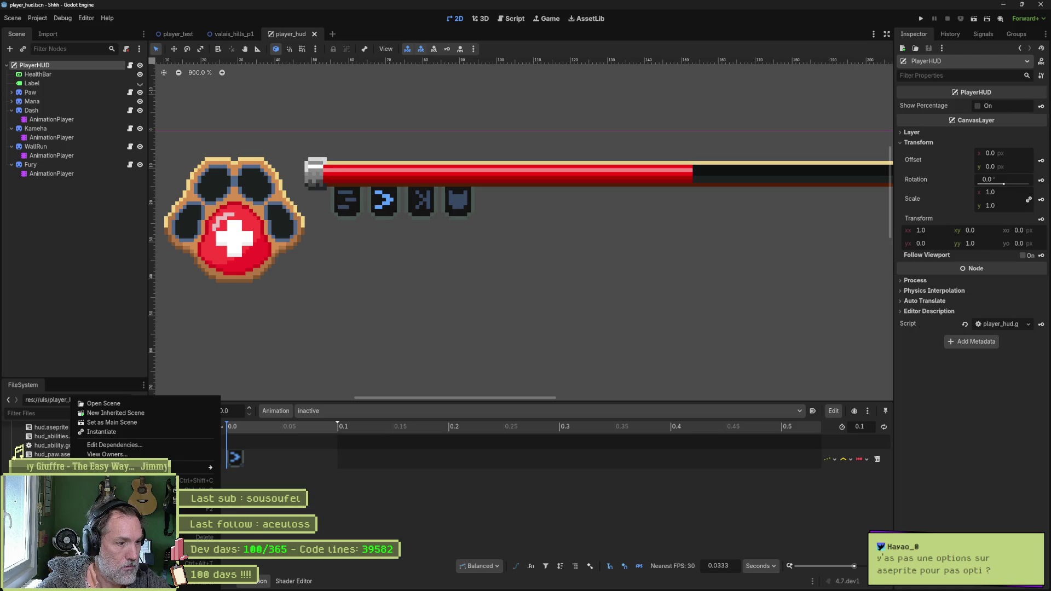
{"action": "left_click", "coordinate": [115, 427]}
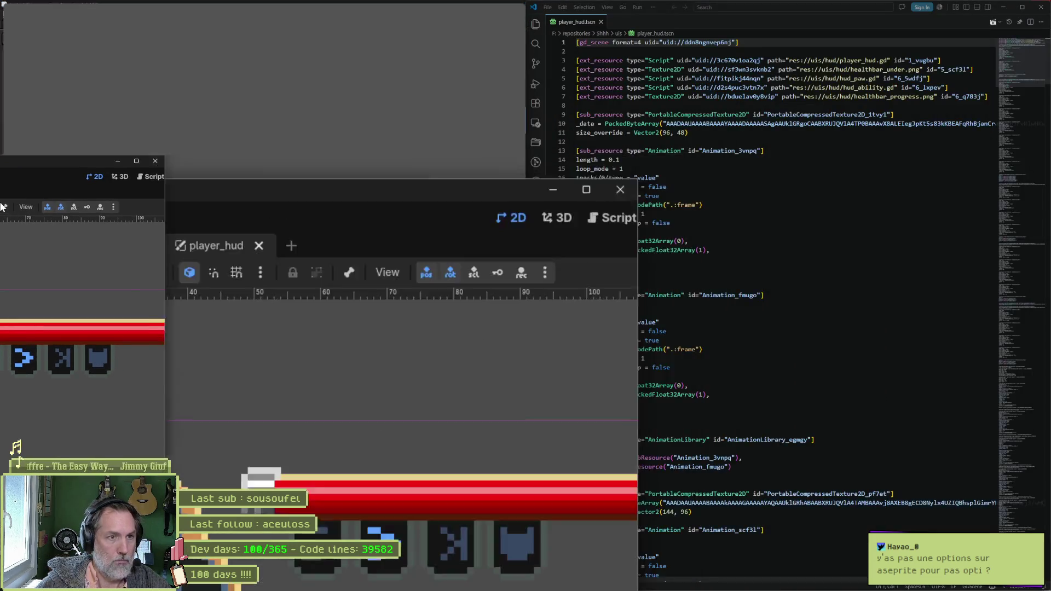
- Dock Godot on the left half and the code editor on the right half of the screen
{"action": "left_click_drag", "start_coordinate": [453, 7], "coordinate": [4, 246]}
{"action": "left_click", "coordinate": [613, 153]}
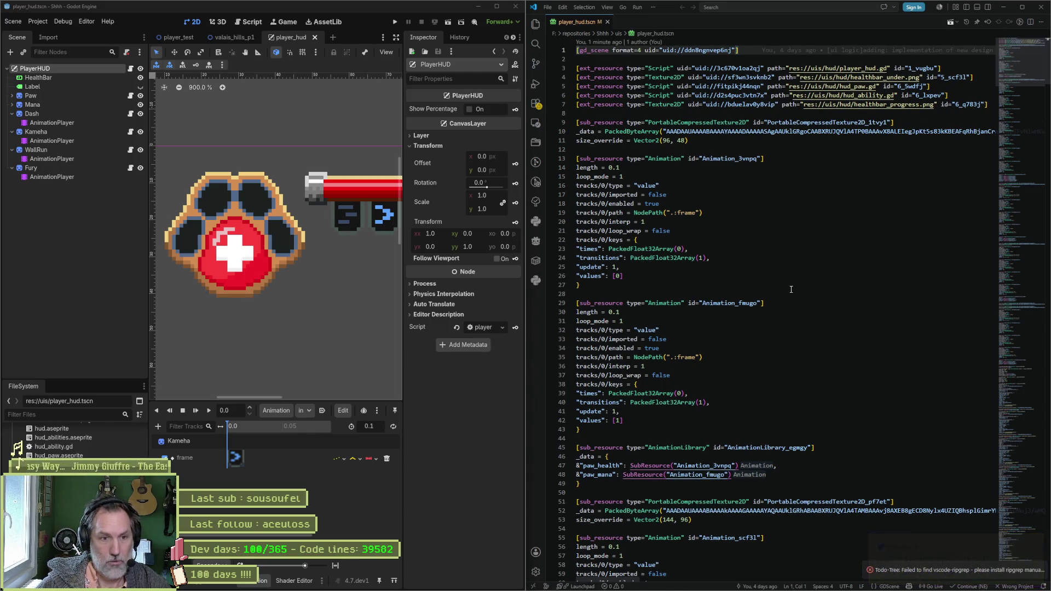
{"action": "left_click", "coordinate": [791, 285]}
- Search player_hud.tscn for 'kameha' and step through the matches to the last one
{"action": "key", "text": "ctrl+f"}
{"action": "type", "text": "kameha"}
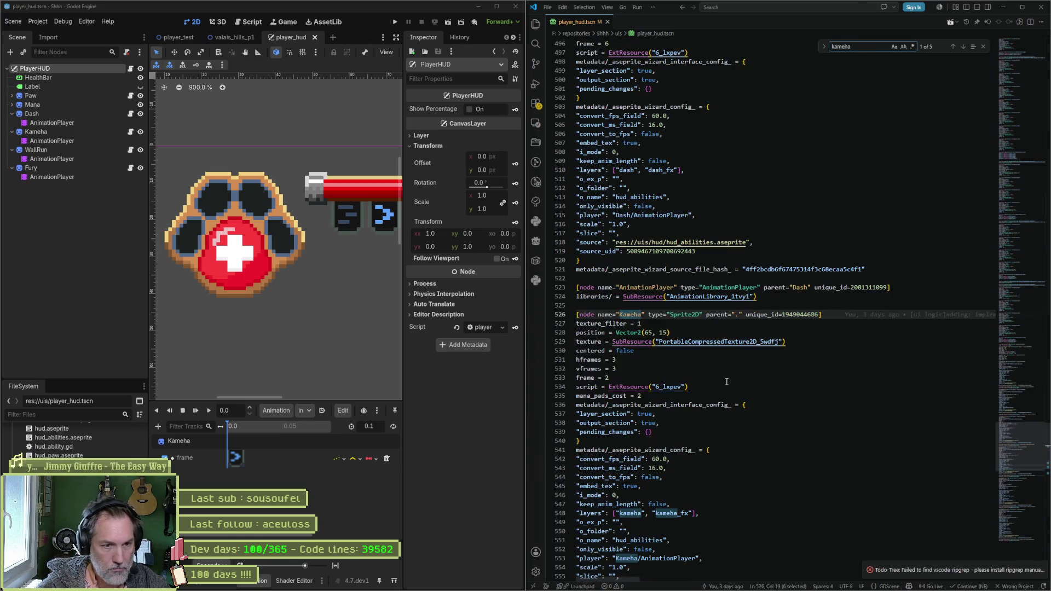
{"action": "key", "text": "Return"}
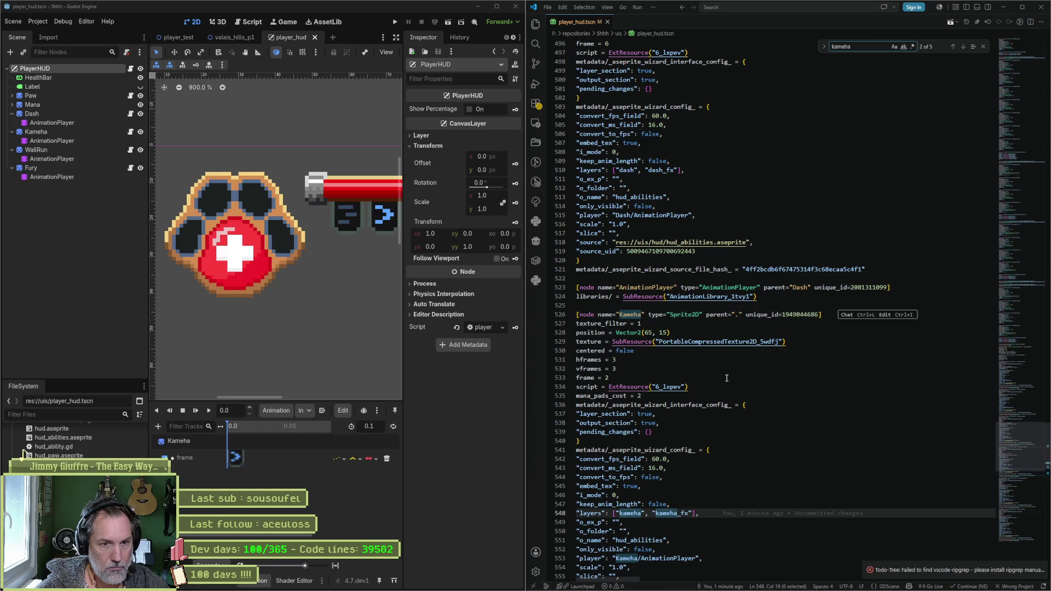
{"action": "key", "text": "ctrl+f"}
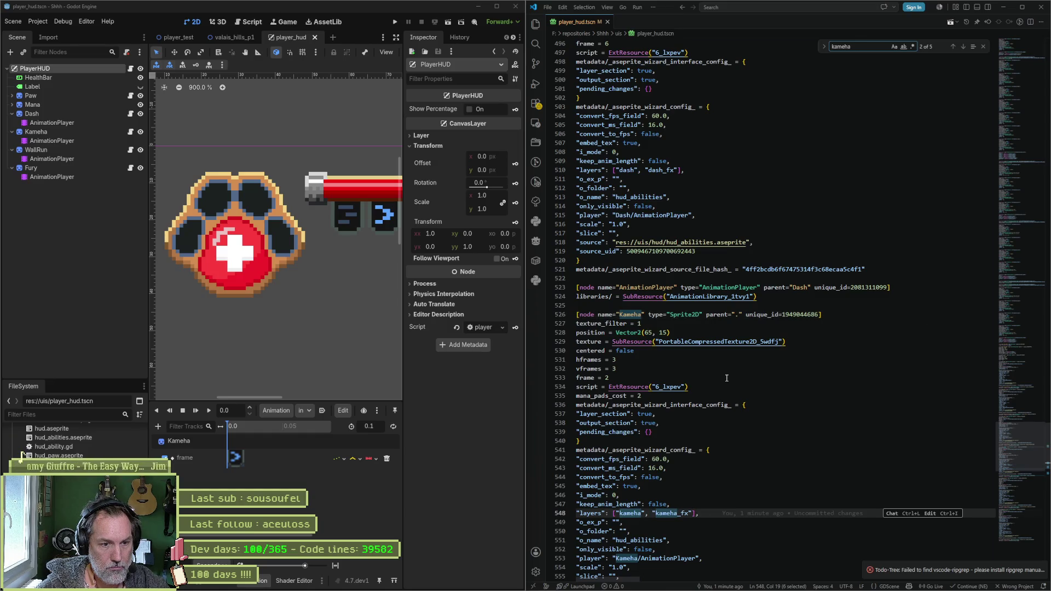
{"action": "scroll", "coordinate": [744, 395], "scroll_direction": "down", "scroll_amount": 1}
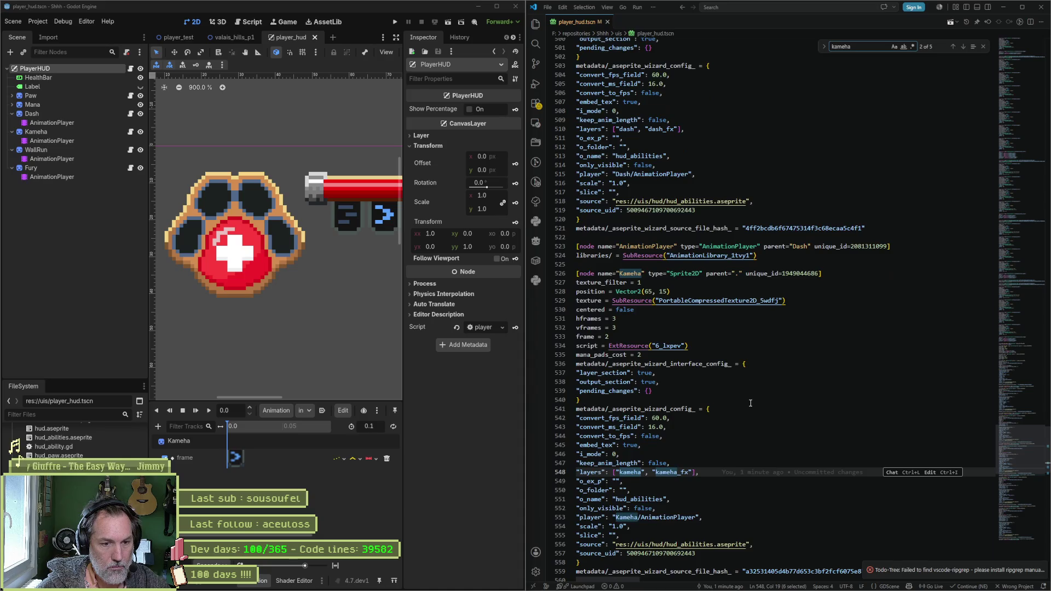
{"action": "scroll", "coordinate": [731, 420], "scroll_direction": "down", "scroll_amount": 1}
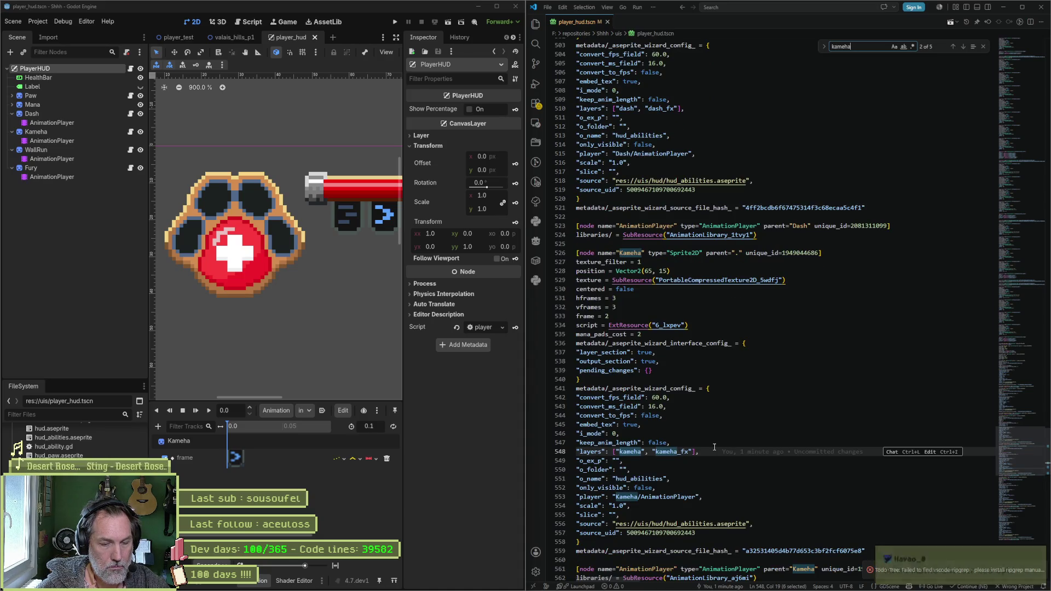
{"action": "key", "text": "Return"}
{"action": "key", "text": "Return"}
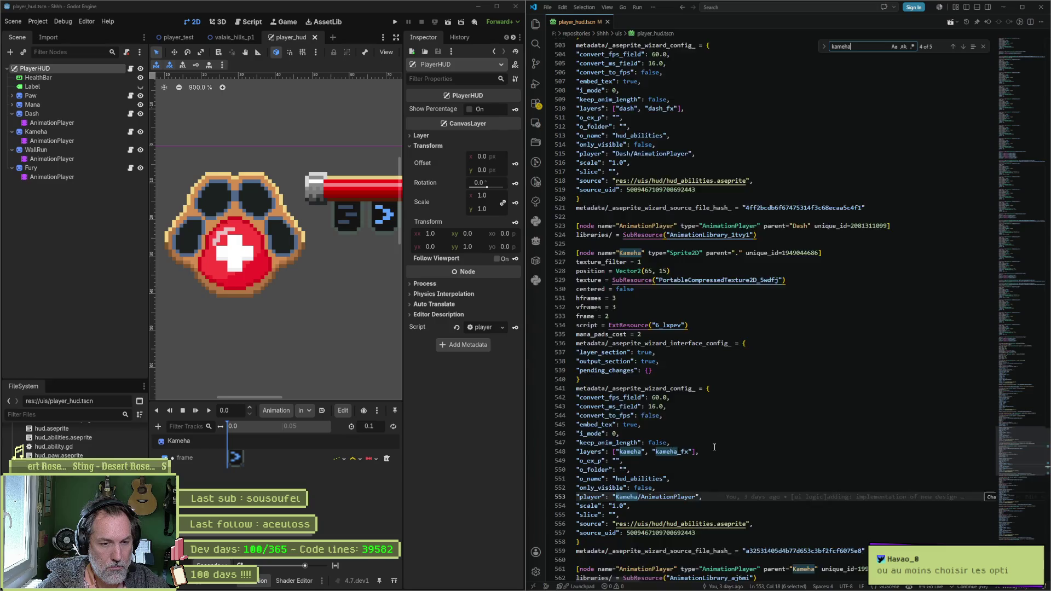
{"action": "key", "text": "Return"}
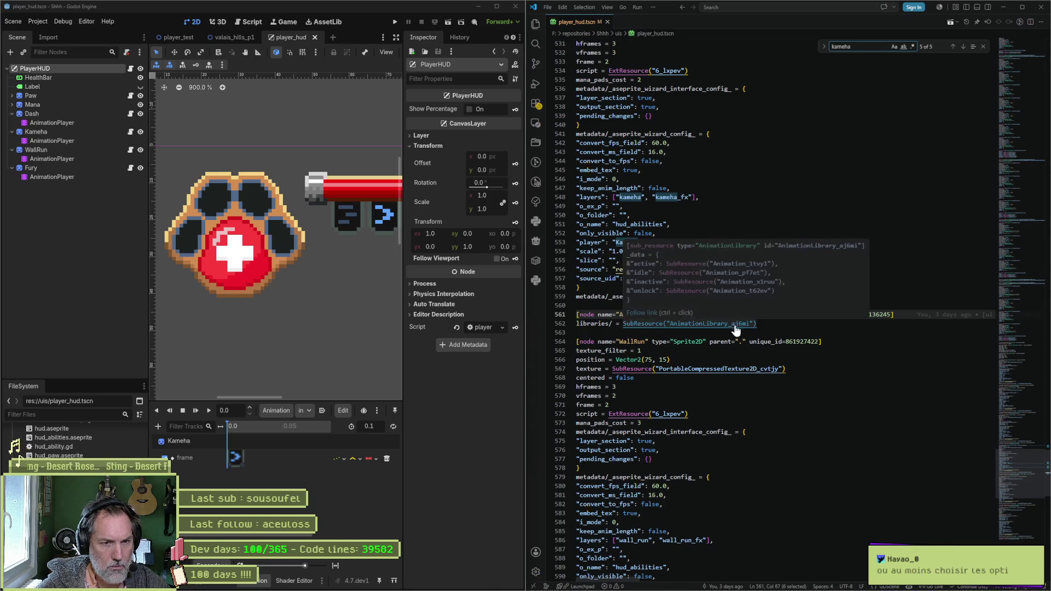
- Follow AnimationLibrary_aj6mi to Animation_x1ruu and select its inactive frame value 2
{"action": "left_click", "coordinate": [742, 325], "text": "ctrl"}
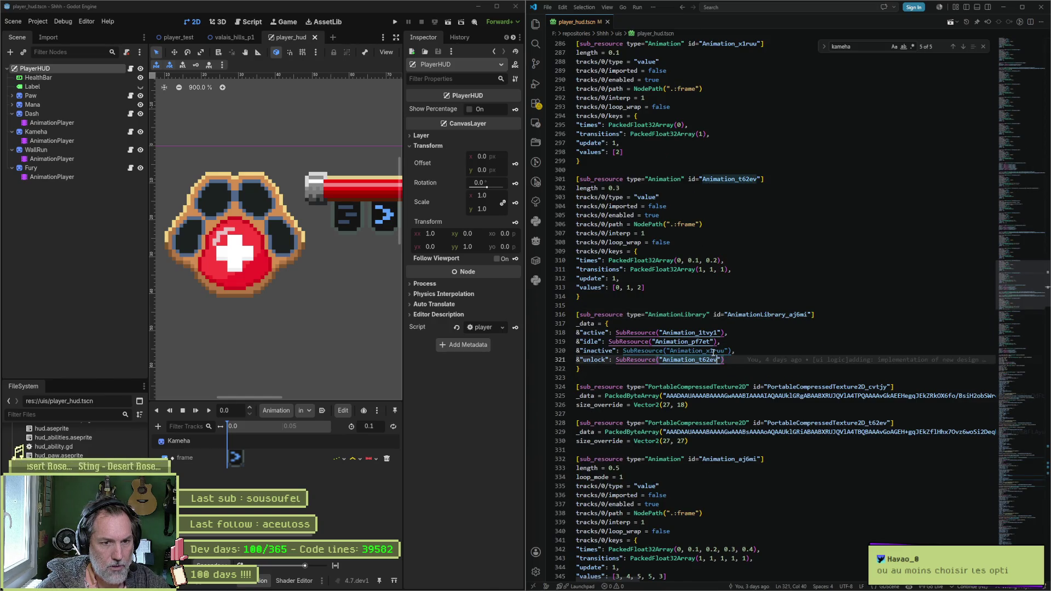
{"action": "left_click", "coordinate": [715, 351], "text": "ctrl"}
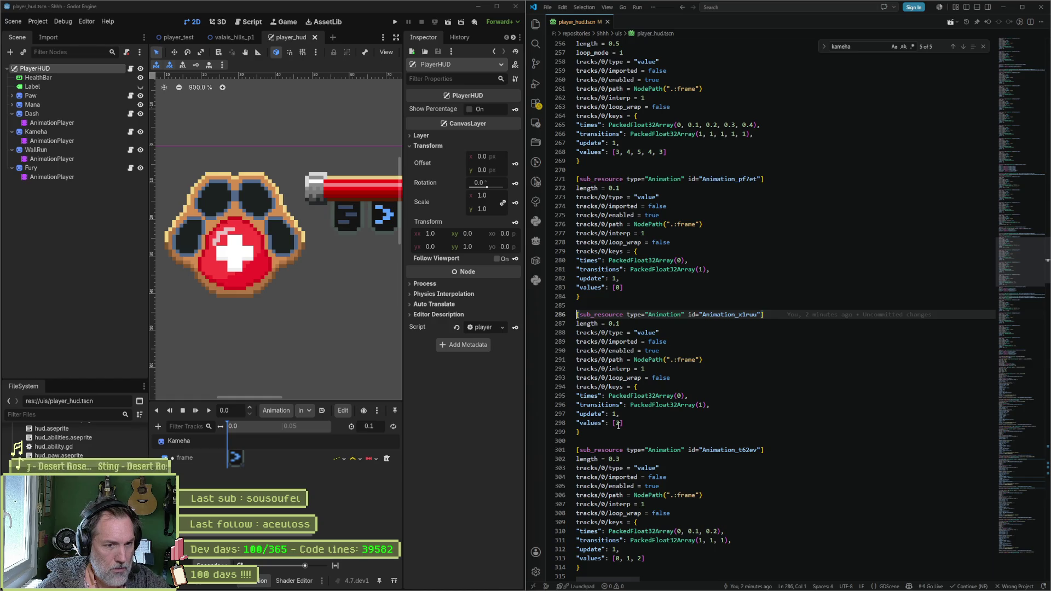
{"action": "double_click", "coordinate": [618, 423]}
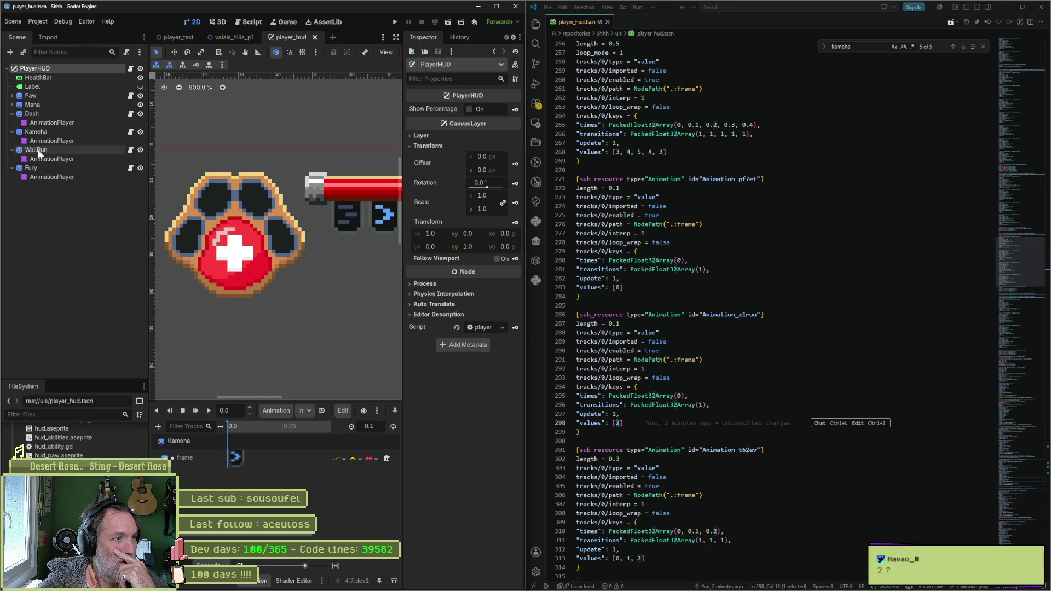
- Select the Kameha node to show its Aseprite import settings, then switch to Aseprite
{"action": "left_click", "coordinate": [49, 132]}
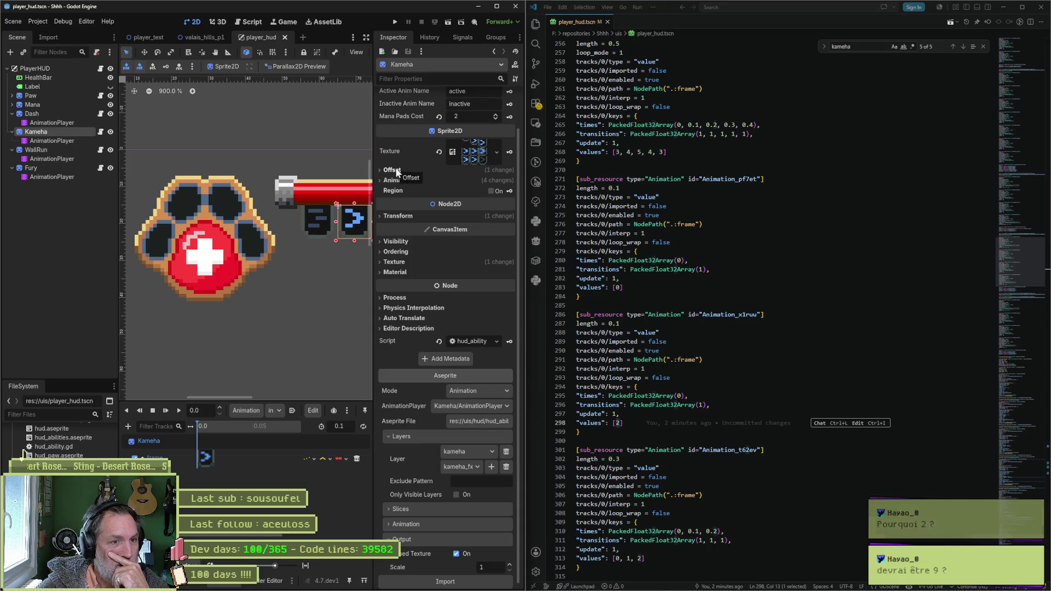
{"action": "left_click", "coordinate": [589, 582]}
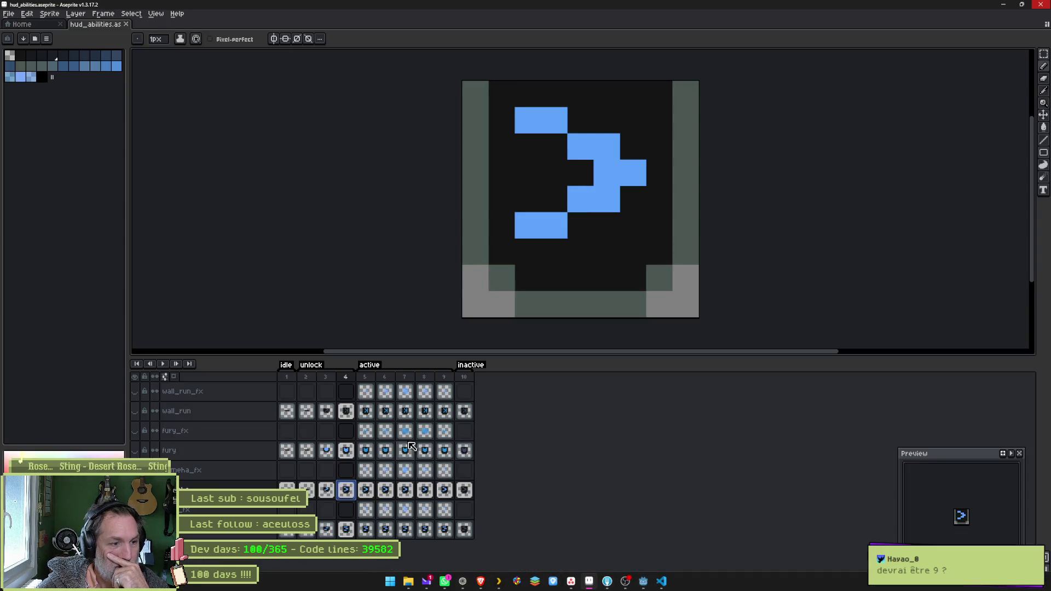
- Step through the icon's frames 1–3, 10, 9 back to 4, then bring Godot back in front
{"action": "left_click", "coordinate": [288, 377]}
{"action": "mouse_move", "coordinate": [289, 380]}
{"action": "left_mouse_down"}
{"action": "mouse_move", "coordinate": [461, 389]}
{"action": "mouse_move", "coordinate": [378, 389]}
{"action": "left_mouse_up"}
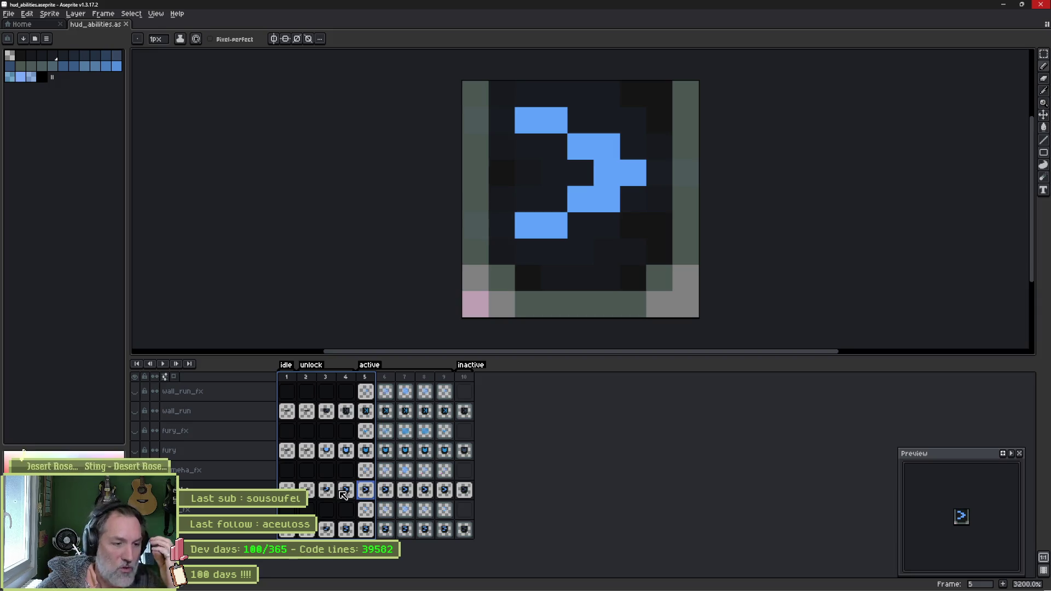
{"action": "left_click", "coordinate": [328, 491]}
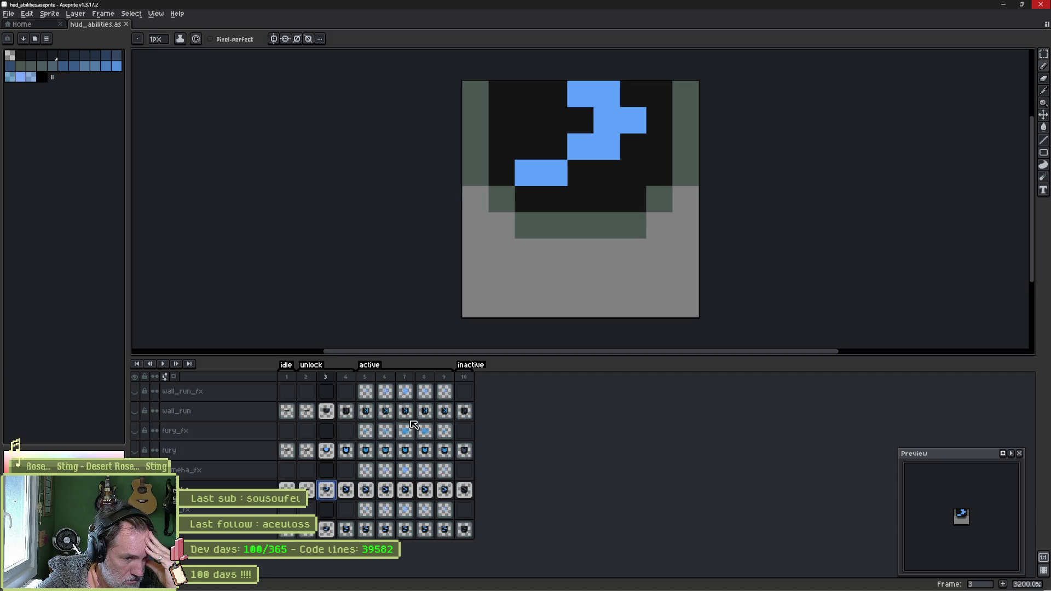
{"action": "left_click", "coordinate": [465, 492]}
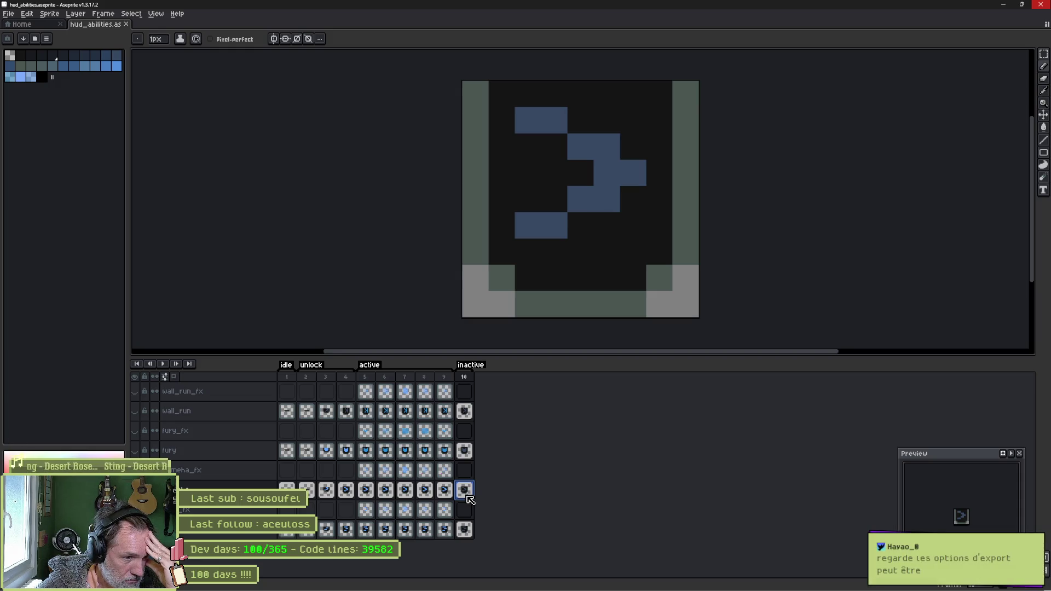
{"action": "left_click", "coordinate": [442, 494]}
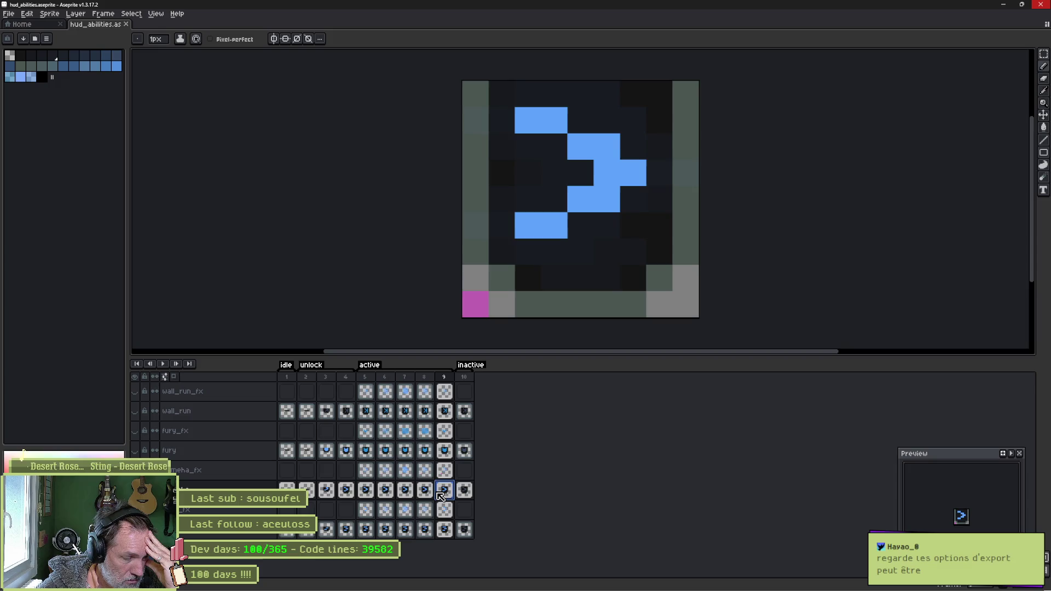
{"action": "left_click_drag", "start_coordinate": [443, 494], "coordinate": [338, 493]}
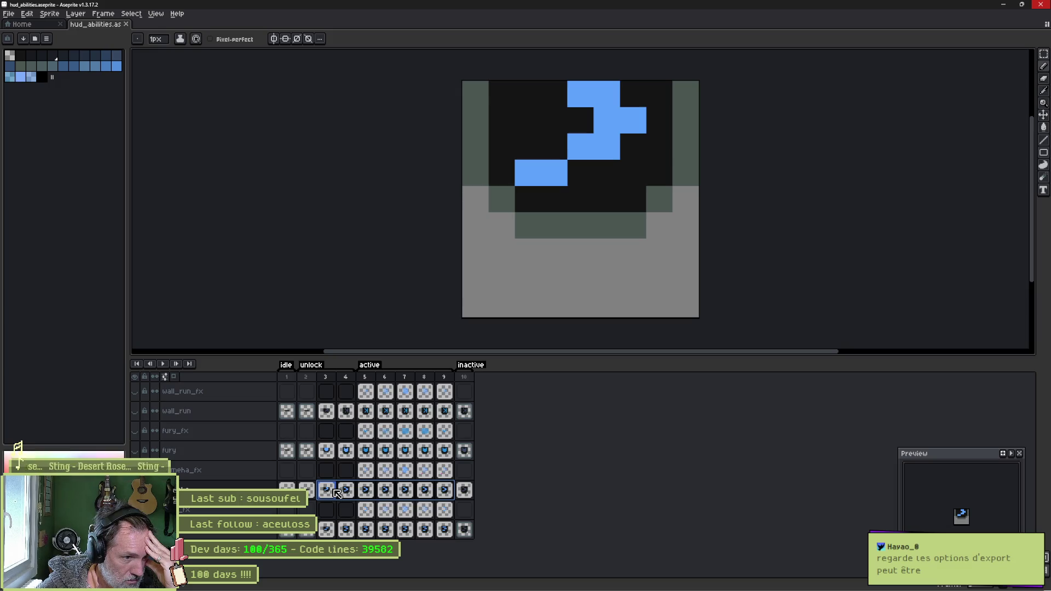
{"action": "left_click", "coordinate": [343, 493]}
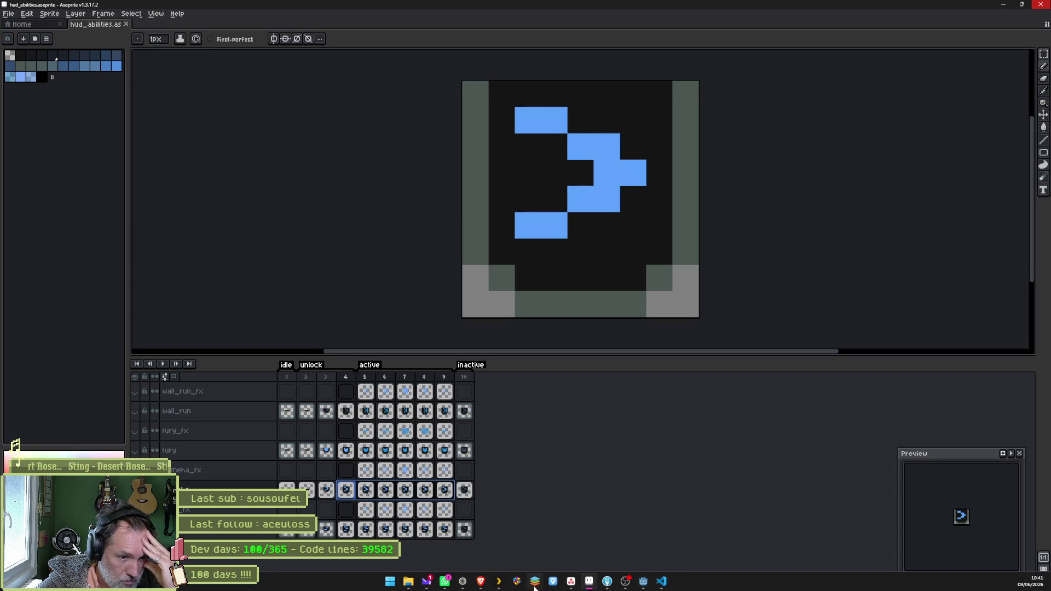
{"action": "left_click", "coordinate": [644, 582]}
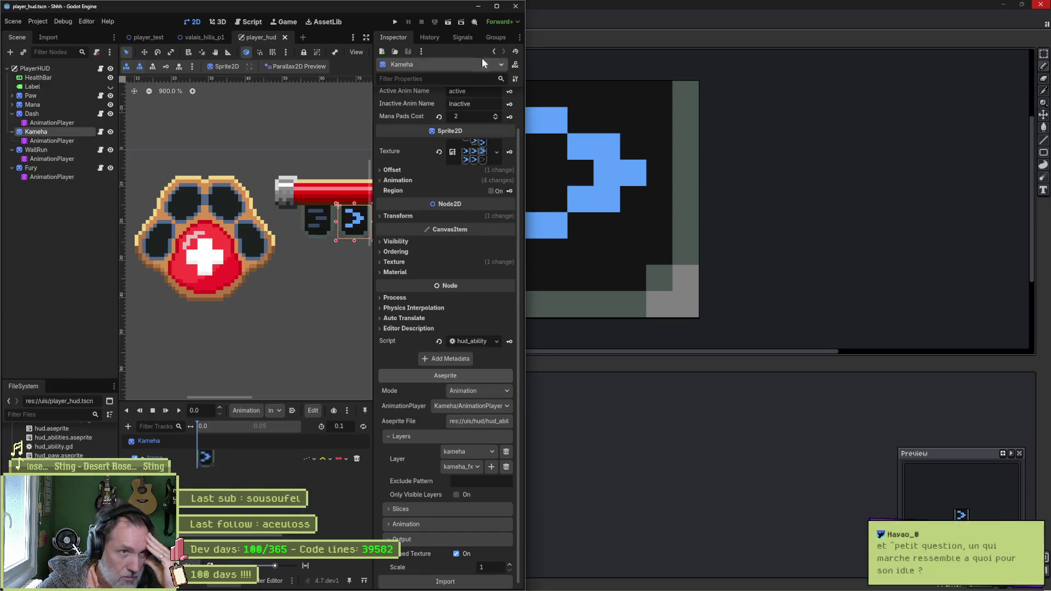
- Maximize Godot, stop embedding the generated texture, and open hud_abilities.png in the image viewer
{"action": "left_click", "coordinate": [496, 6]}
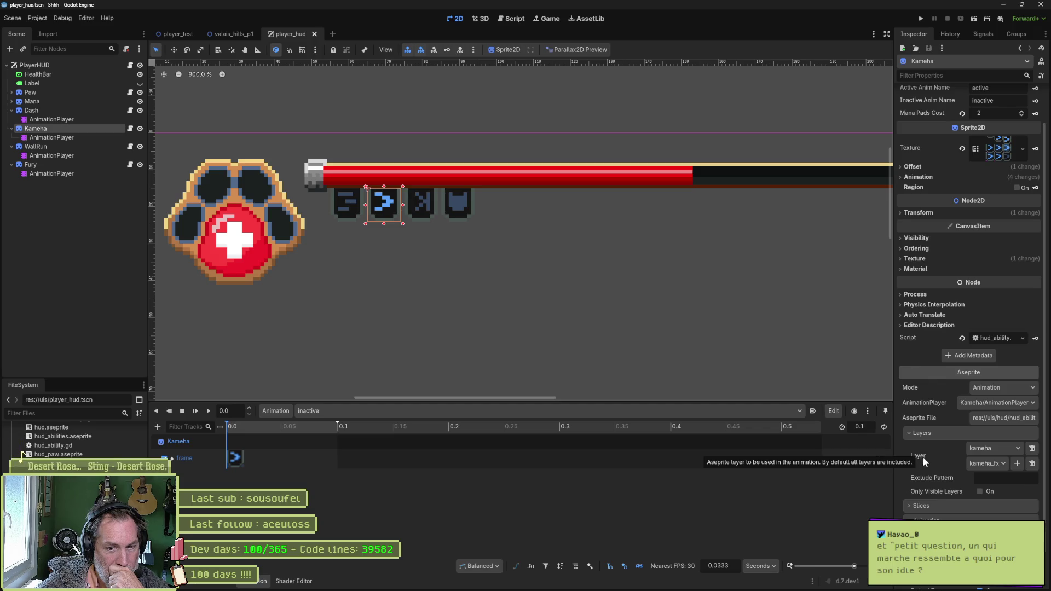
{"action": "mouse_move", "coordinate": [526, 457]}
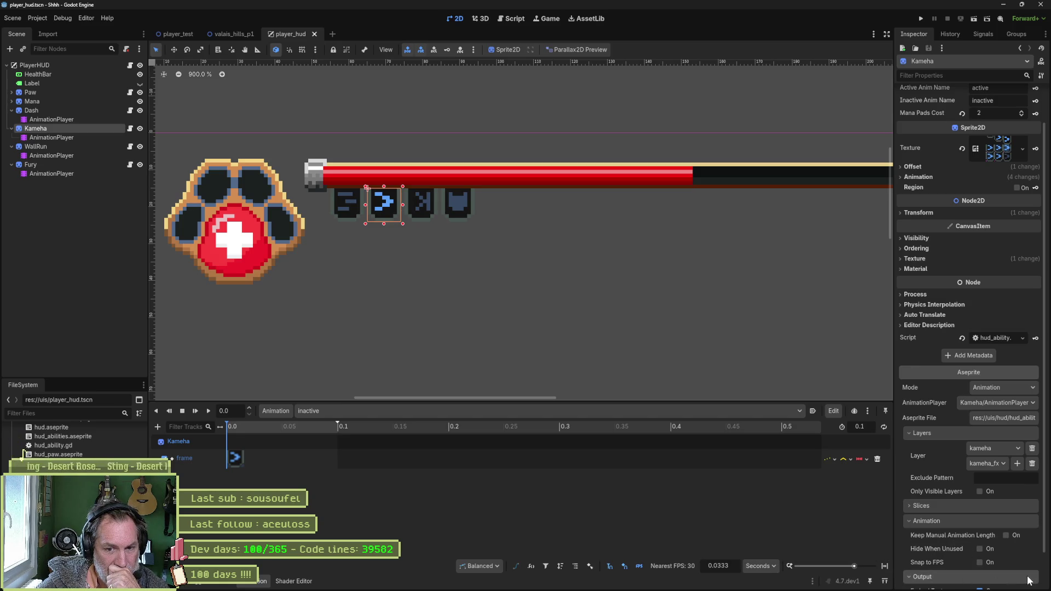
{"action": "scroll", "coordinate": [1010, 550], "scroll_direction": "down", "scroll_amount": 2}
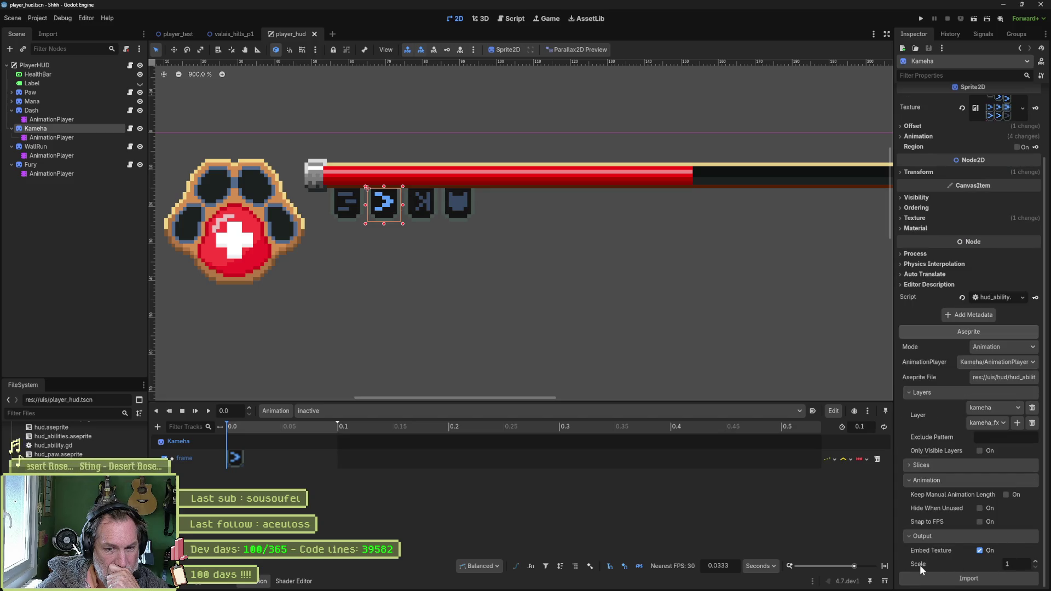
{"action": "mouse_move", "coordinate": [918, 563]}
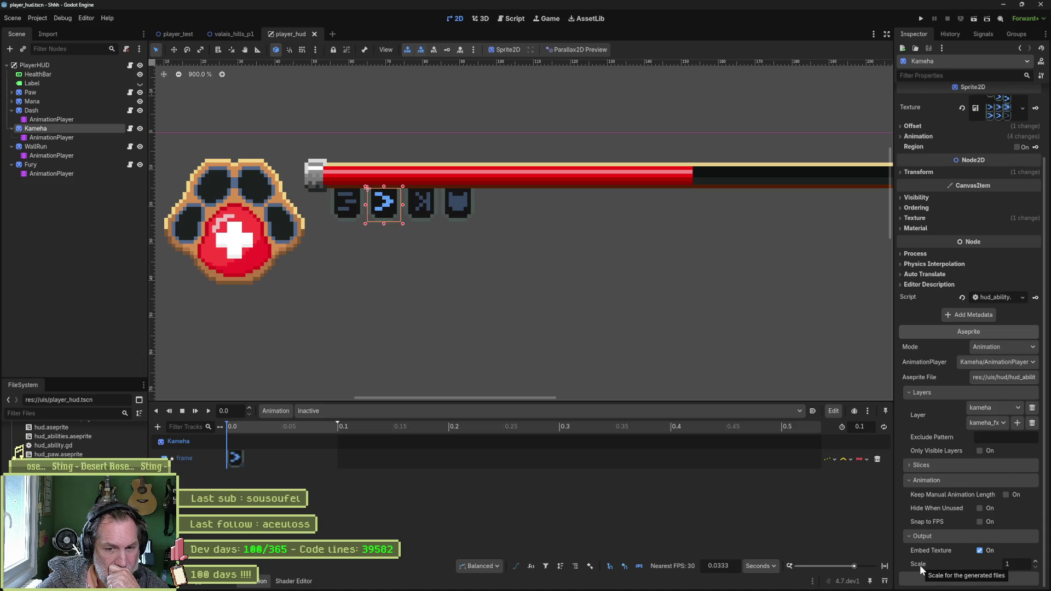
{"action": "left_click", "coordinate": [980, 551]}
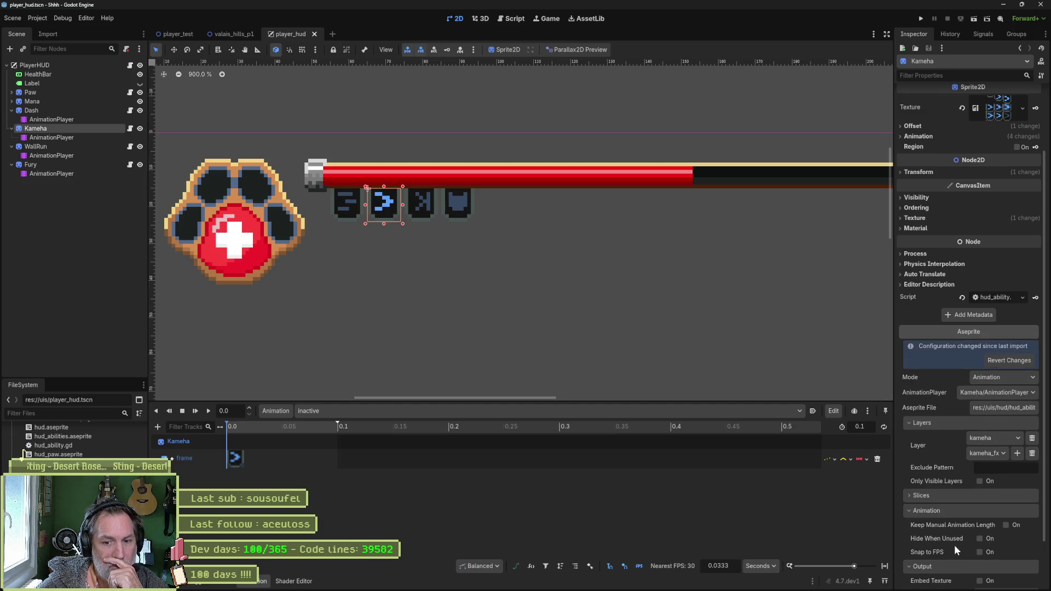
{"action": "scroll", "coordinate": [942, 534], "scroll_direction": "down", "scroll_amount": 2}
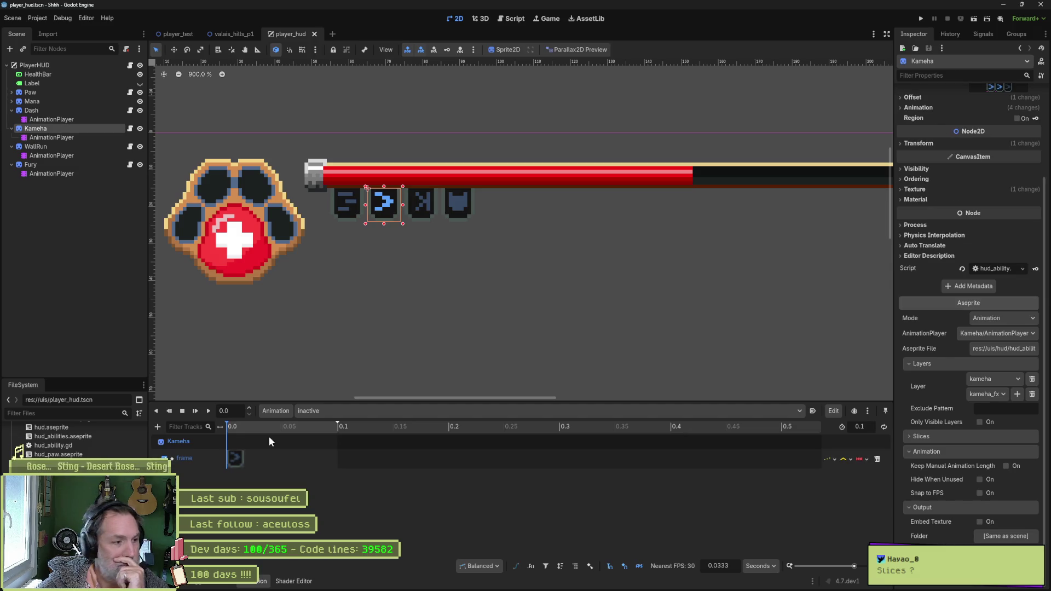
{"action": "scroll", "coordinate": [74, 439], "scroll_direction": "up", "scroll_amount": 2}
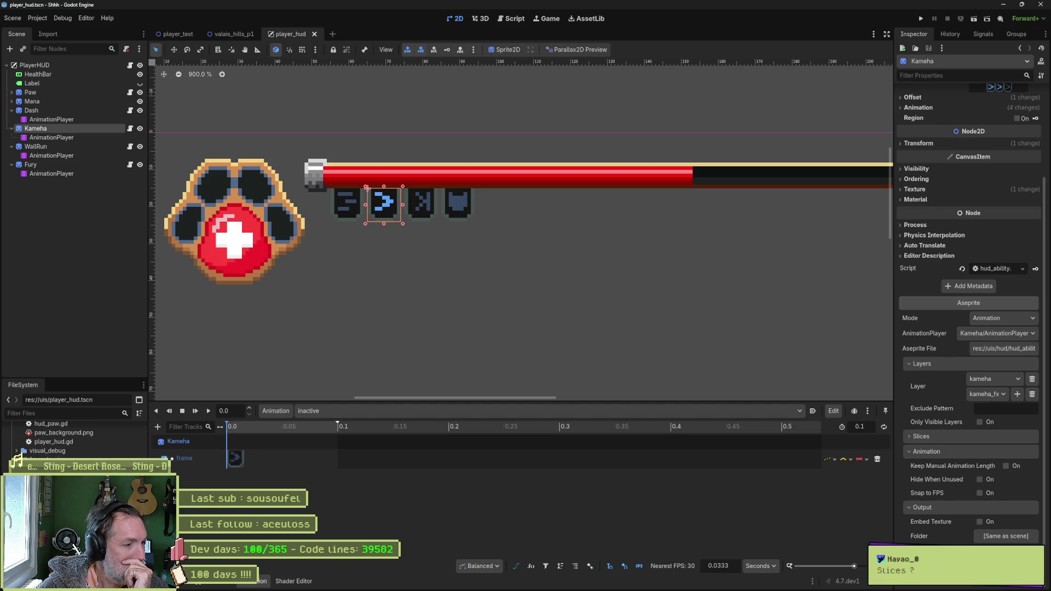
{"action": "scroll", "coordinate": [74, 439], "scroll_direction": "up", "scroll_amount": 2}
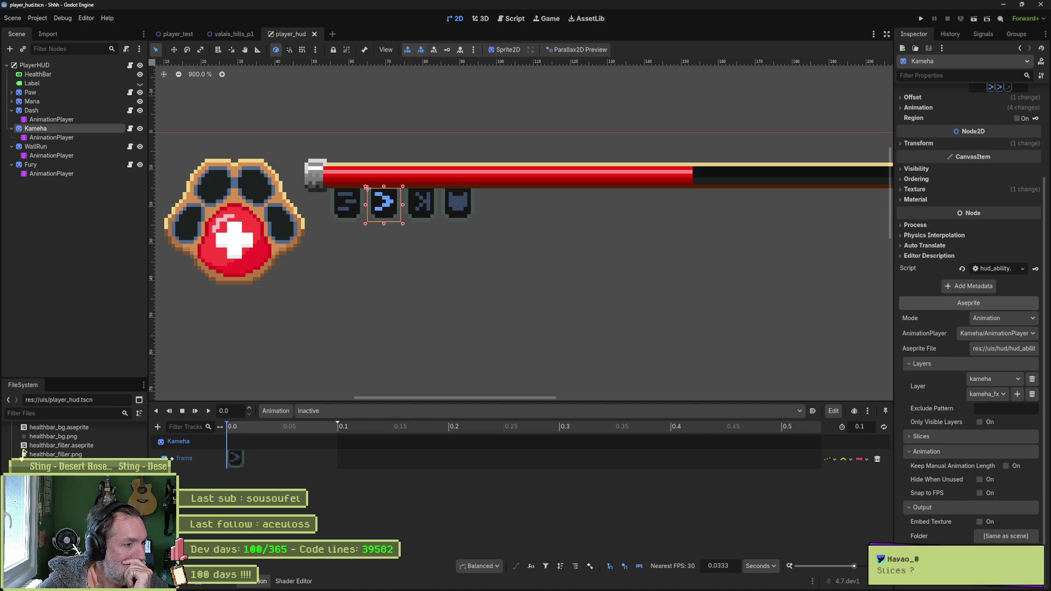
{"action": "right_click", "coordinate": [51, 416]}
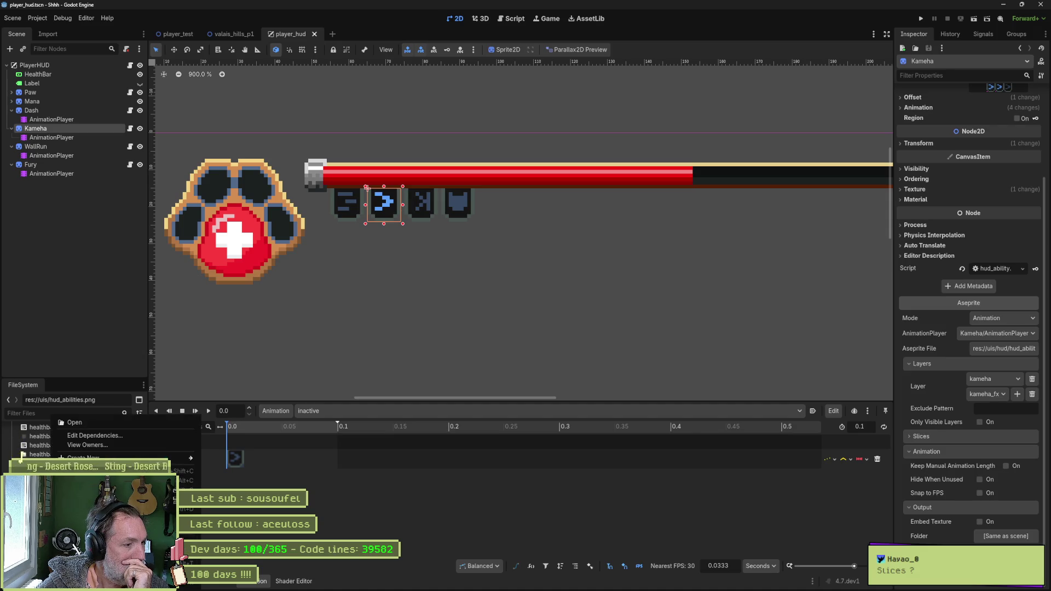
{"action": "left_click", "coordinate": [74, 422]}
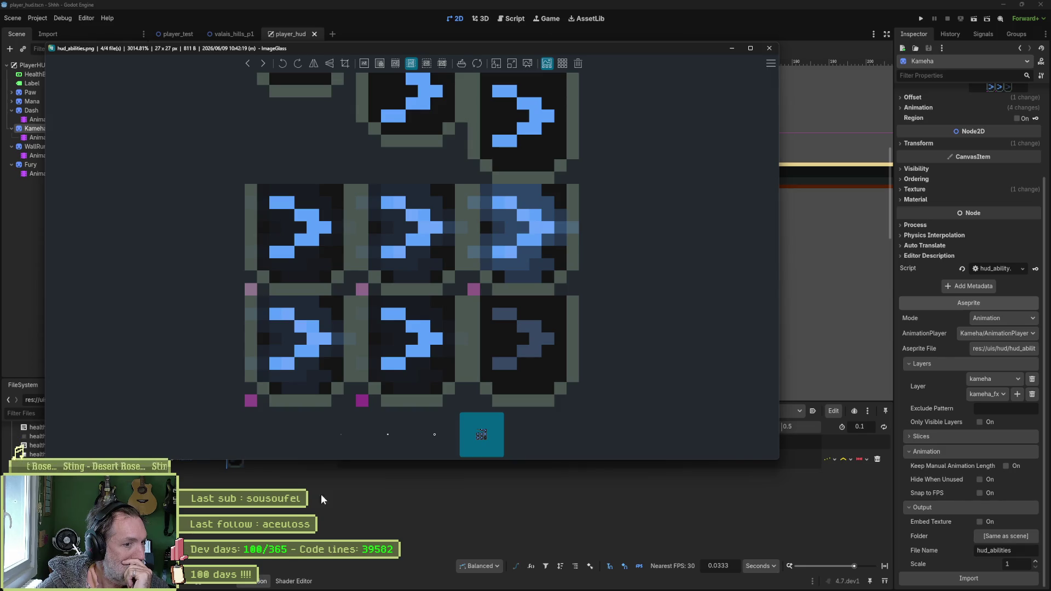
- Preview the ring image, return to the hud_abilities sheet, then close ImageGlass
{"action": "left_click", "coordinate": [441, 435]}
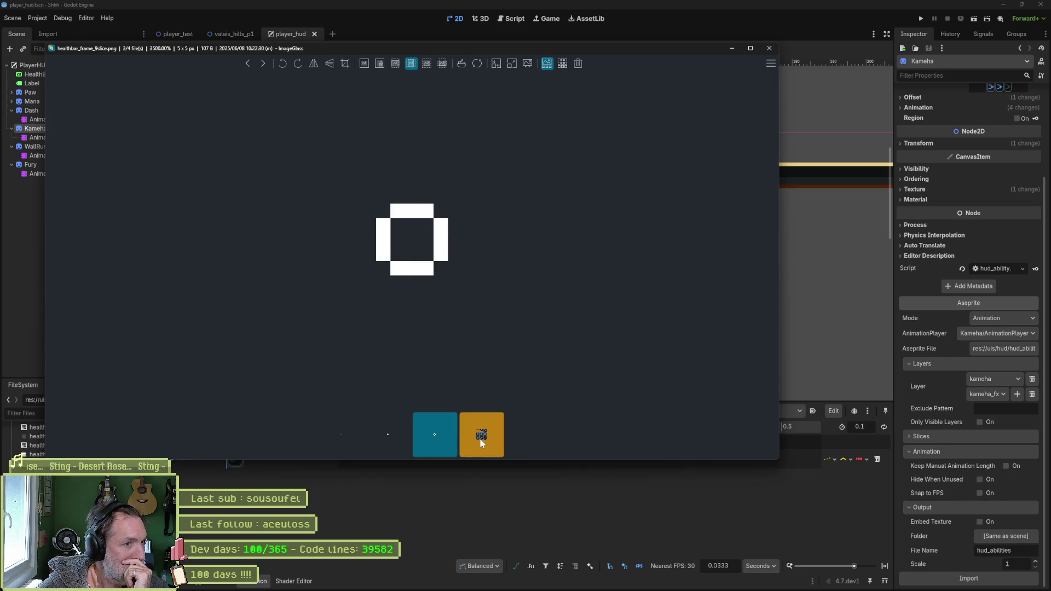
{"action": "left_click", "coordinate": [479, 437]}
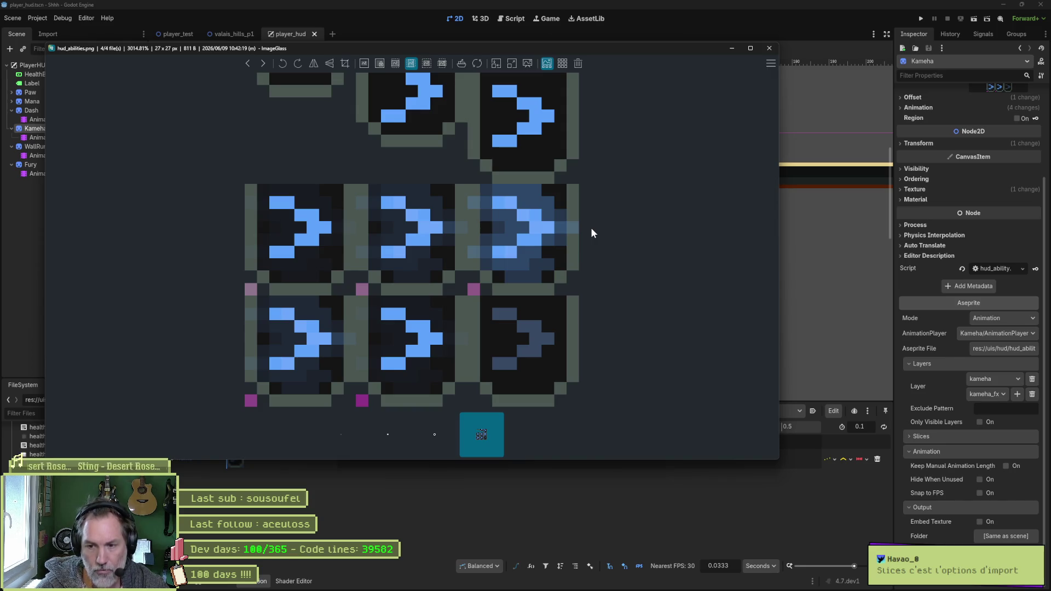
{"action": "left_click", "coordinate": [565, 512]}
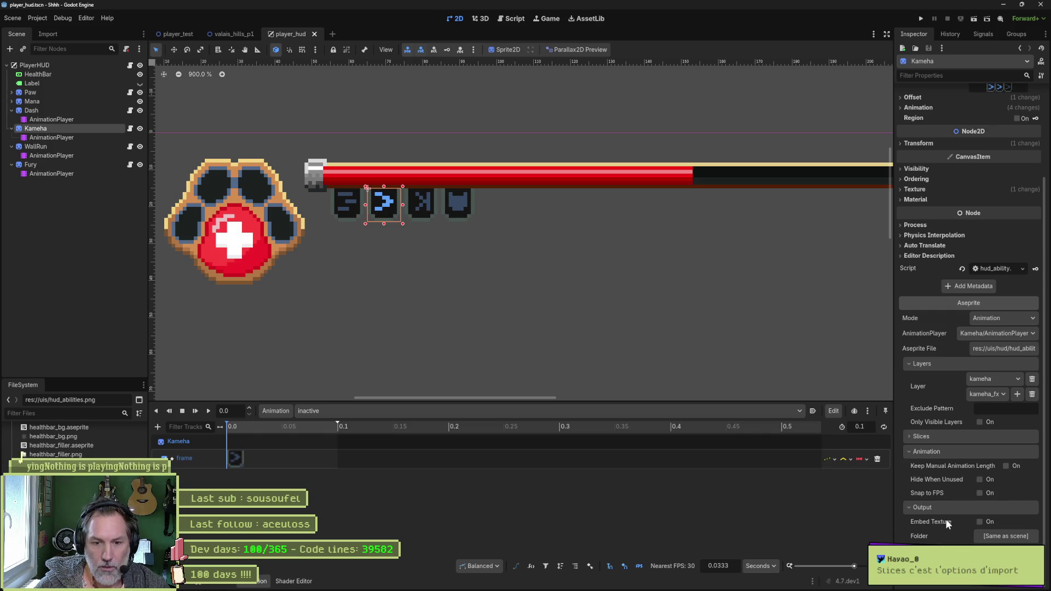
- Check Kameha's Slice stays at [all], then select the WallRun node in the Scene tree
{"action": "left_click", "coordinate": [971, 438]}
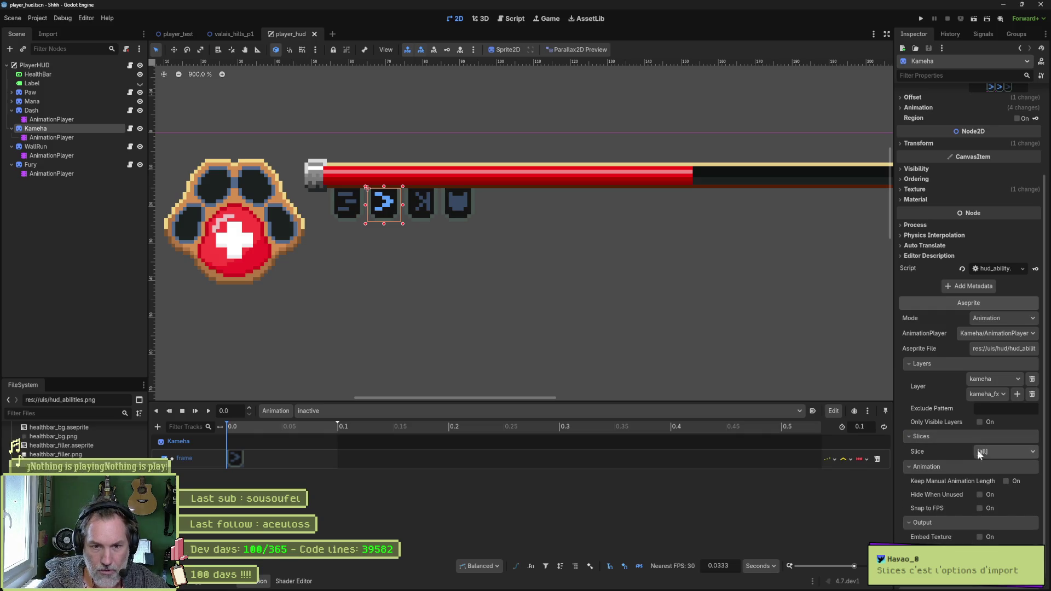
{"action": "mouse_move", "coordinate": [917, 452]}
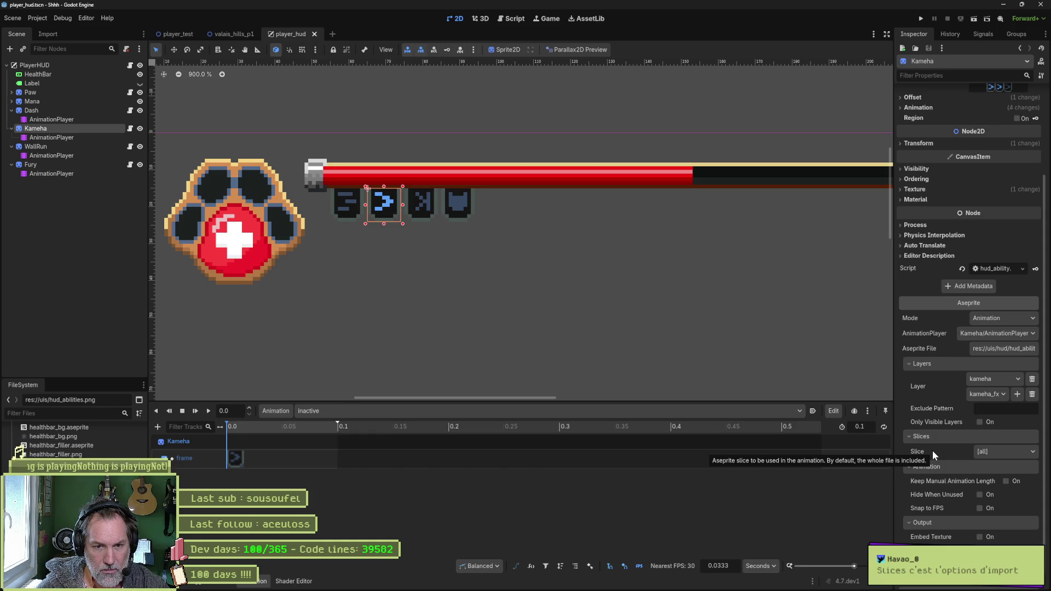
{"action": "left_click", "coordinate": [1019, 455]}
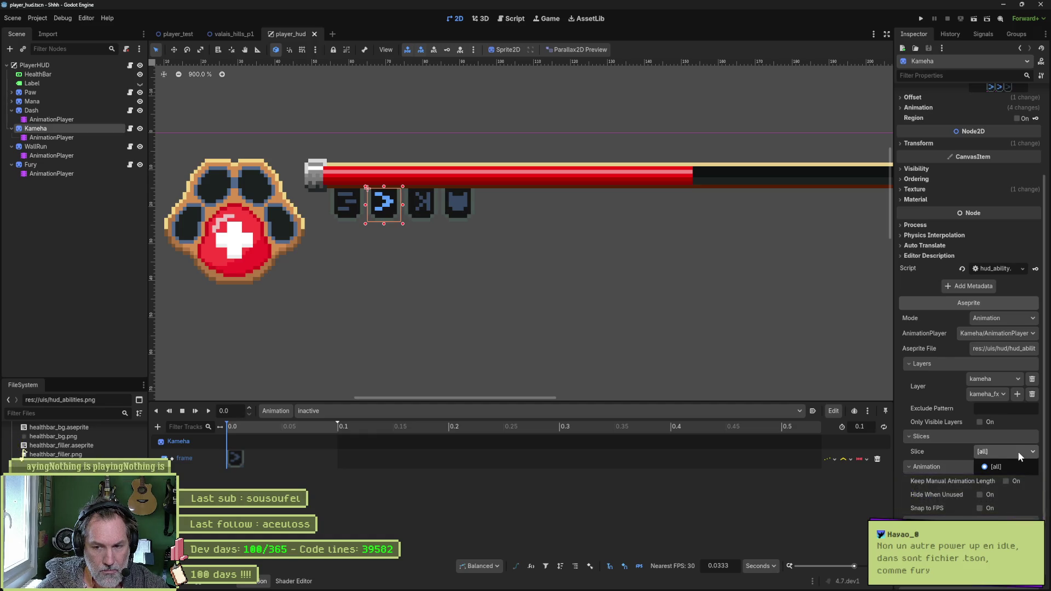
{"action": "left_click", "coordinate": [936, 450]}
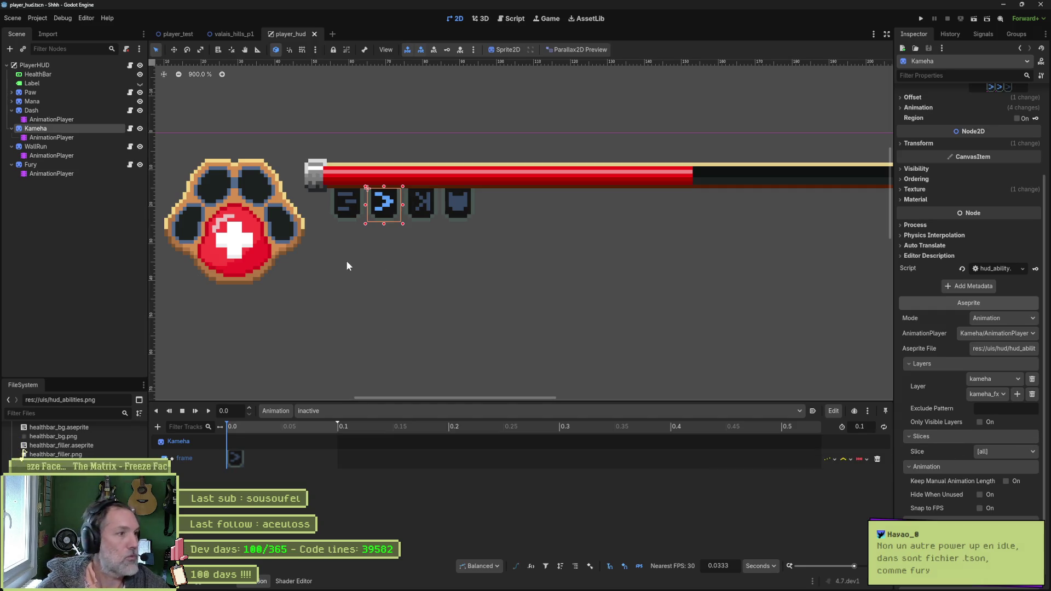
{"action": "left_click", "coordinate": [53, 146]}
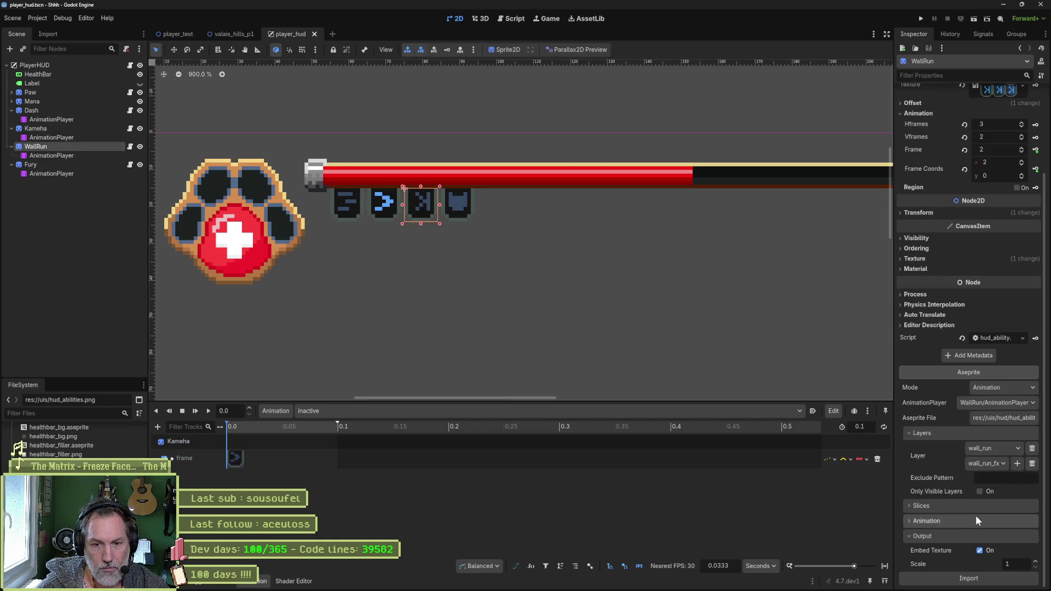
- Disable Embed Texture for WallRun and dismiss the lingering image viewer
{"action": "left_click", "coordinate": [963, 536]}
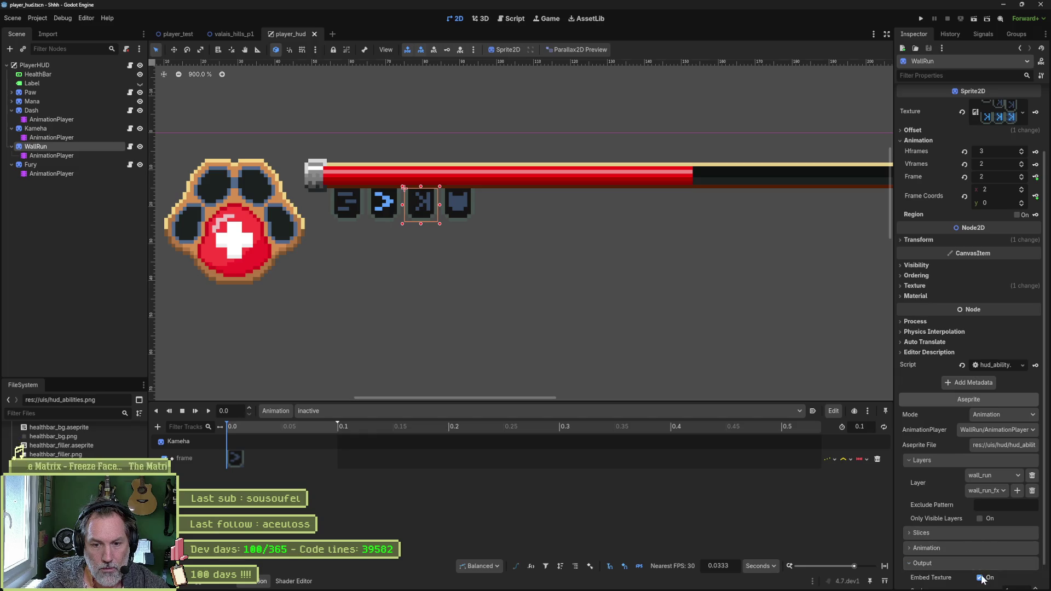
{"action": "left_click", "coordinate": [966, 564]}
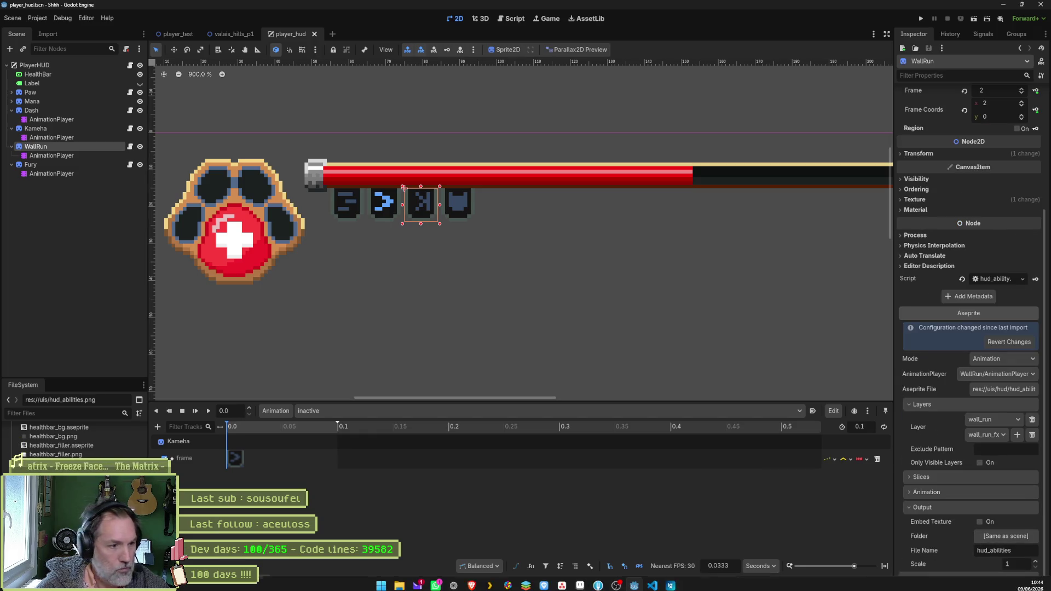
{"action": "left_click", "coordinate": [682, 584]}
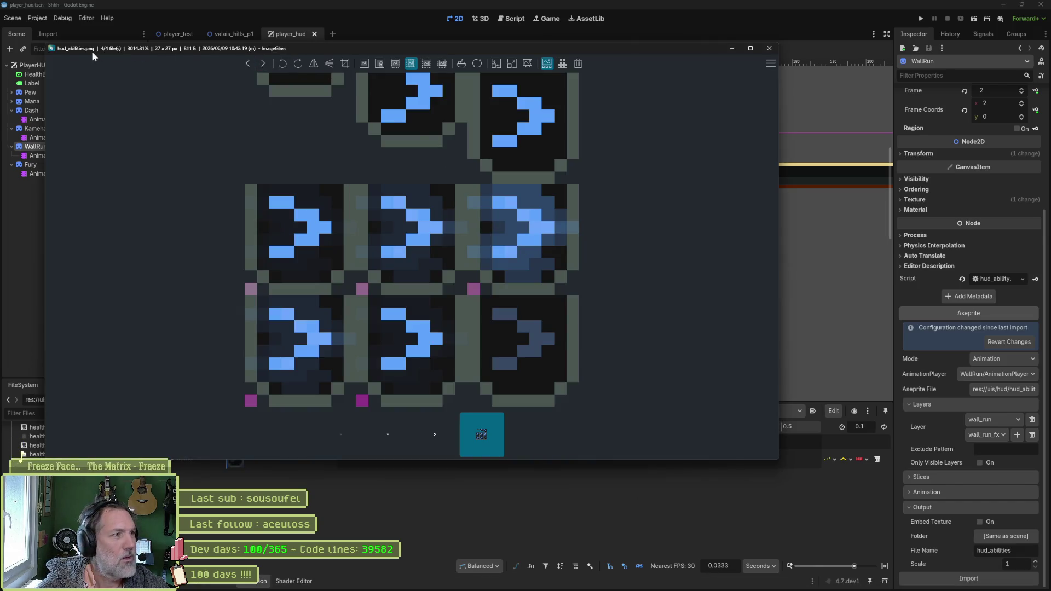
{"action": "left_click", "coordinate": [770, 52]}
- Name the output hud_abilities_wall_run, reimport, and view the new PNG in the image viewer
{"action": "left_click_drag", "start_coordinate": [1014, 550], "coordinate": [968, 552]}
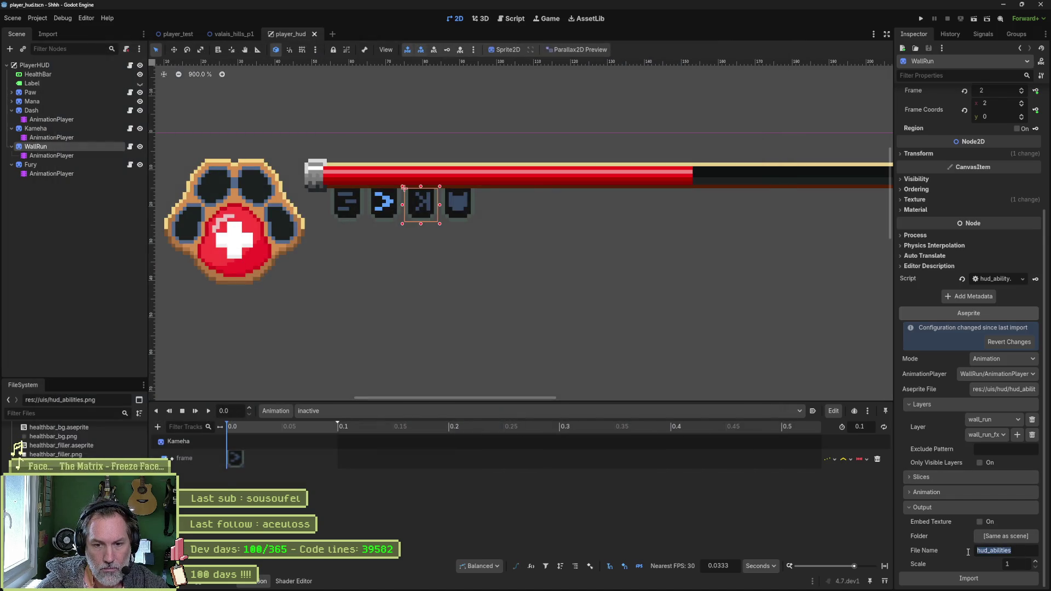
{"action": "left_click", "coordinate": [1005, 552]}
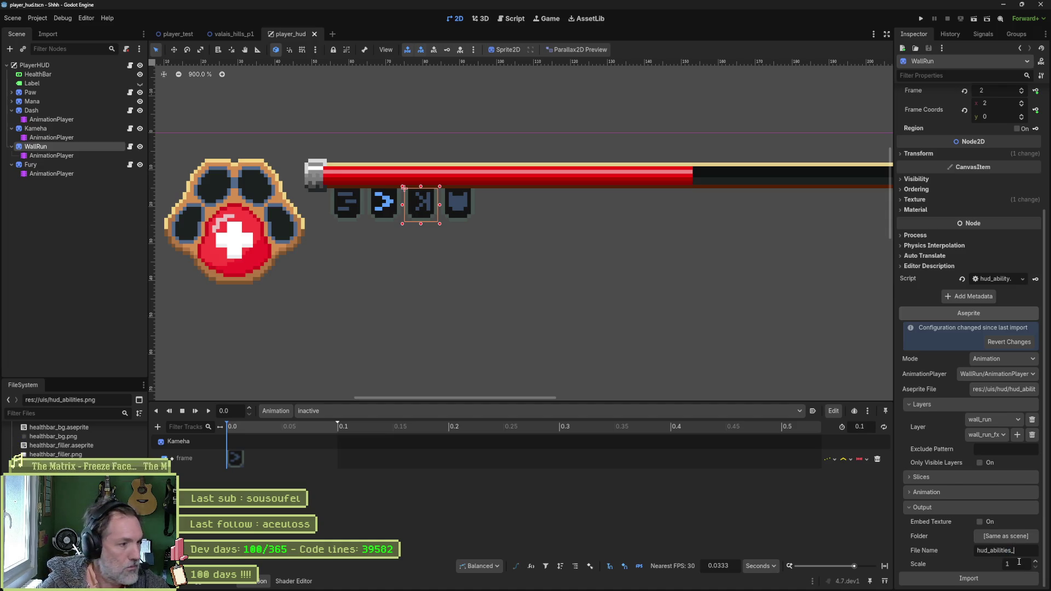
{"action": "type", "text": "wall_"}
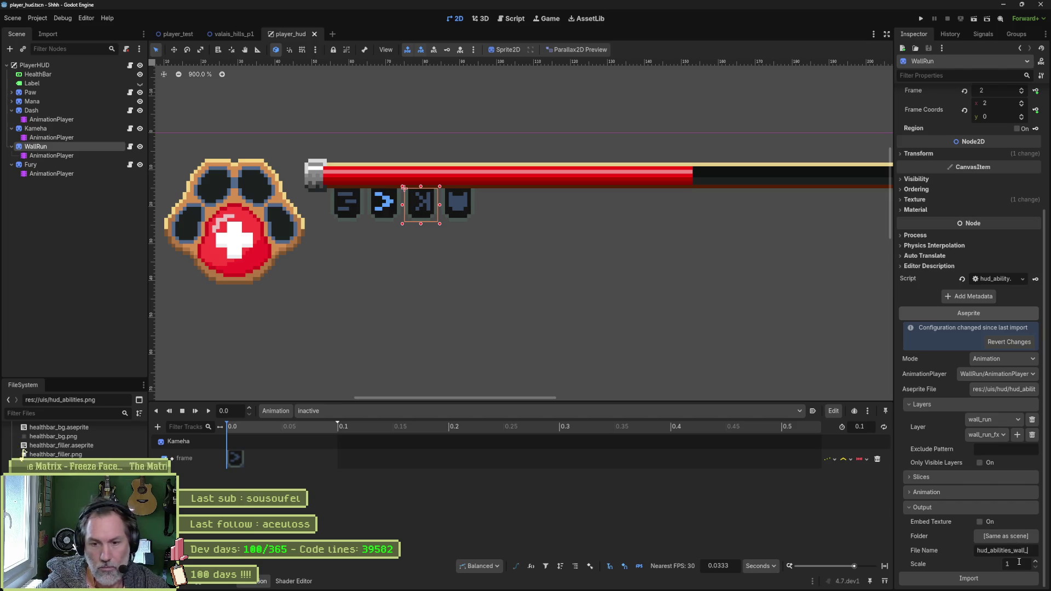
{"action": "type", "text": "wall_run"}
{"action": "left_click", "coordinate": [944, 579]}
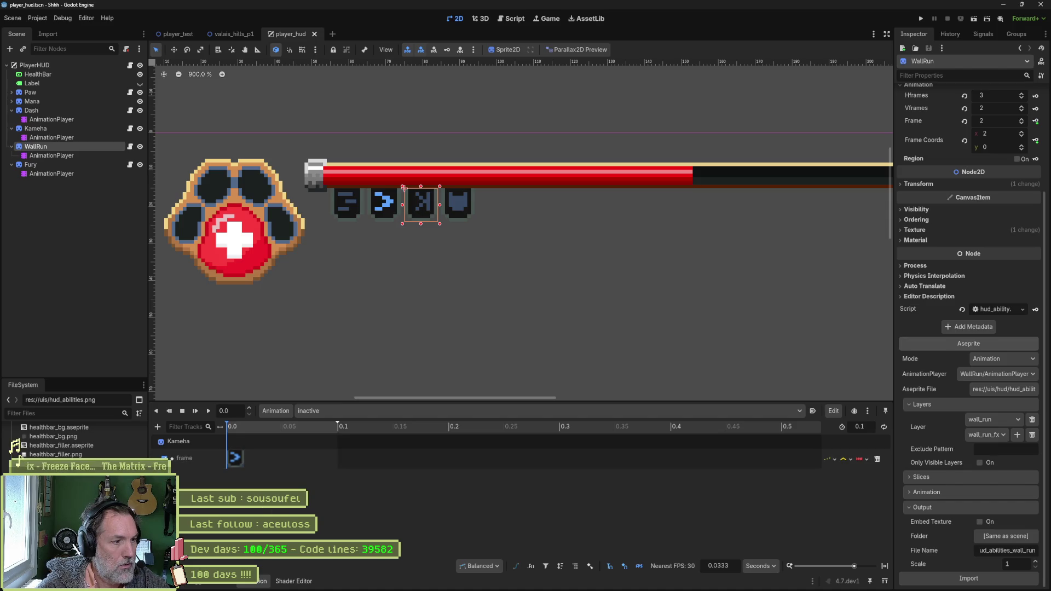
{"action": "right_click", "coordinate": [76, 472]}
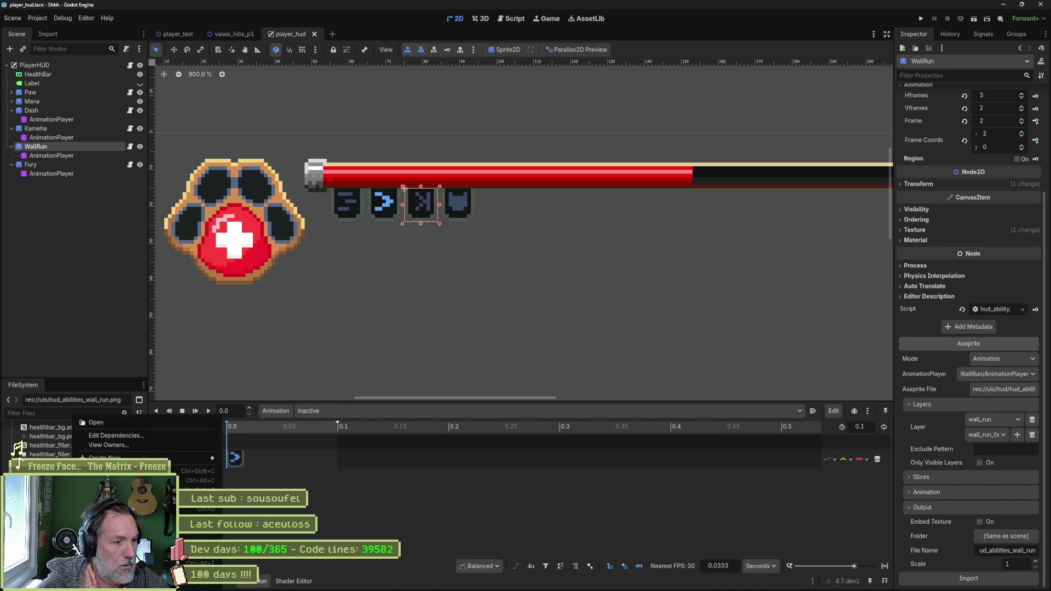
{"action": "left_click", "coordinate": [96, 422]}
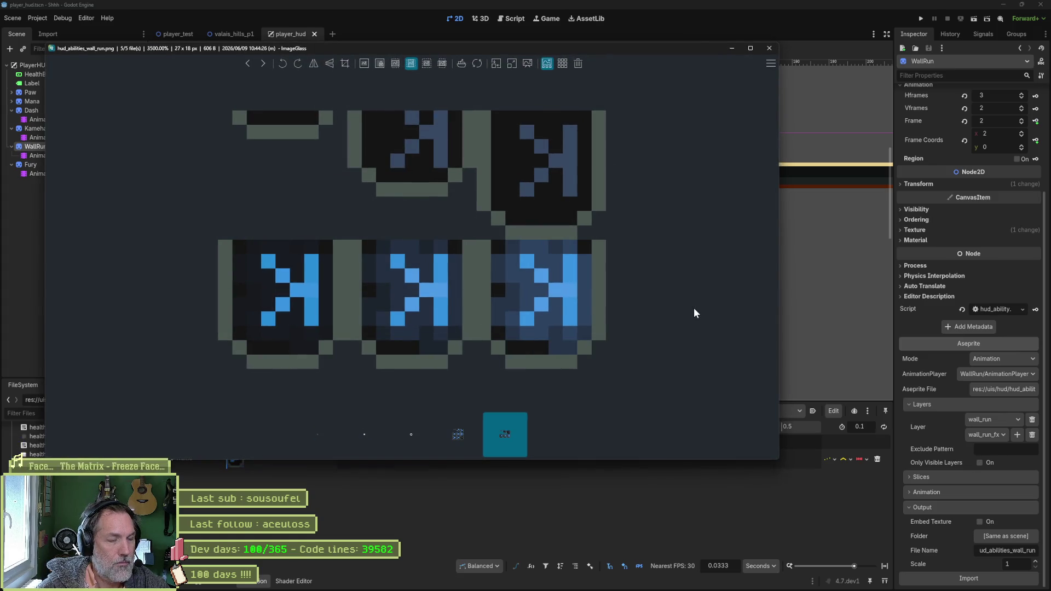
{"action": "key", "text": "Left"}
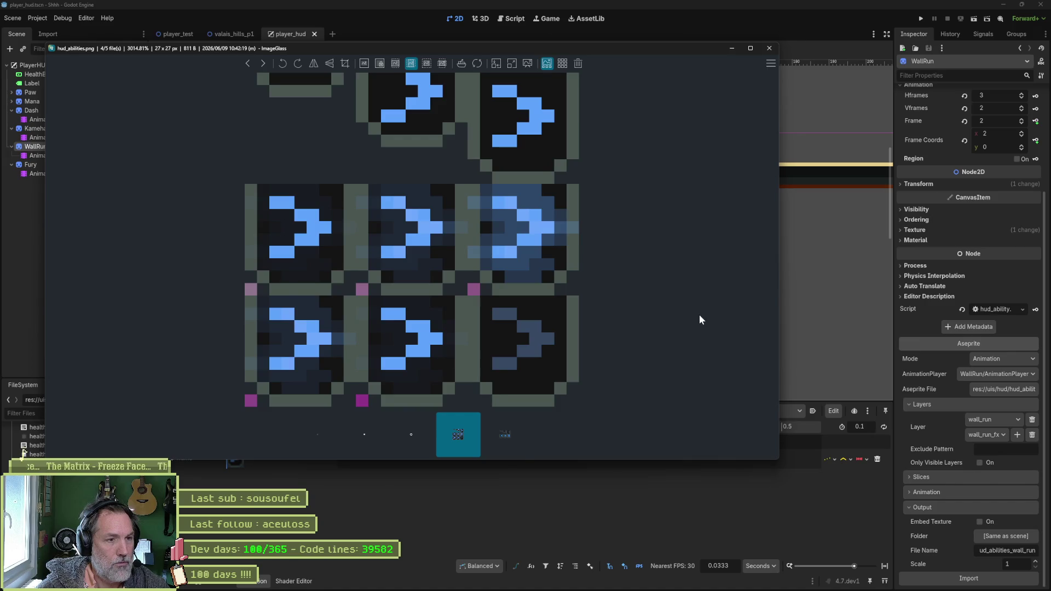
{"action": "key", "text": "Right"}
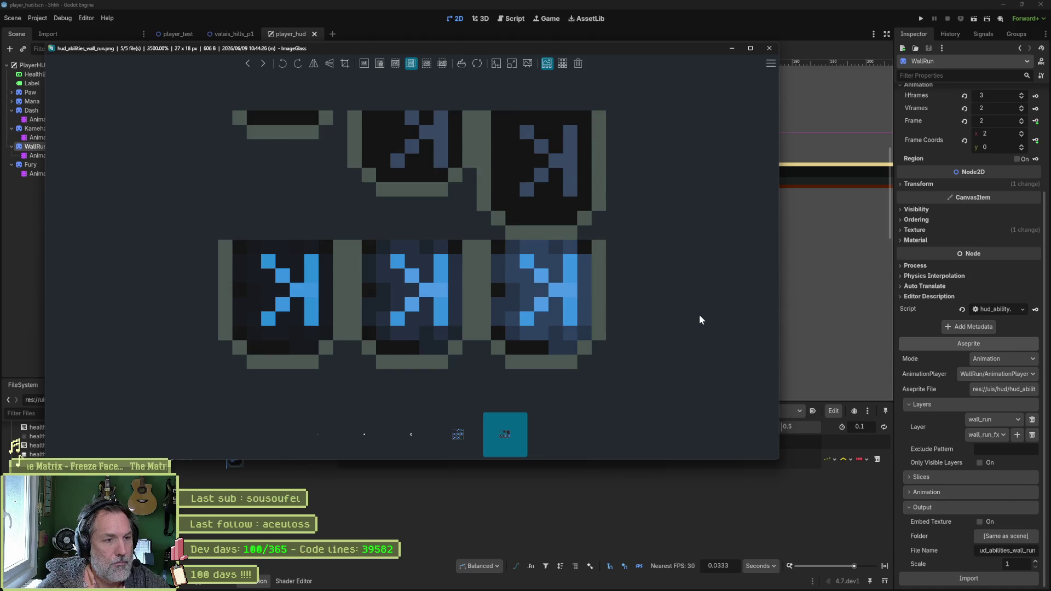
{"action": "key", "text": "Left"}
{"action": "key", "text": "Right"}
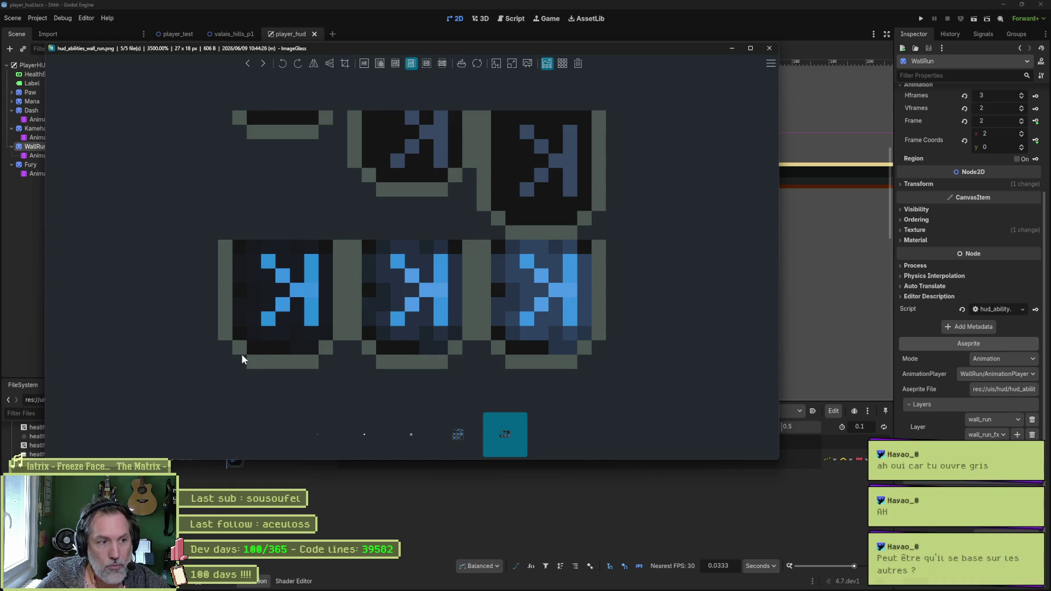
{"action": "key", "text": "Left"}
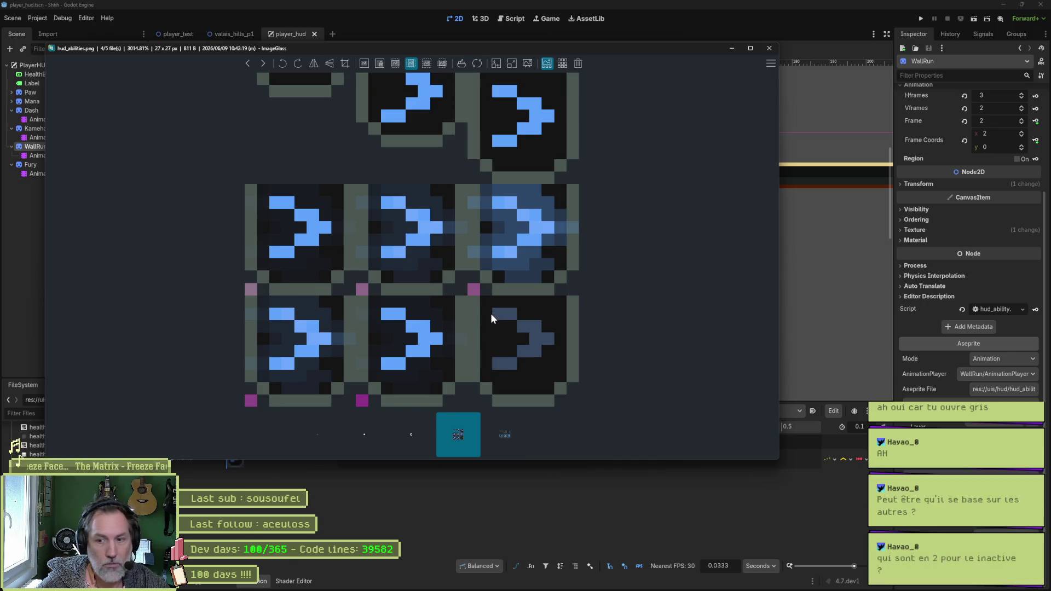
{"action": "key", "text": "Right"}
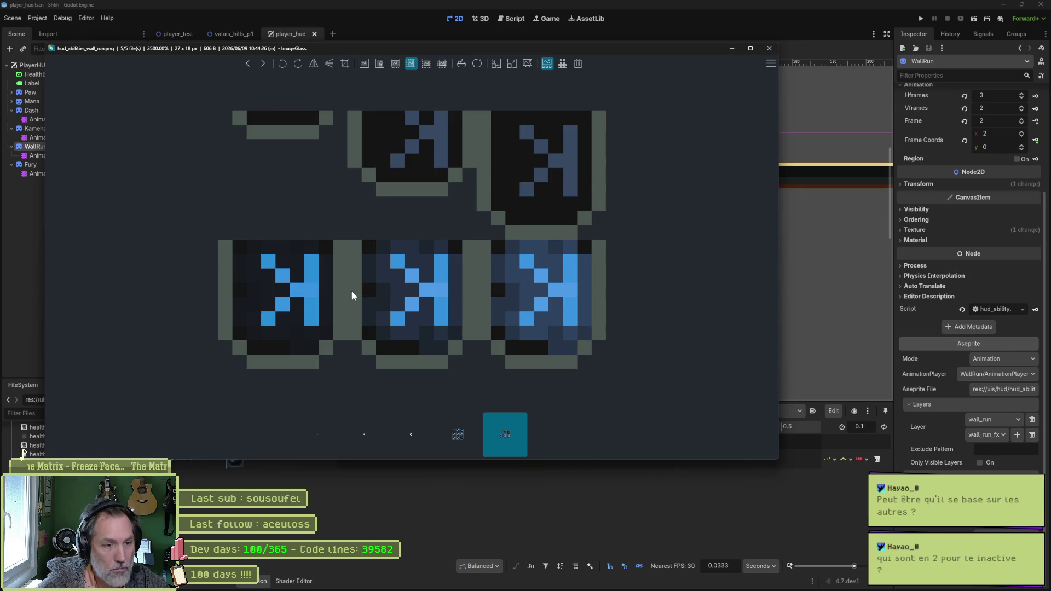
{"action": "key", "text": "Left"}
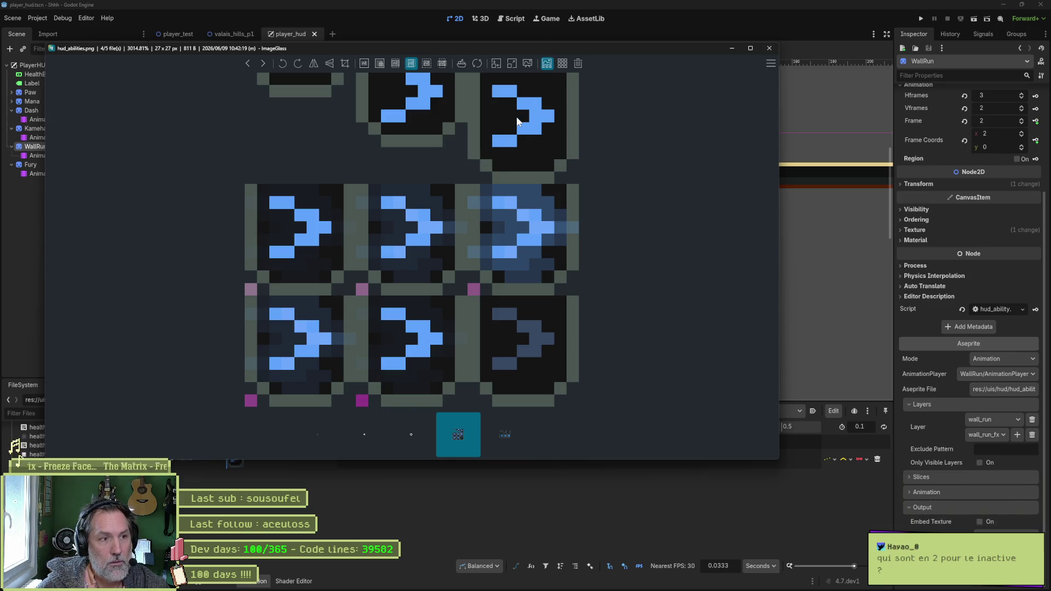
{"action": "key", "text": "Right"}
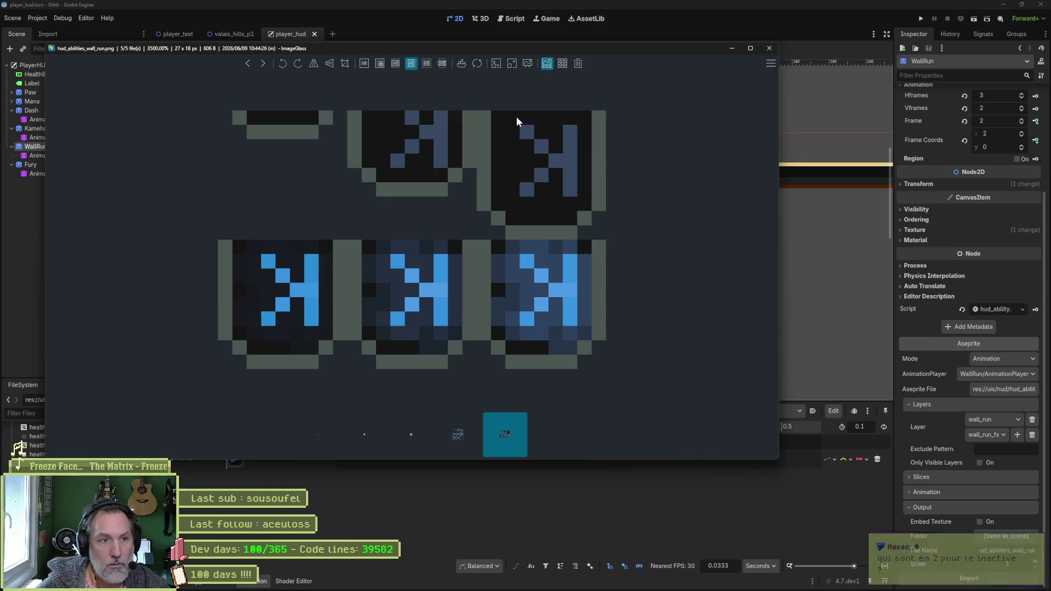
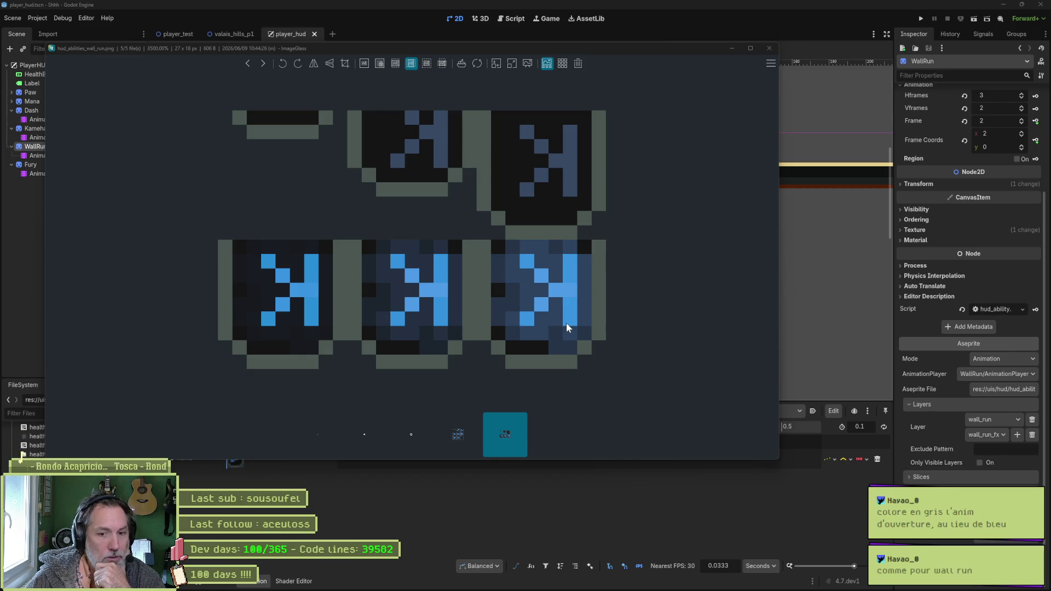
- View the full hud_abilities.png sheet in ImageGlass, then close the viewer
{"action": "key", "text": "Left"}
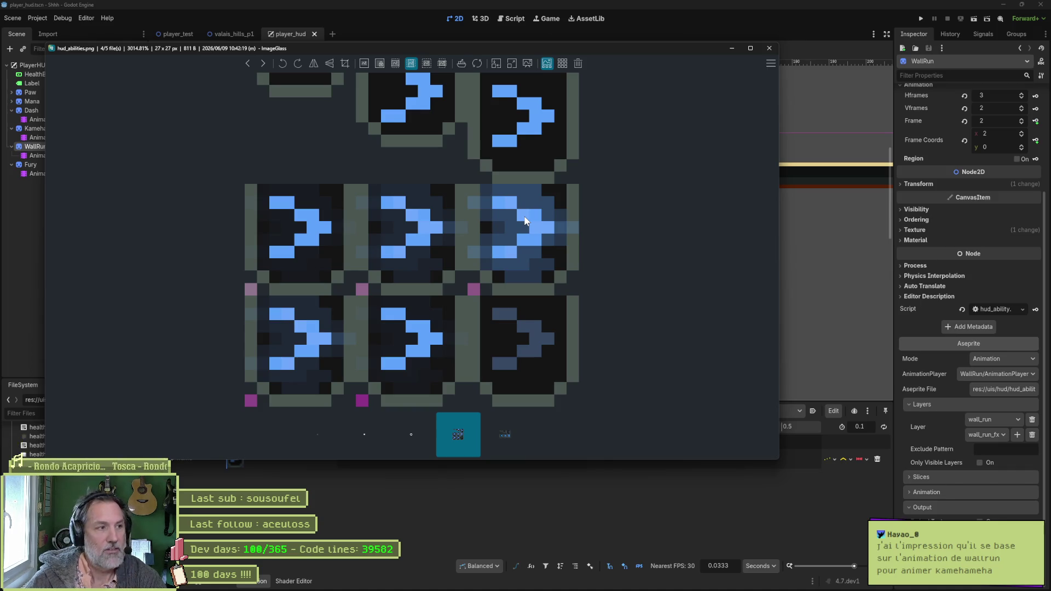
{"action": "key", "text": "Escape"}
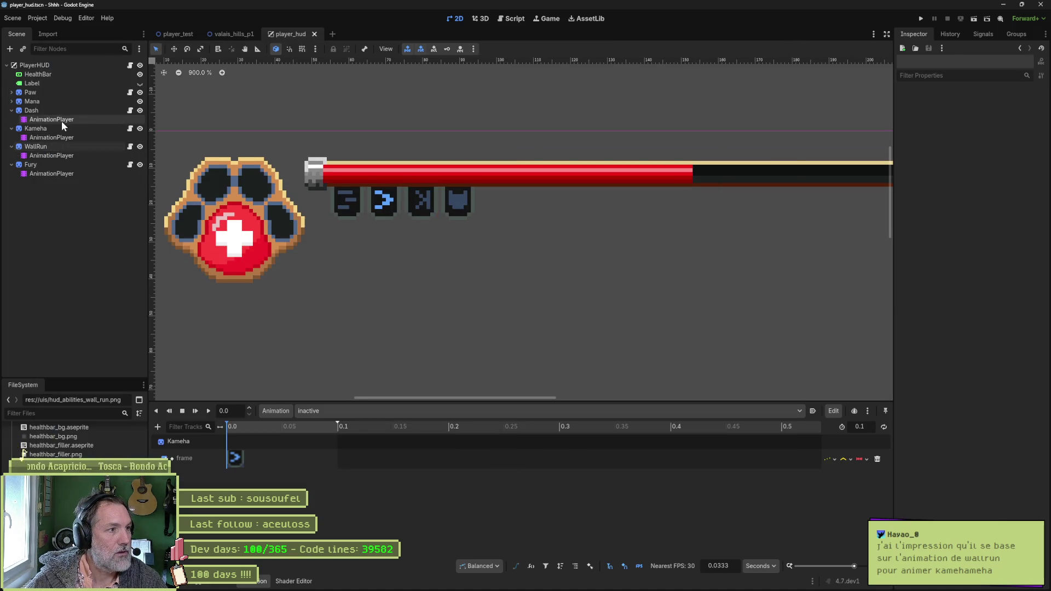
- Rename the Dash and Kameha animation players to DashAnimationPlayer and KamehaAnimationPlayer
{"action": "left_click", "coordinate": [62, 121]}
{"action": "key", "text": "F2"}
{"action": "key", "text": "Home"}
{"action": "type", "text": "Dash"}
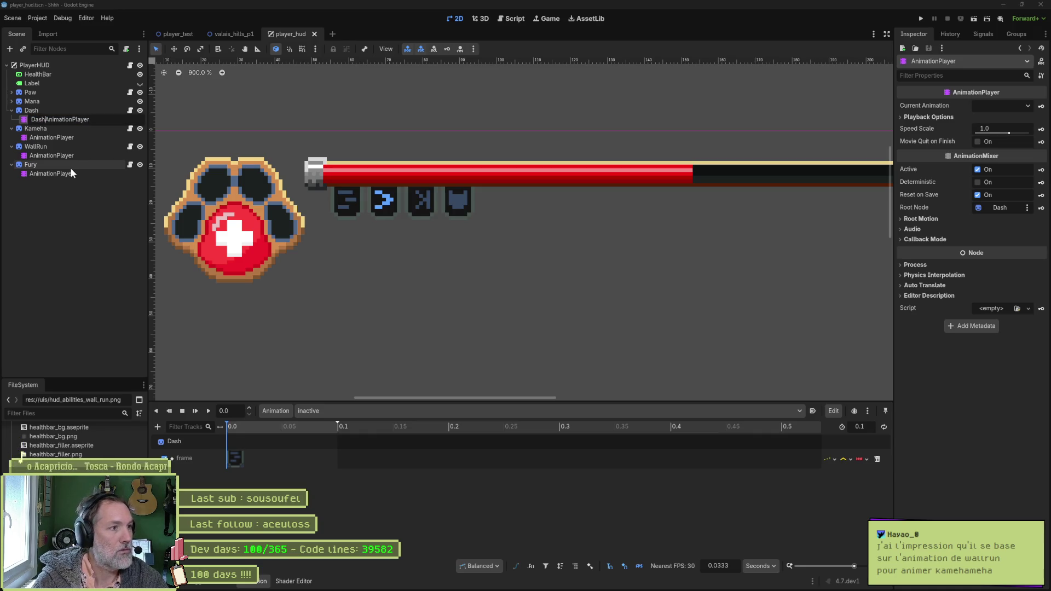
{"action": "key", "text": "Return"}
{"action": "key", "text": "Down"}
{"action": "key", "text": "Down"}
{"action": "key", "text": "F2"}
{"action": "key", "text": "Home"}
{"action": "type", "text": "Kameh"}
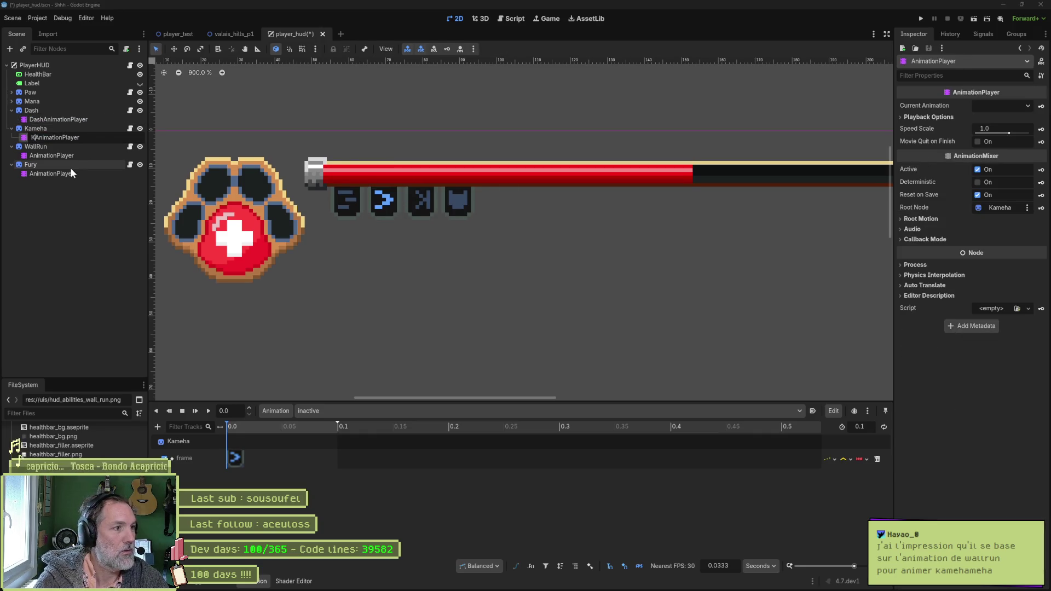
{"action": "type", "text": "a"}
{"action": "key", "text": "Return"}
- Rename the WallRun and Fury animation players to WallRunAnimationPlayer and FuryAnimationPlayer
{"action": "key", "text": "Down"}
{"action": "key", "text": "Down"}
{"action": "key", "text": "F2"}
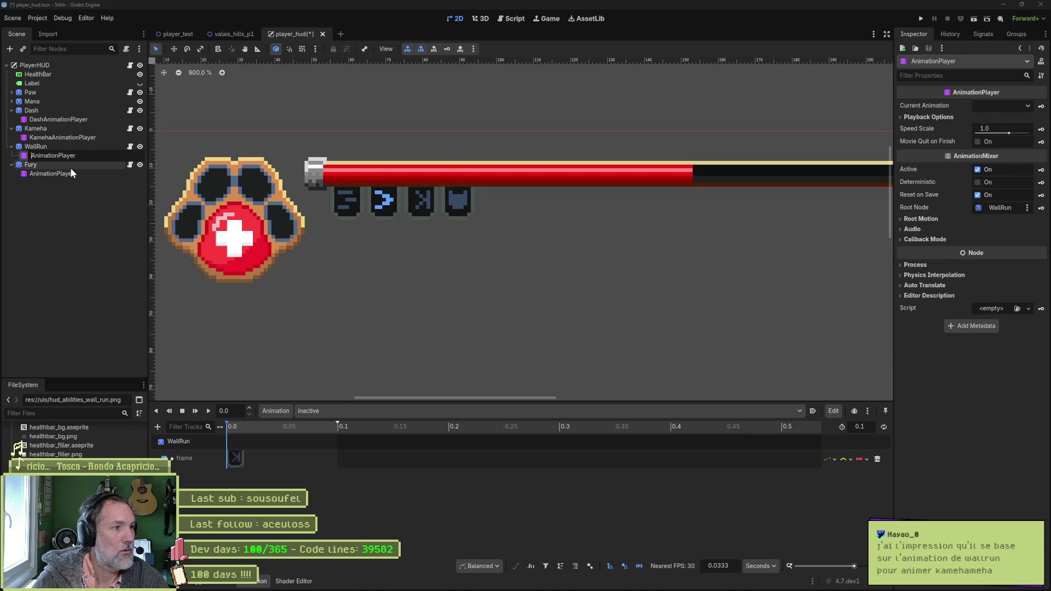
{"action": "key", "text": "Home"}
{"action": "type", "text": "WallRun"}
{"action": "key", "text": "Return"}
{"action": "key", "text": "Down"}
{"action": "key", "text": "Down"}
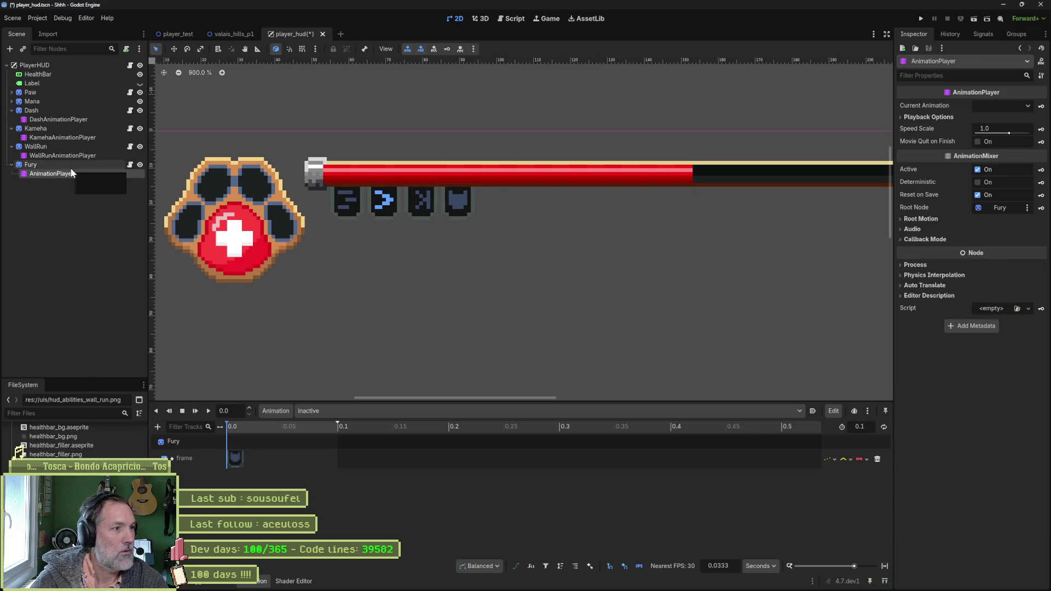
{"action": "key", "text": "F2"}
{"action": "key", "text": "Home"}
{"action": "type", "text": "u"}
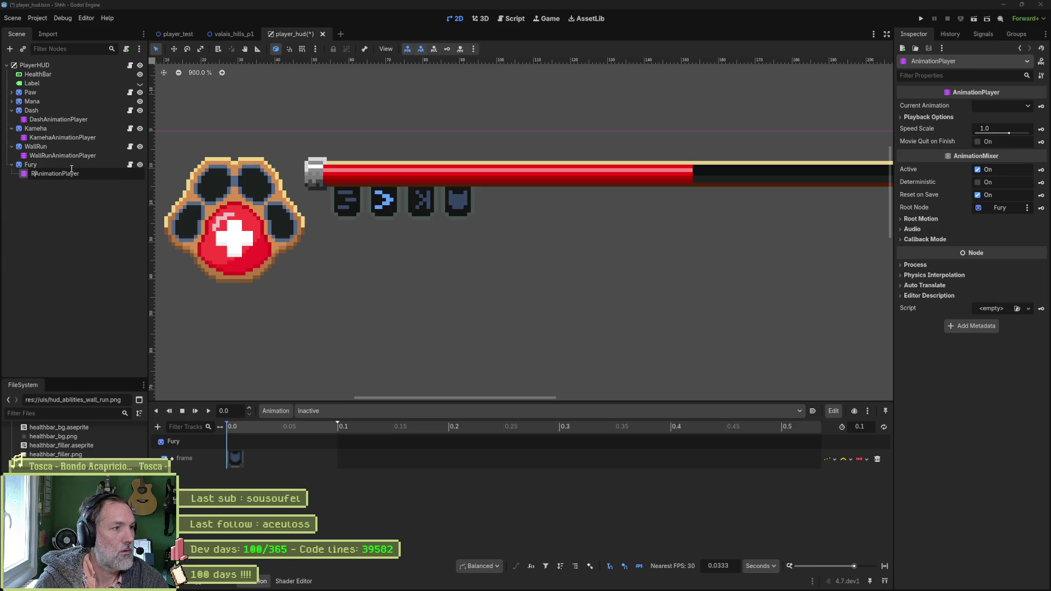
{"action": "type", "text": "ry"}
{"action": "key", "text": "Return"}
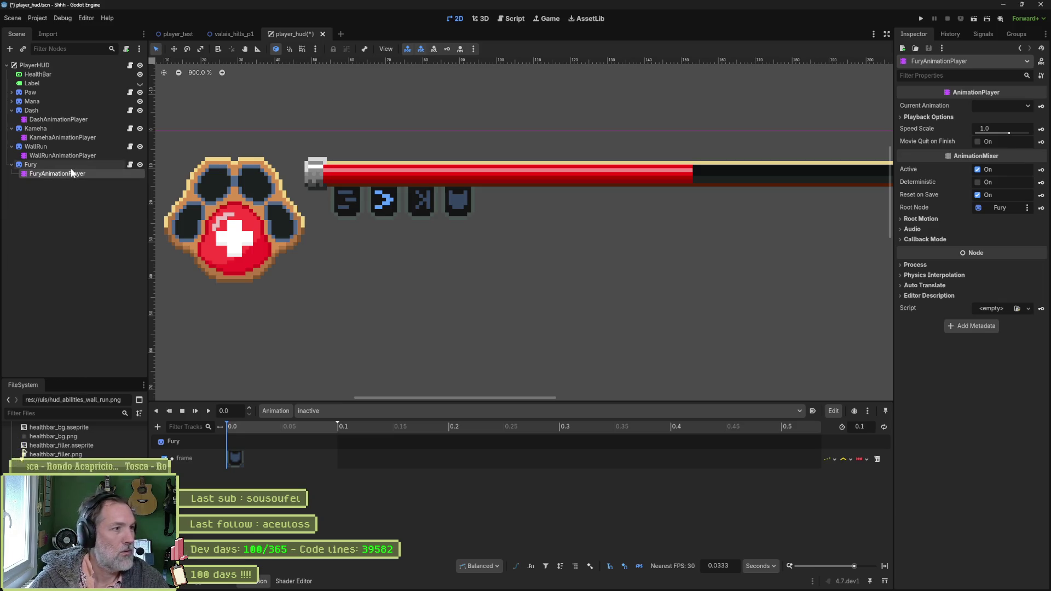
{"action": "left_click", "coordinate": [78, 111]}
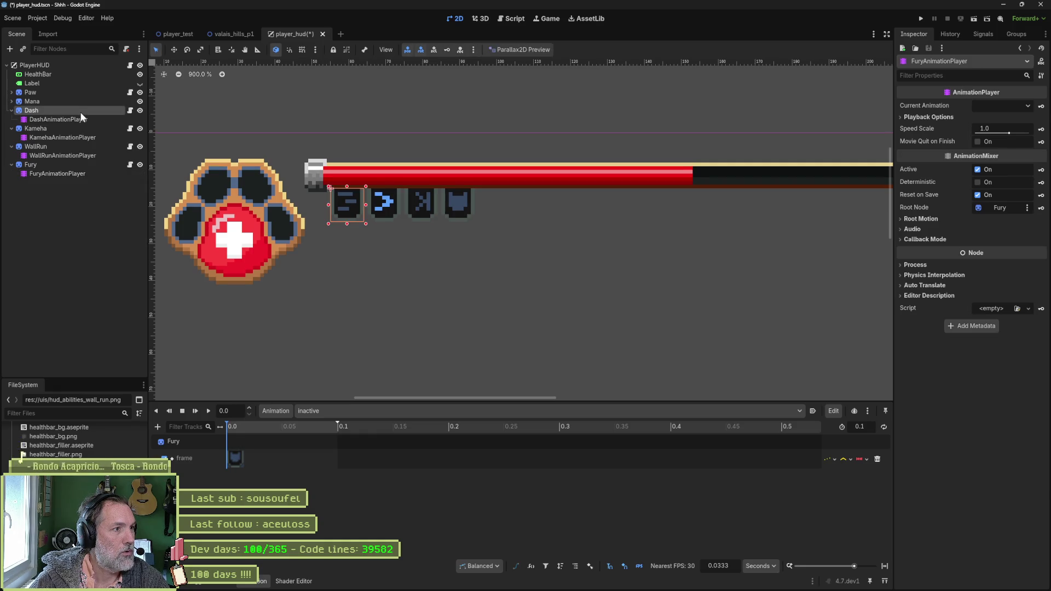
- Save the scene, then link Dash and Kameha to their renamed players and reimport Kameha from Aseprite
{"action": "key", "text": "ctrl+s"}
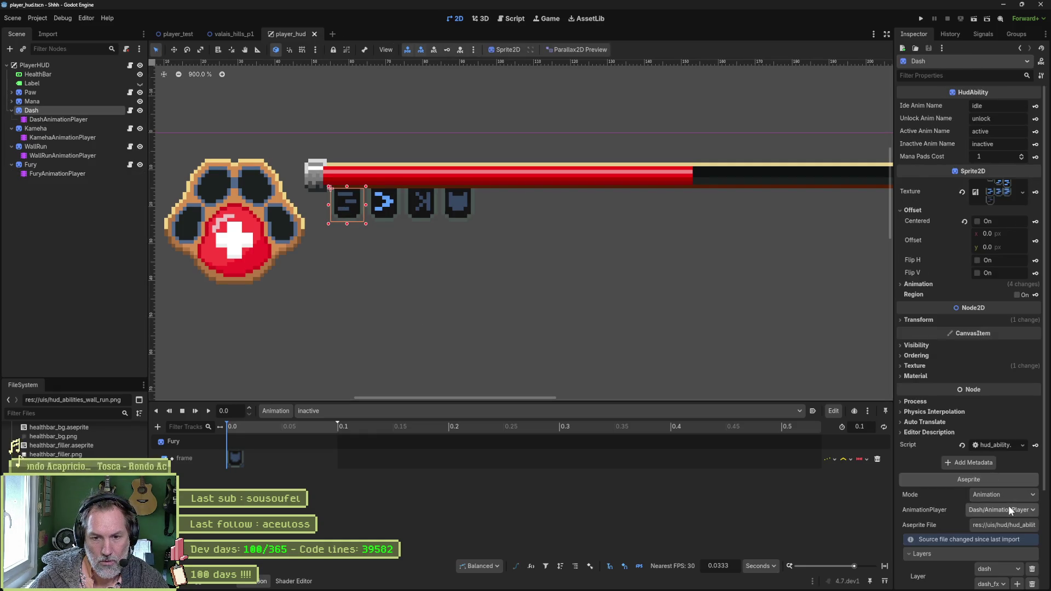
{"action": "left_click", "coordinate": [1010, 510]}
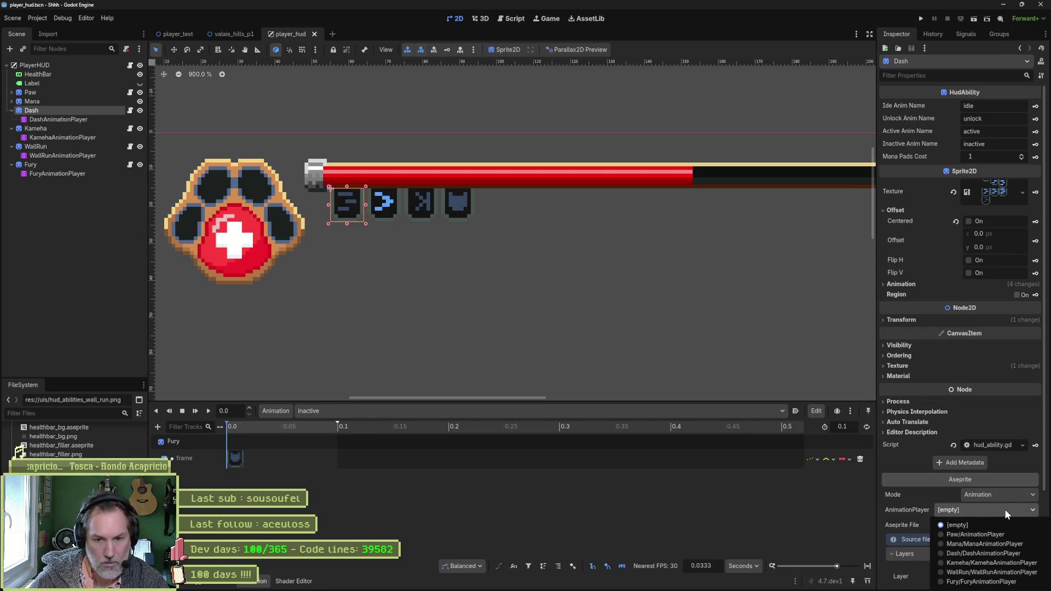
{"action": "left_click", "coordinate": [999, 554]}
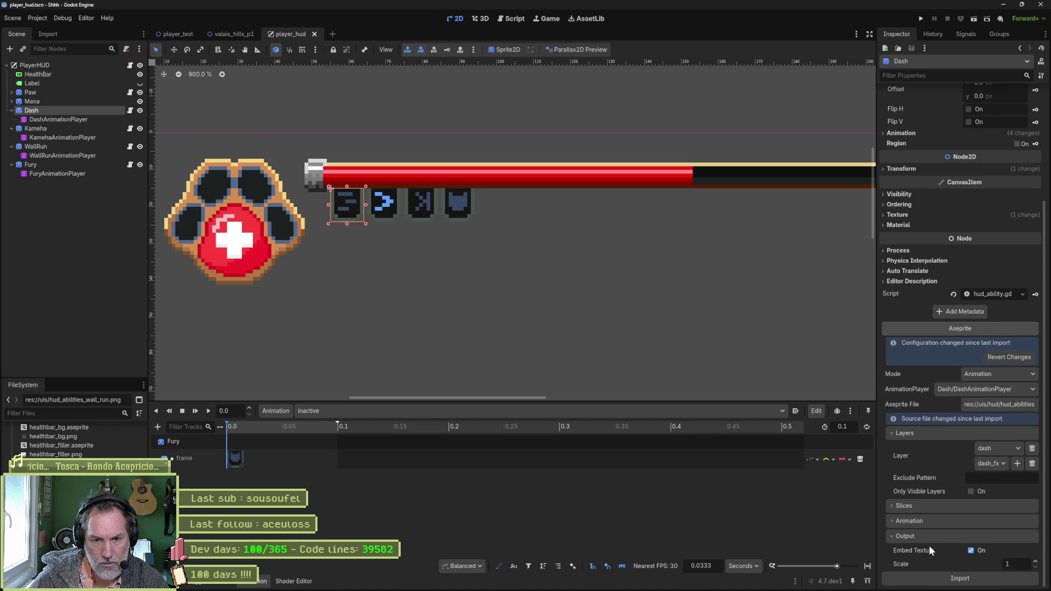
{"action": "scroll", "coordinate": [973, 575], "scroll_direction": "down", "scroll_amount": 3}
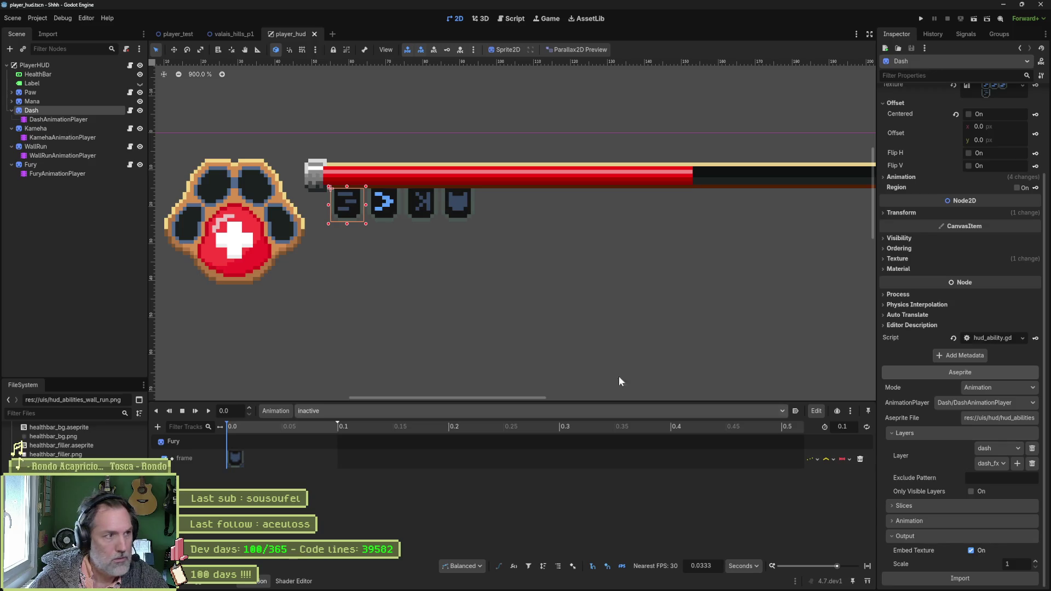
{"action": "left_click", "coordinate": [64, 130]}
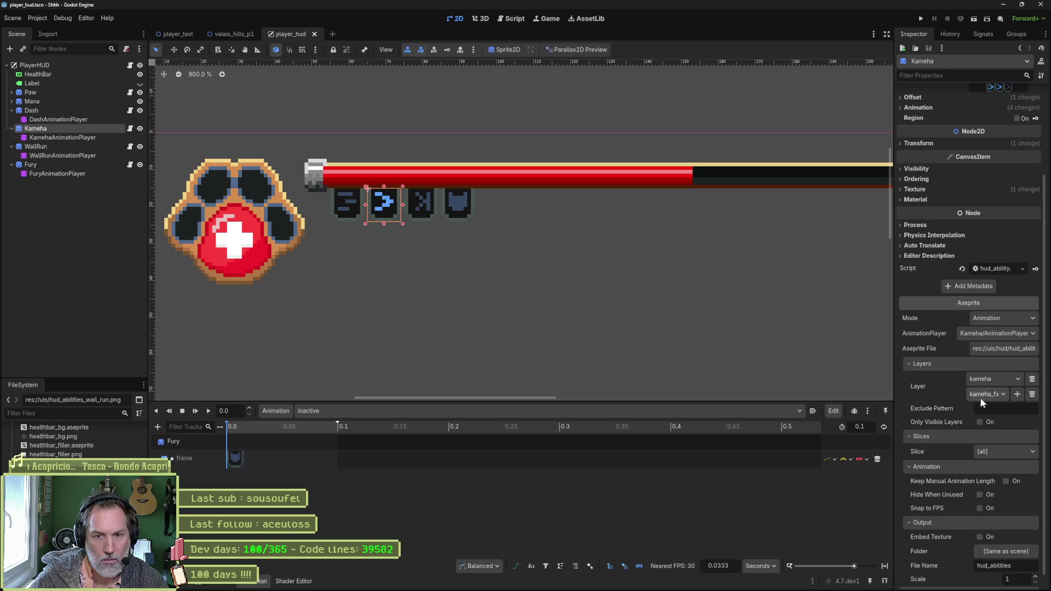
{"action": "left_click", "coordinate": [997, 334]}
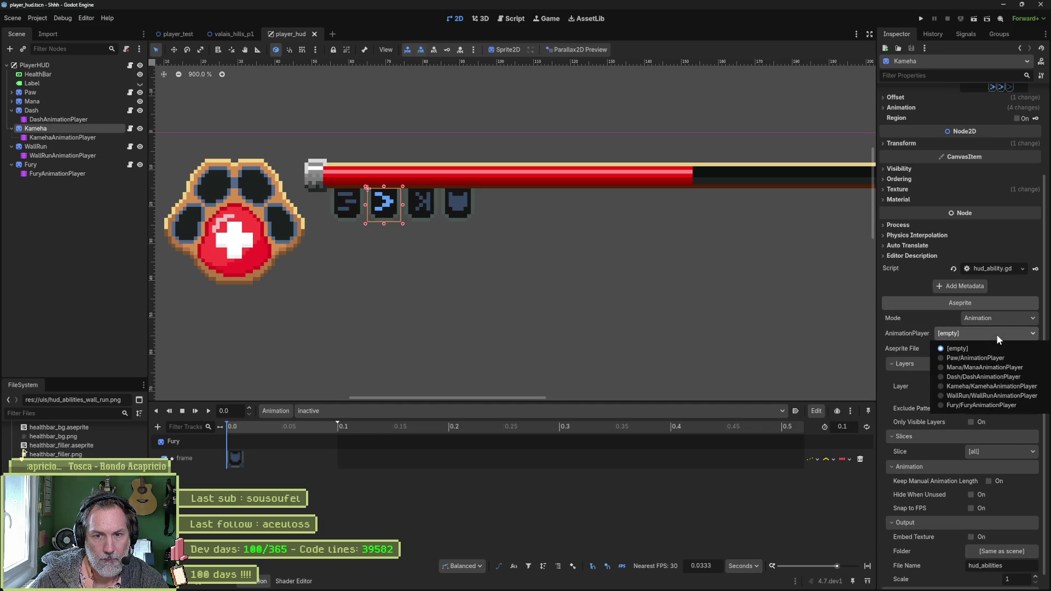
{"action": "left_click", "coordinate": [1002, 389]}
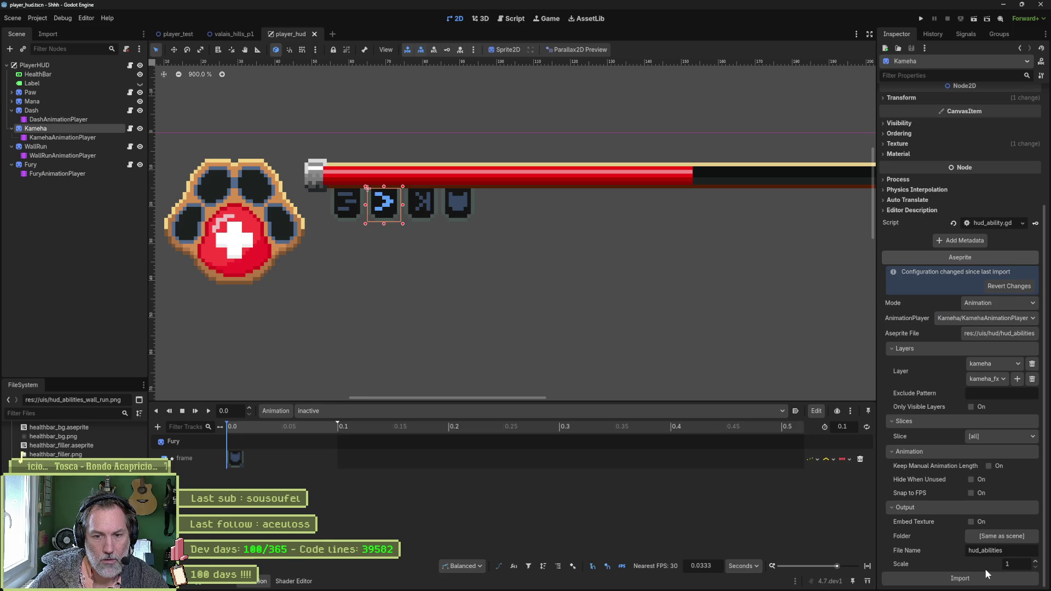
{"action": "left_click", "coordinate": [977, 578]}
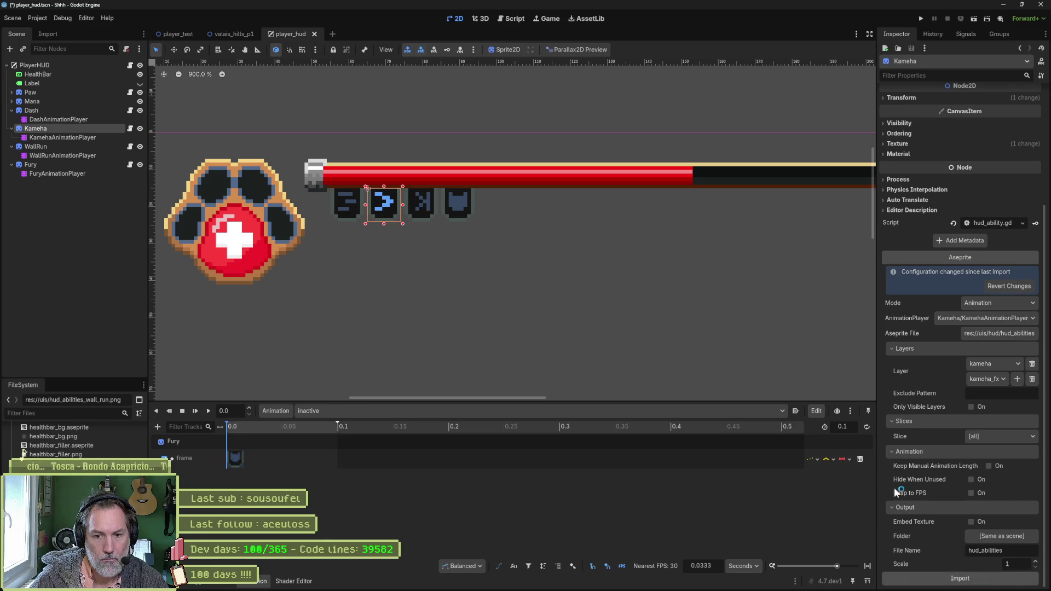
- Link WallRun and Fury to their renamed animation players and reimport both icons from Aseprite
{"action": "left_click", "coordinate": [67, 146]}
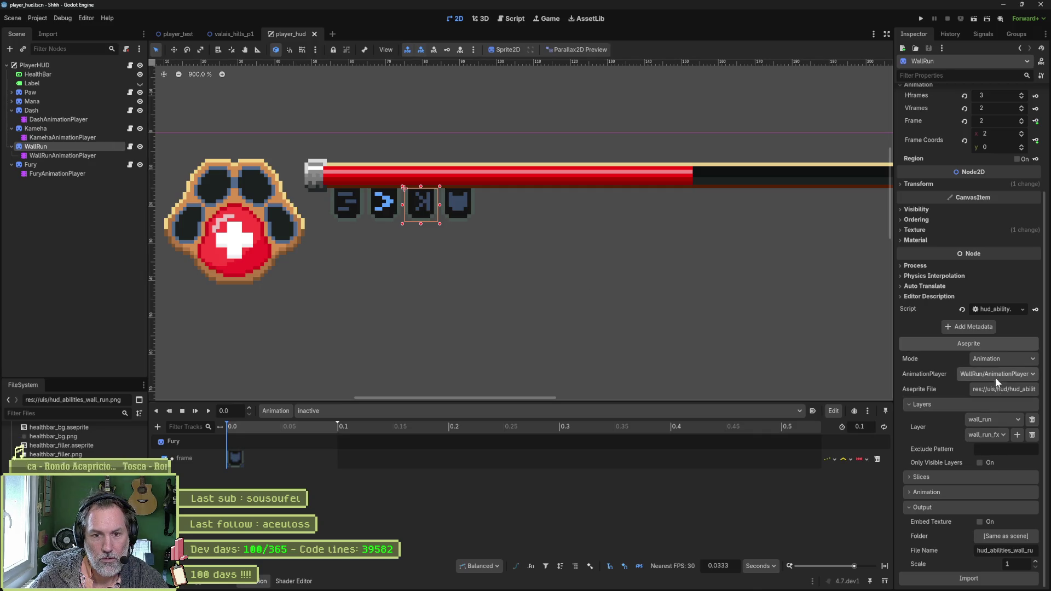
{"action": "left_click", "coordinate": [996, 375]}
{"action": "left_click", "coordinate": [993, 437]}
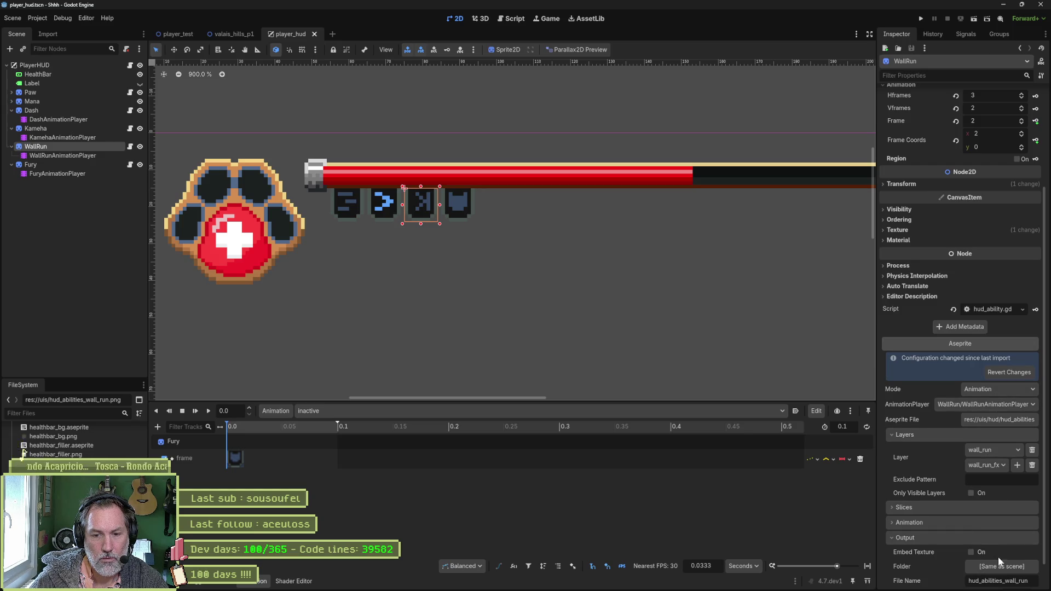
{"action": "scroll", "coordinate": [992, 557], "scroll_direction": "down", "scroll_amount": 1}
{"action": "left_click", "coordinate": [1004, 580]}
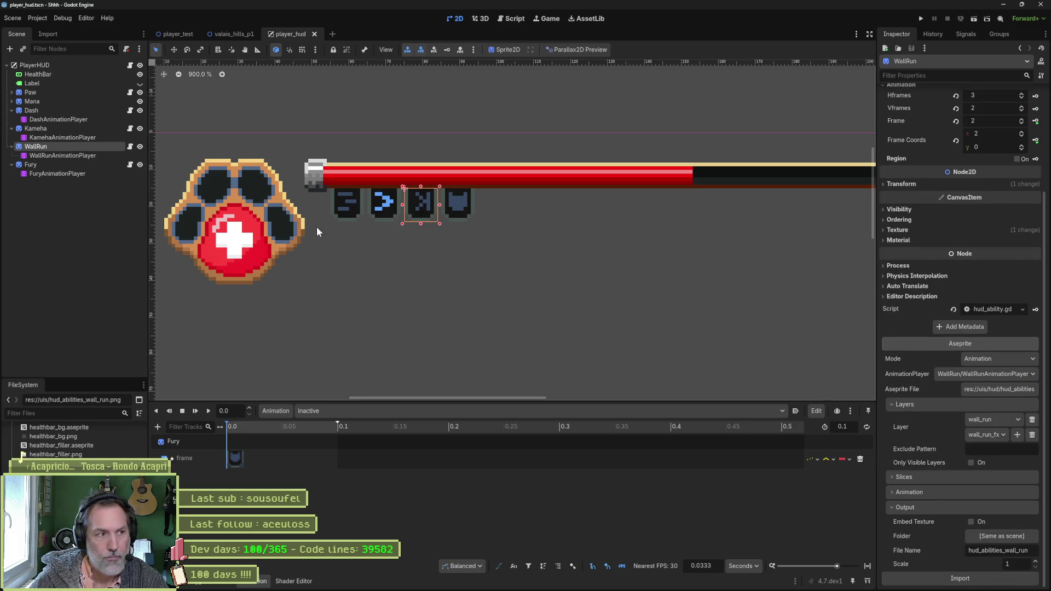
{"action": "left_click", "coordinate": [82, 164]}
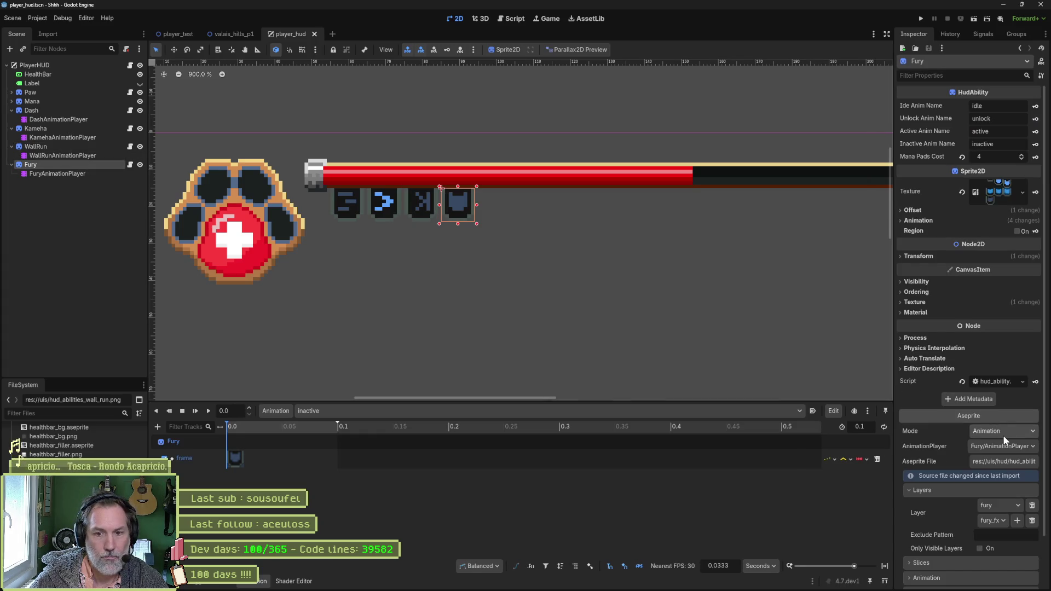
{"action": "left_click", "coordinate": [1006, 446]}
{"action": "left_click", "coordinate": [988, 518]}
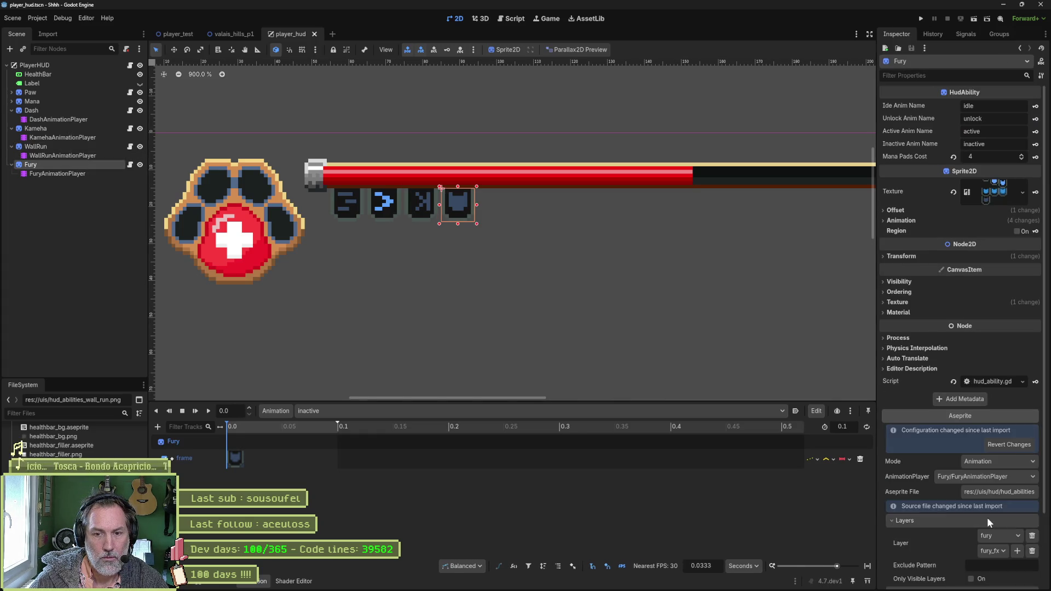
{"action": "scroll", "coordinate": [974, 530], "scroll_direction": "down", "scroll_amount": 3}
{"action": "left_click", "coordinate": [979, 579]}
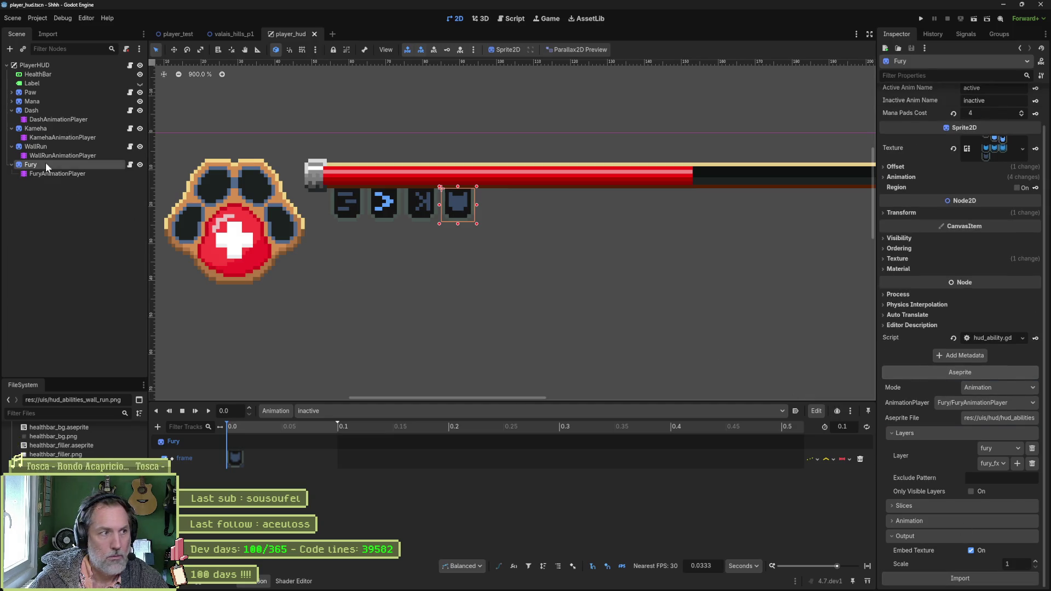
{"action": "left_click", "coordinate": [57, 148]}
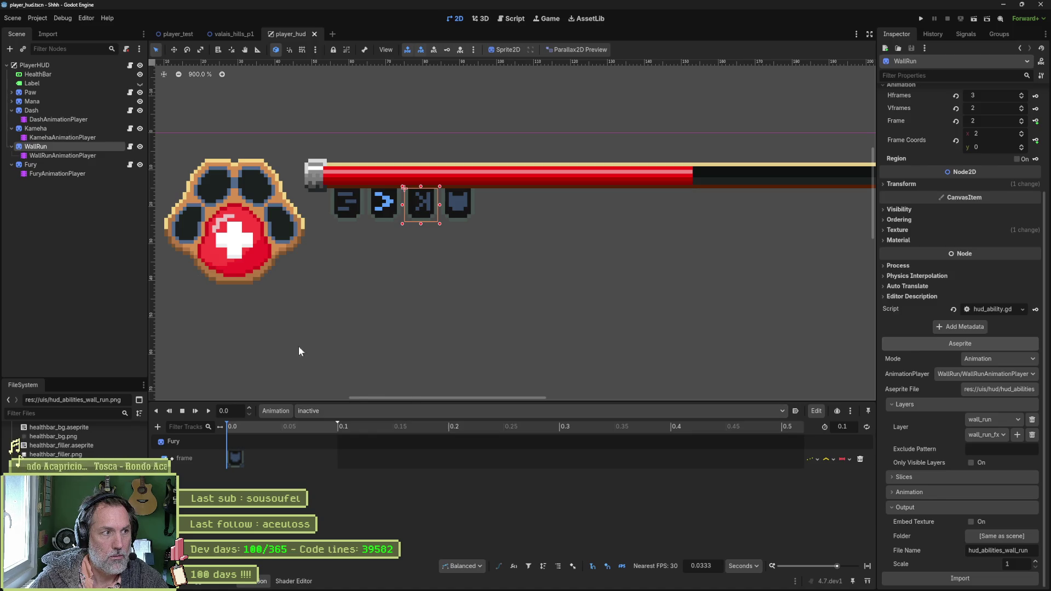
- Inspect the WallRun and Kameha players' animation lists, then switch to the hud_abilities sprite in Aseprite
{"action": "left_click", "coordinate": [60, 155]}
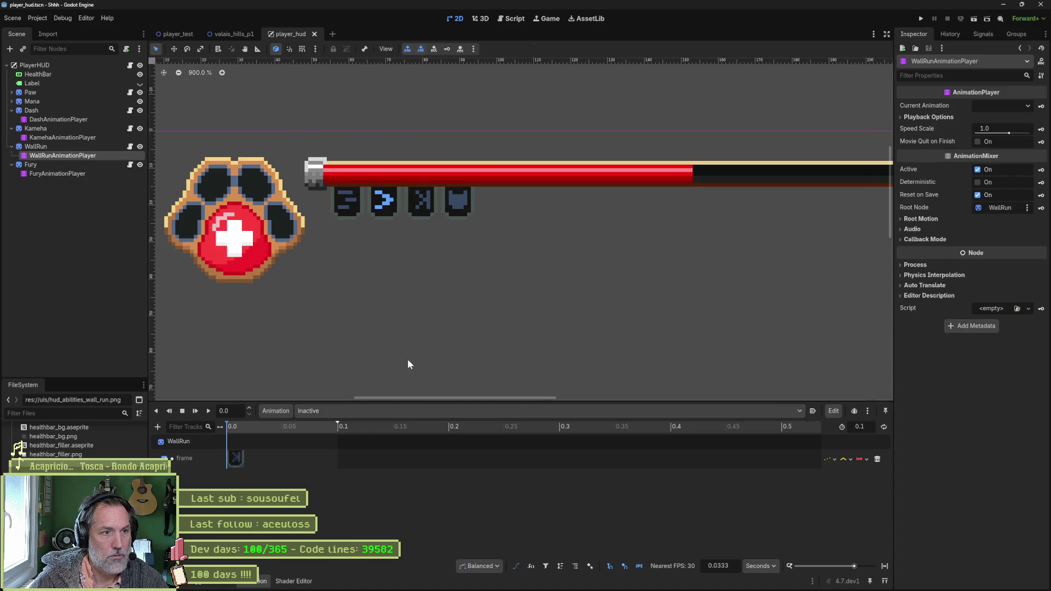
{"action": "left_click", "coordinate": [61, 134]}
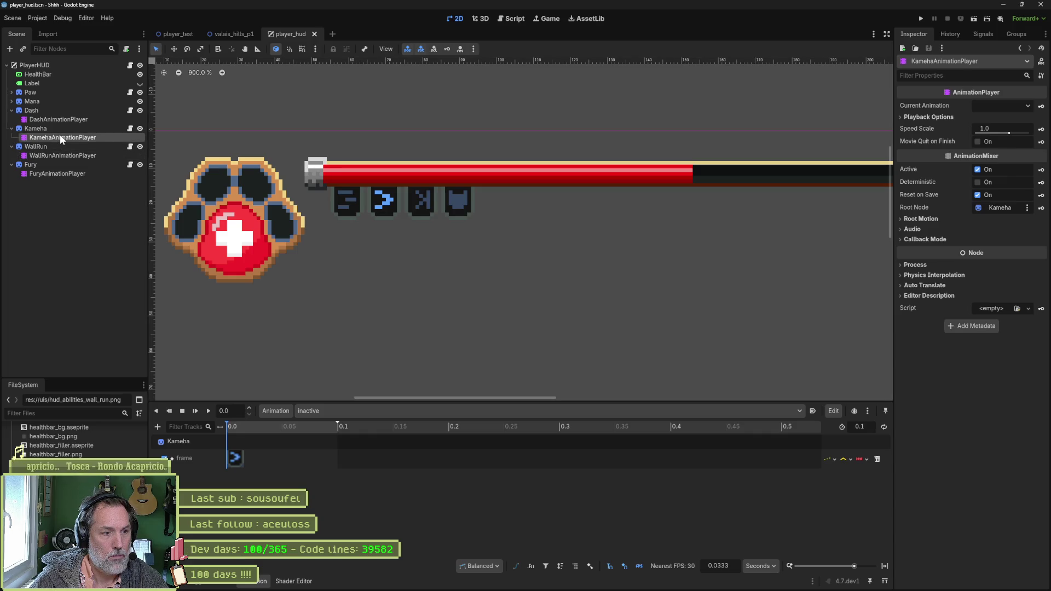
{"action": "left_click", "coordinate": [384, 413]}
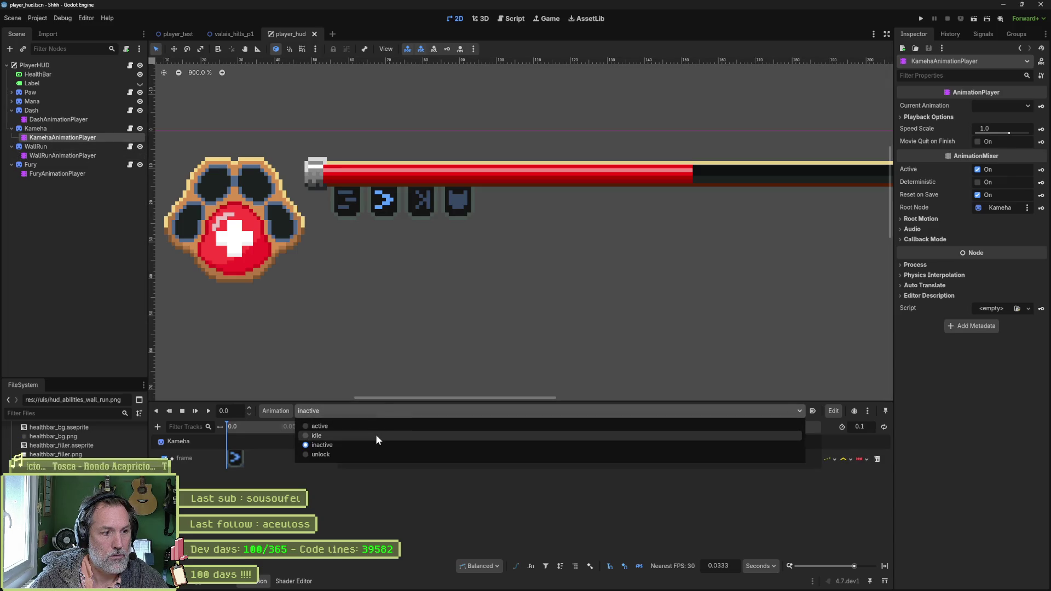
{"action": "left_click", "coordinate": [382, 413]}
{"action": "left_click", "coordinate": [377, 446]}
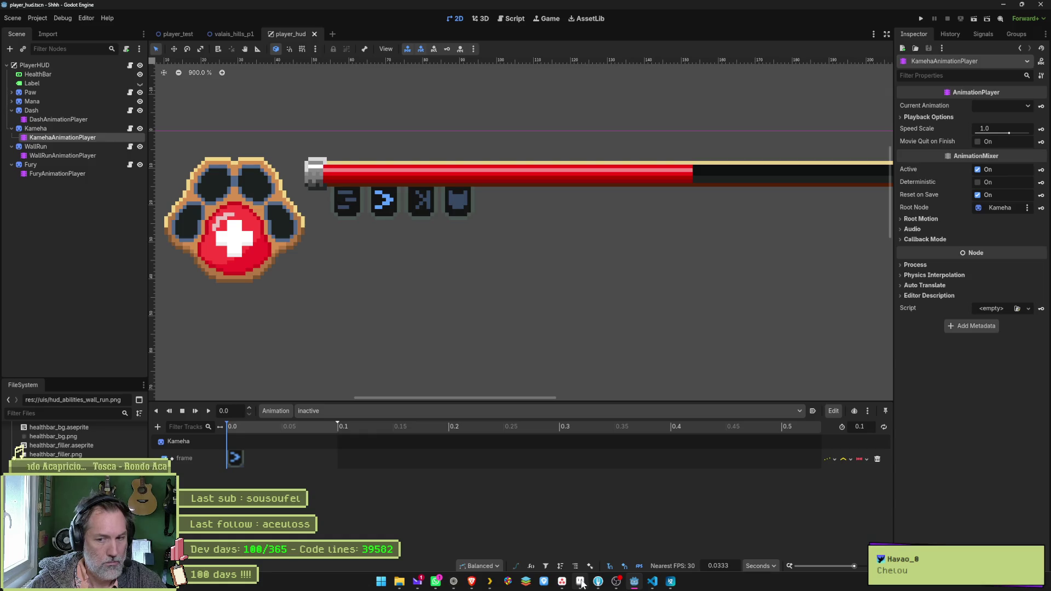
{"action": "left_click", "coordinate": [580, 582]}
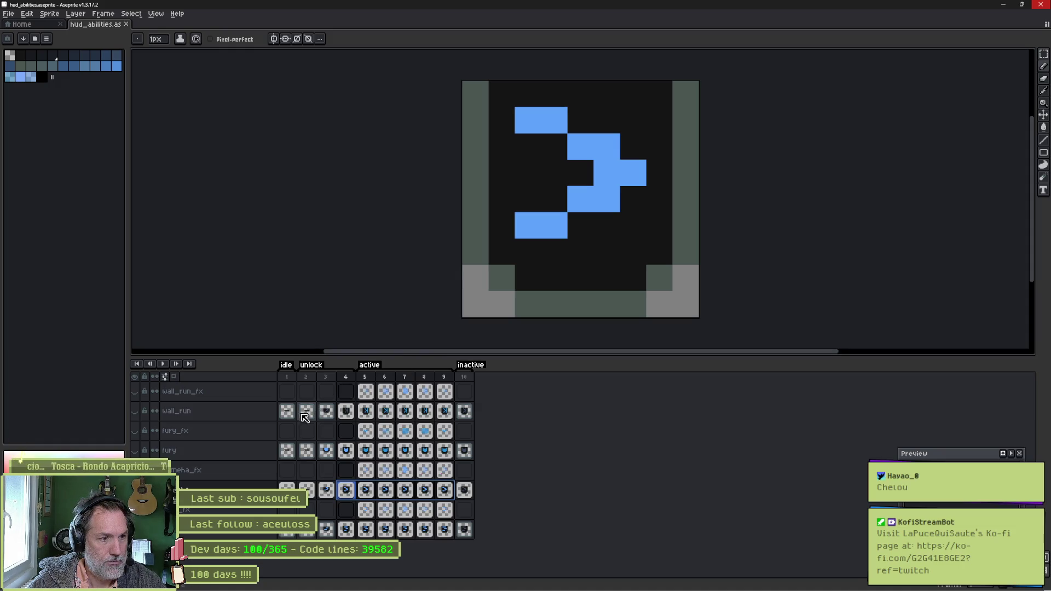
- Compare wall_run frames by toggling the layer, pick the Paint Bucket and undo stray fills on frame 4
{"action": "left_click", "coordinate": [326, 410]}
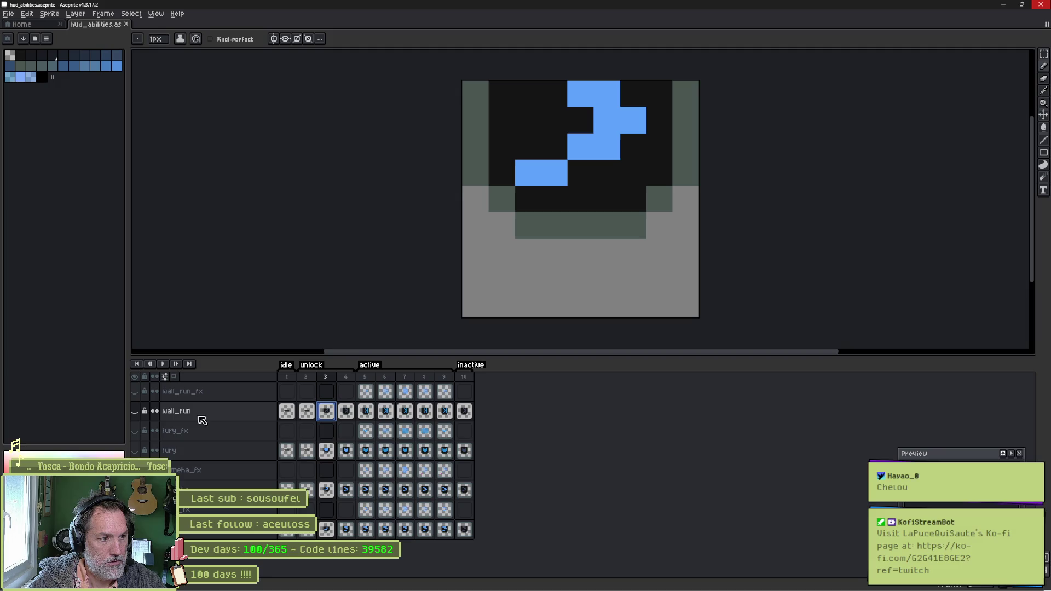
{"action": "left_click", "coordinate": [134, 411]}
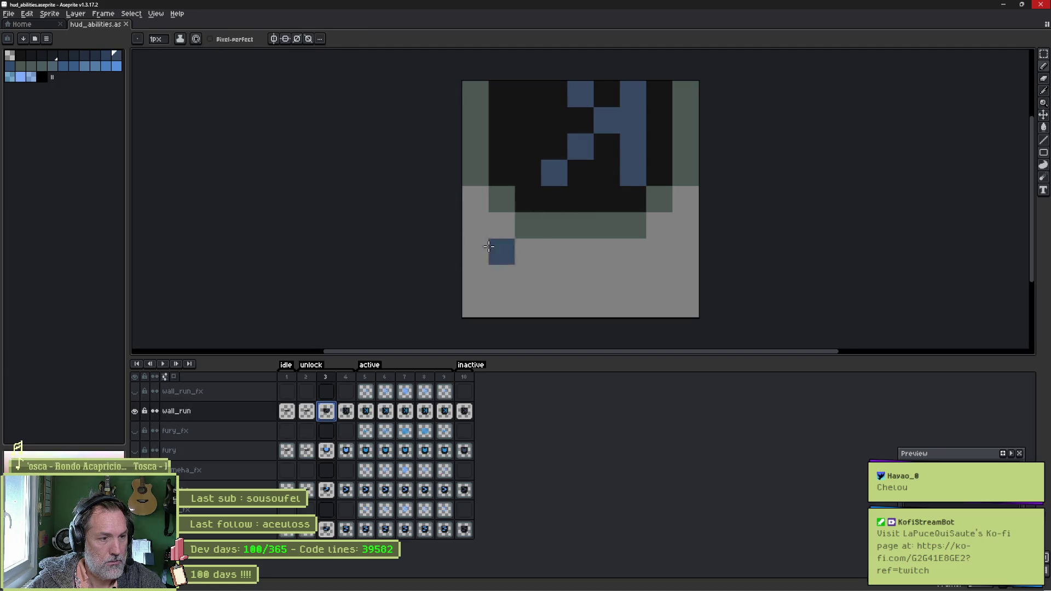
{"action": "left_click", "coordinate": [135, 411]}
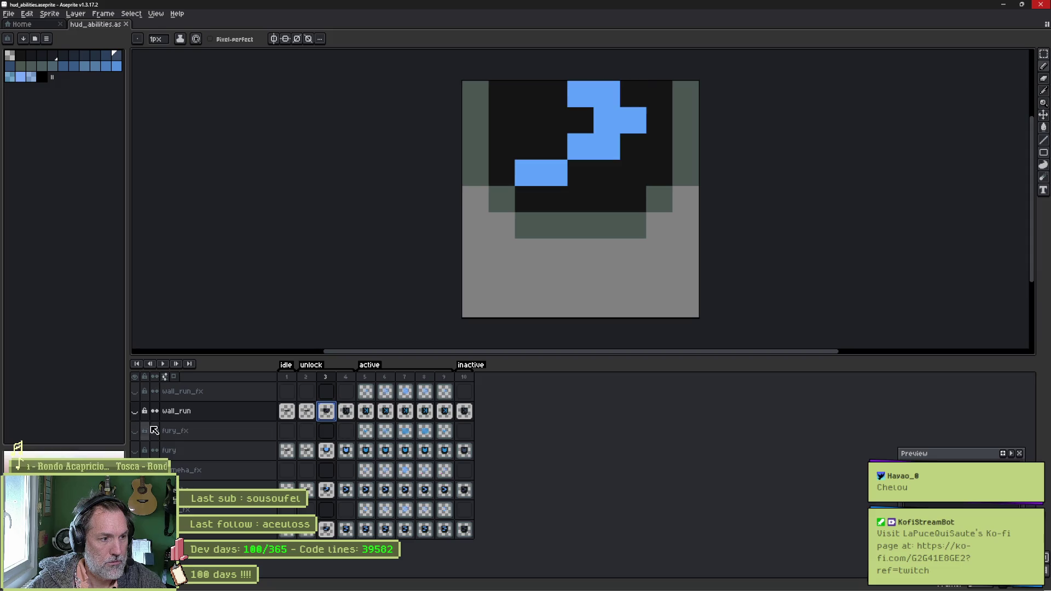
{"action": "left_click", "coordinate": [332, 492]}
{"action": "key", "text": "g"}
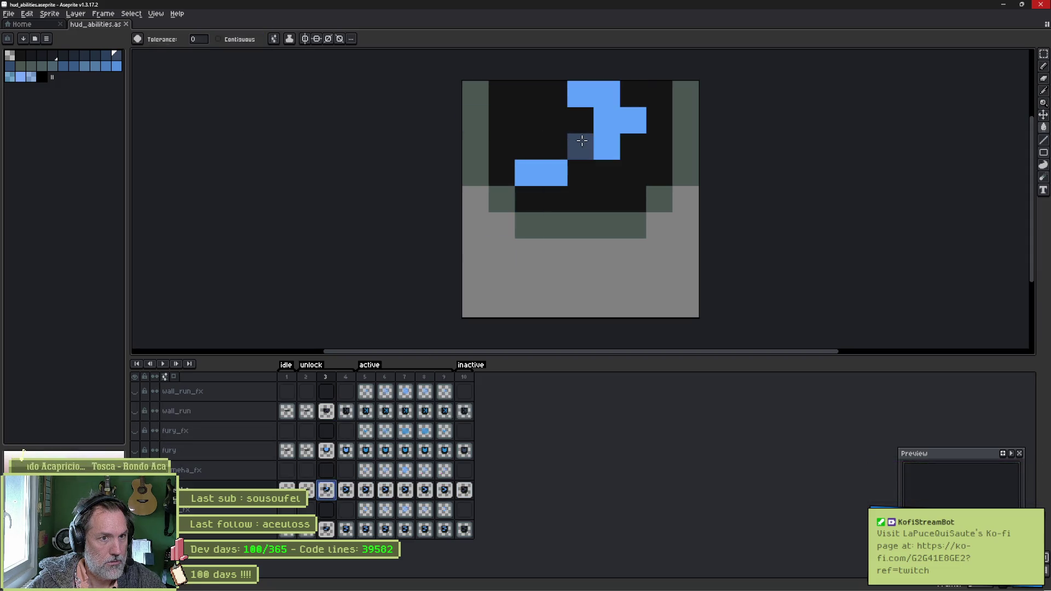
{"action": "key", "text": "Right"}
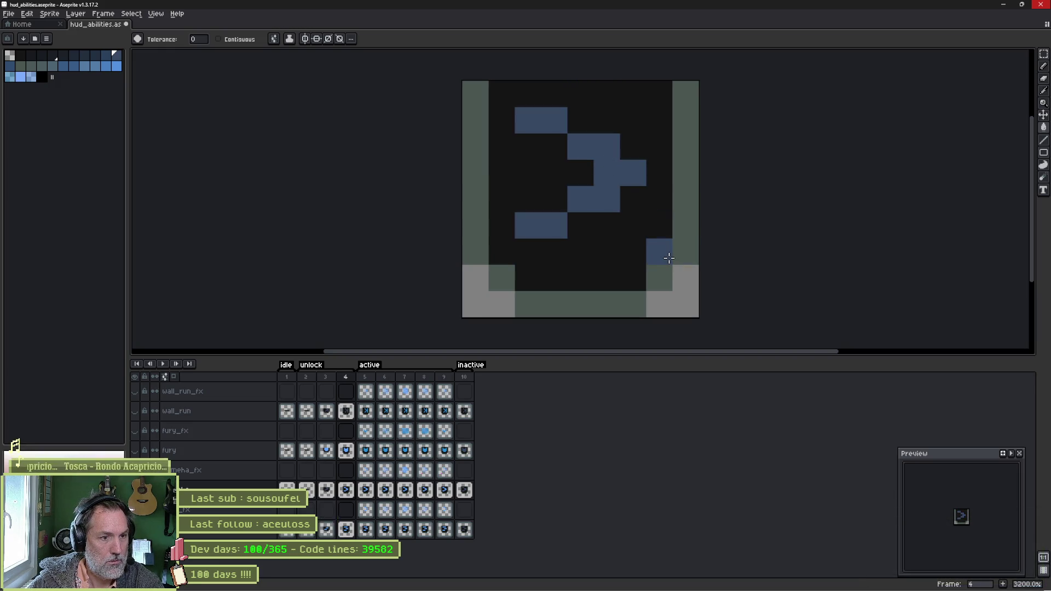
{"action": "key", "text": "ctrl+z"}
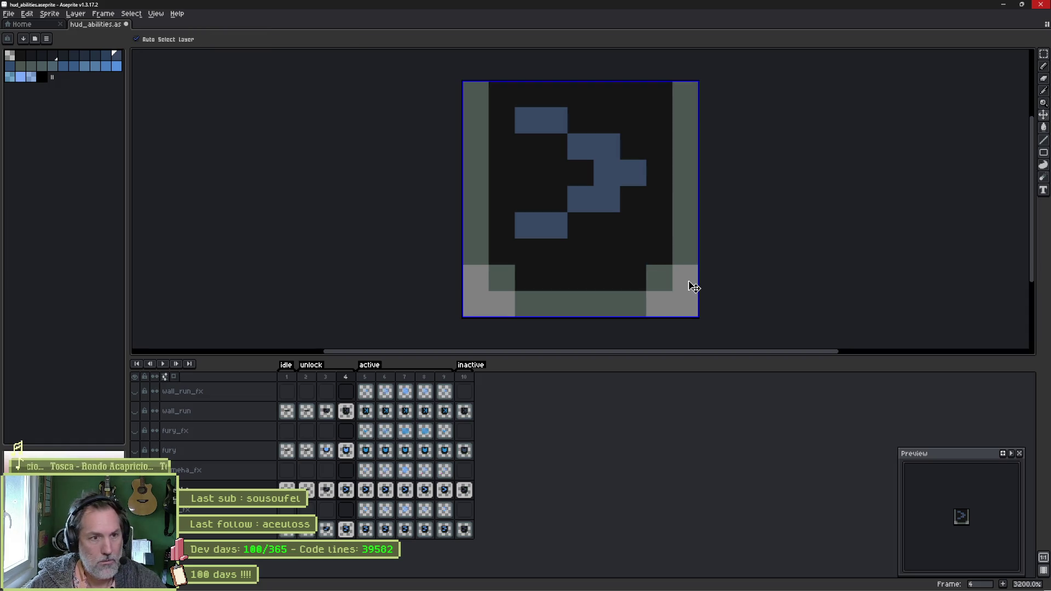
{"action": "key", "text": "ctrl+z"}
{"action": "key", "text": "ctrl+d"}
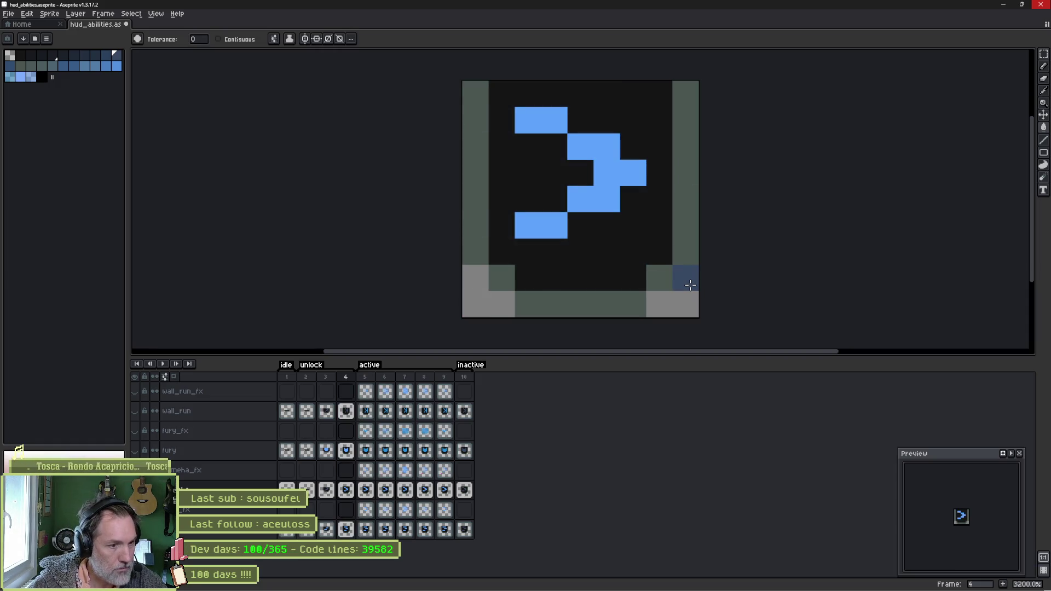
- Fill the arrow bright blue on frames 5 and 6, including the leftover dark pixel
{"action": "key", "text": "Right"}
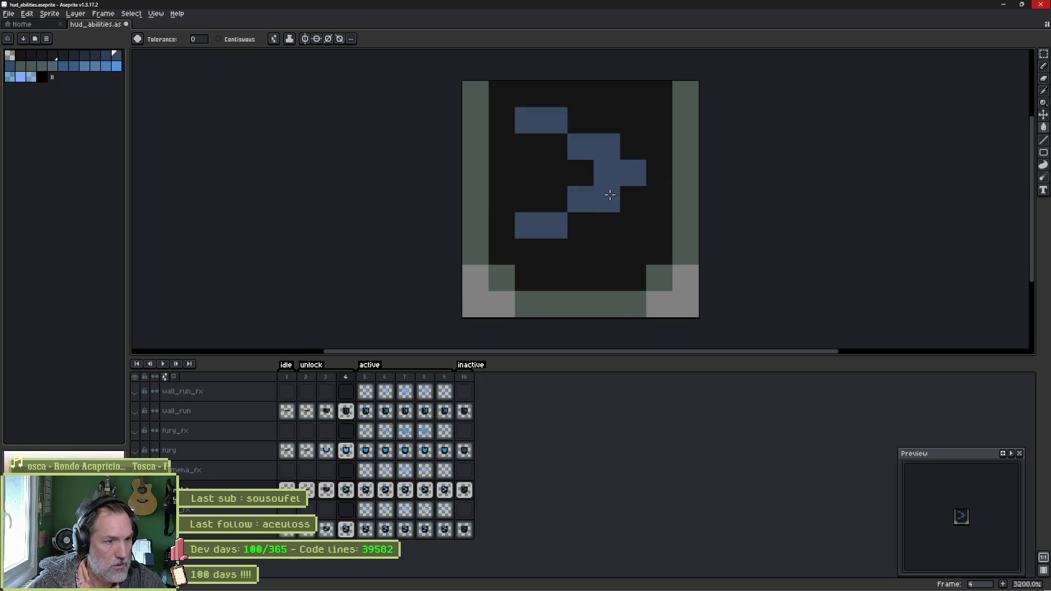
{"action": "left_click", "coordinate": [609, 194]}
{"action": "key", "text": "Right"}
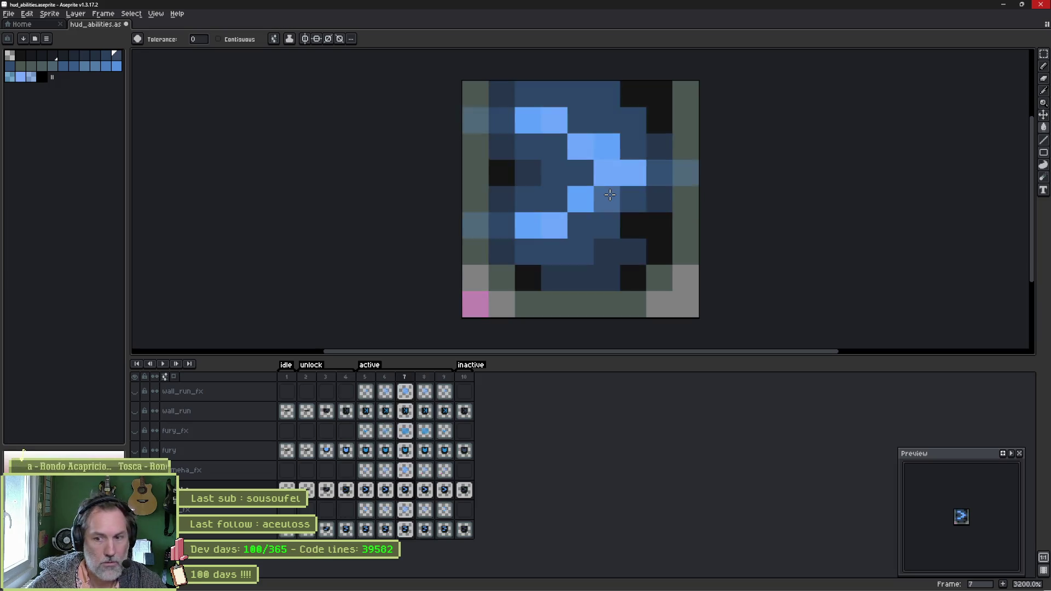
{"action": "left_click", "coordinate": [609, 194]}
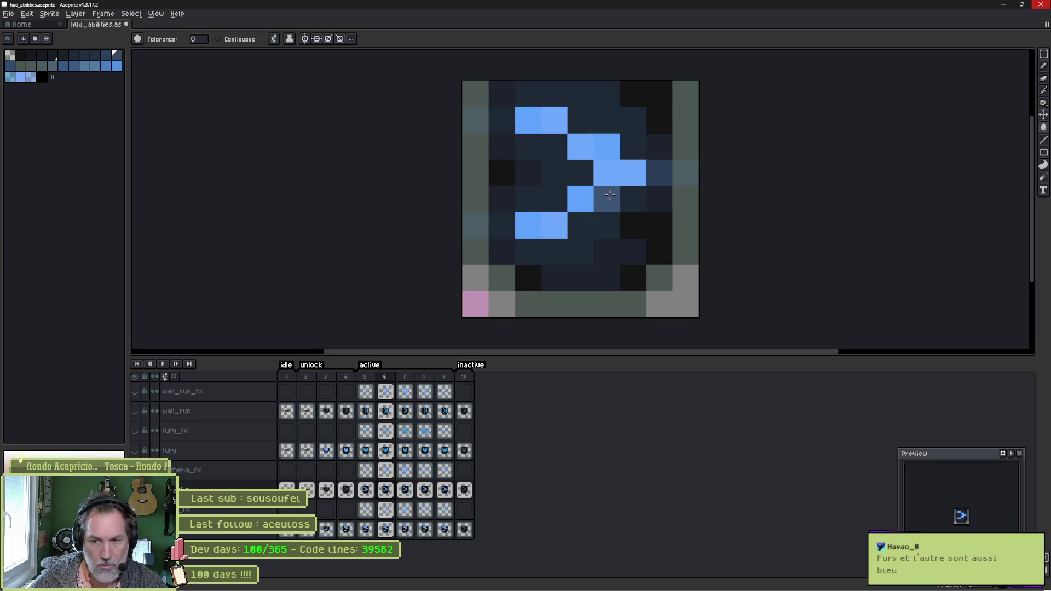
{"action": "left_click", "coordinate": [603, 194]}
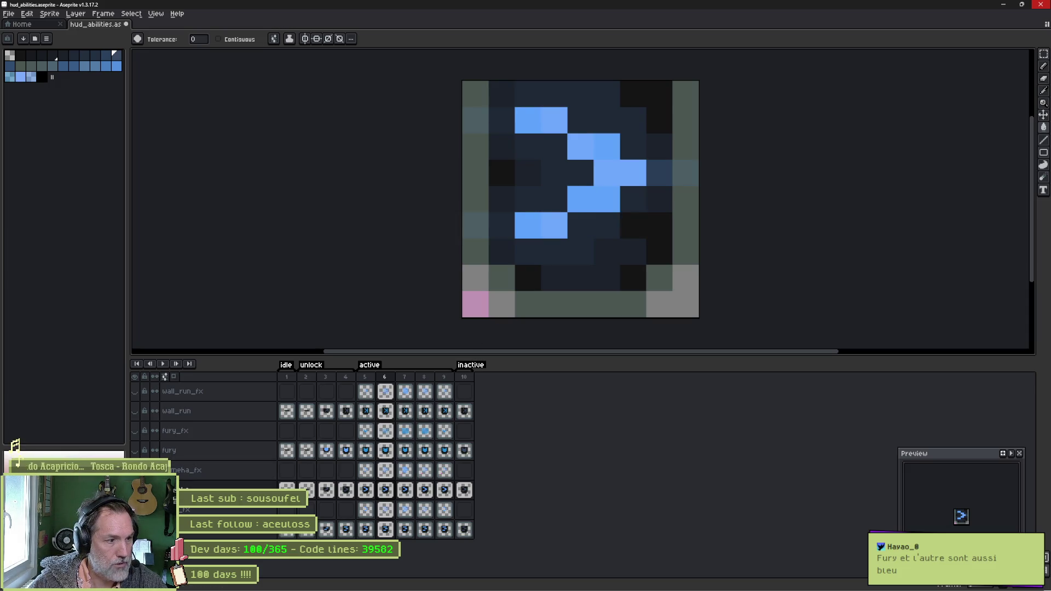
- Fill the fury icon shape dark blue across its frames, then hide fury and show wall_run
{"action": "left_click", "coordinate": [366, 450]}
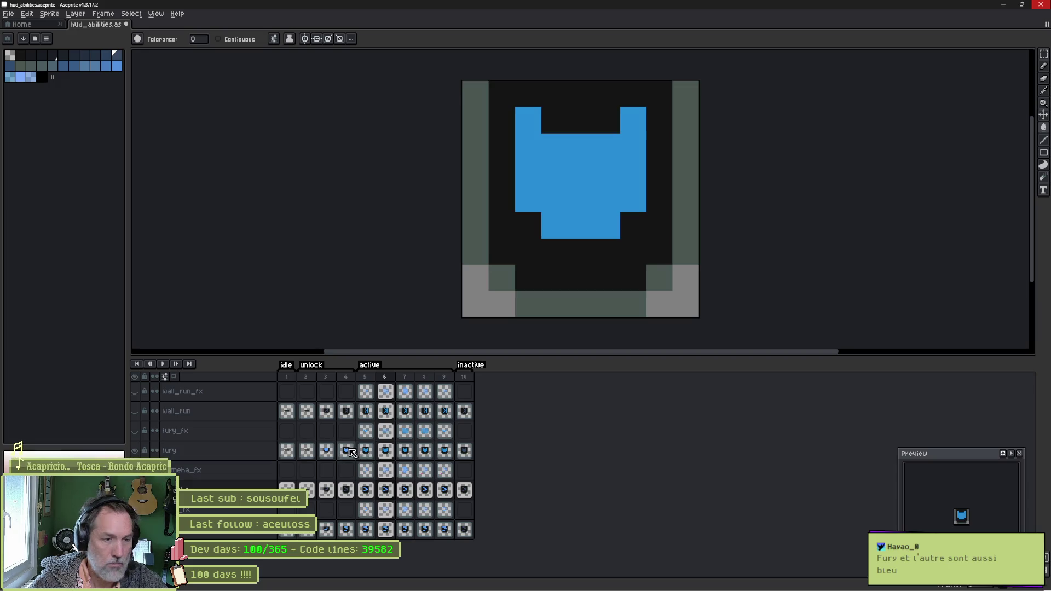
{"action": "left_click", "coordinate": [329, 451]}
{"action": "left_click", "coordinate": [582, 169]}
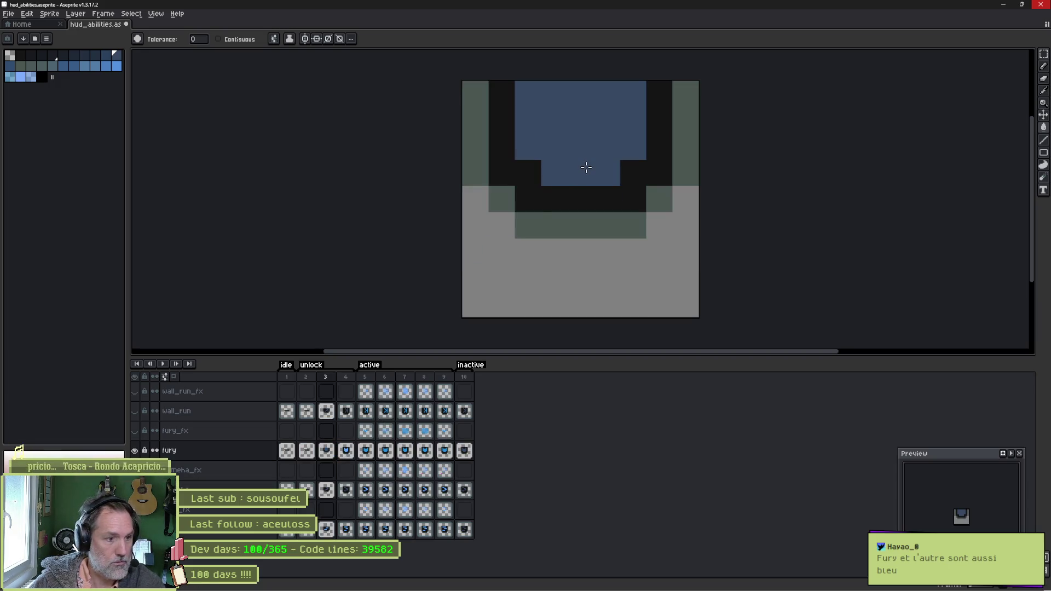
{"action": "key", "text": "Right"}
{"action": "key", "text": "Right"}
{"action": "left_click", "coordinate": [588, 168]}
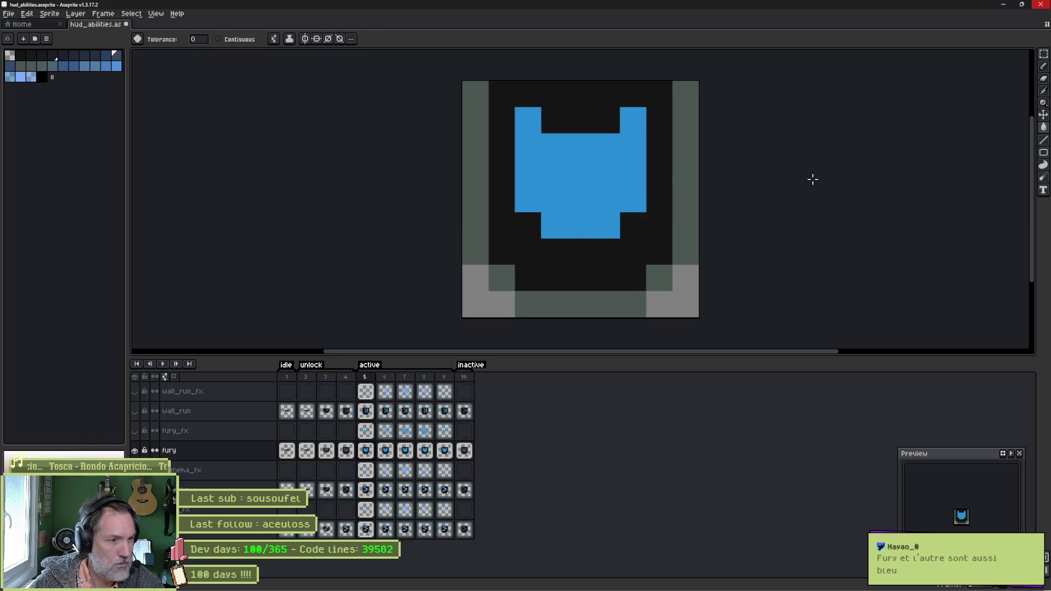
{"action": "left_click", "coordinate": [135, 450]}
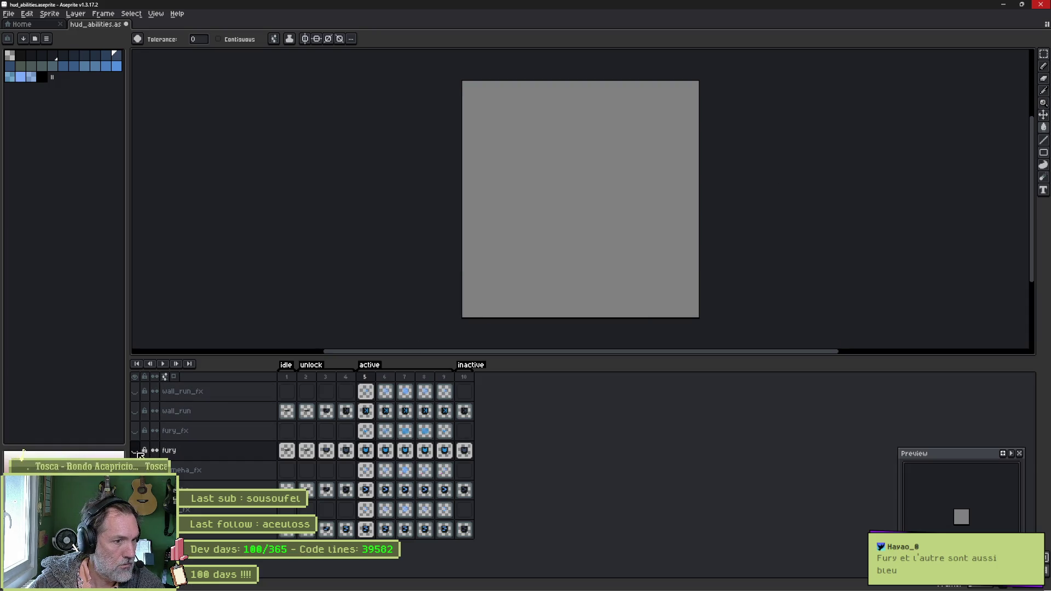
{"action": "left_click", "coordinate": [135, 410]}
- Erase the stray block beside the bars icon on frame 4 and switch back to Godot
{"action": "key", "text": "Left"}
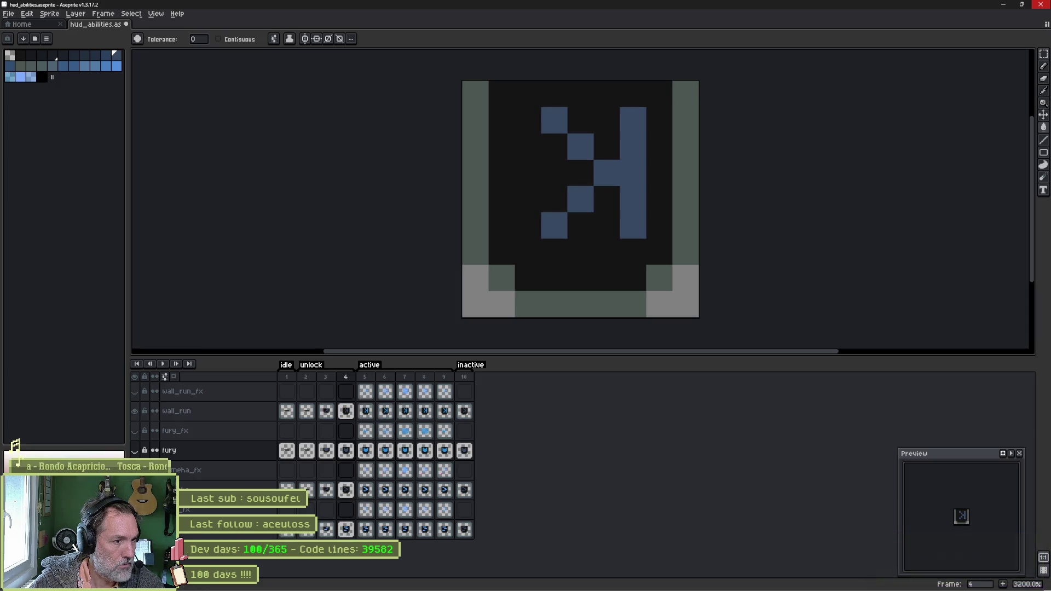
{"action": "key", "text": "Left"}
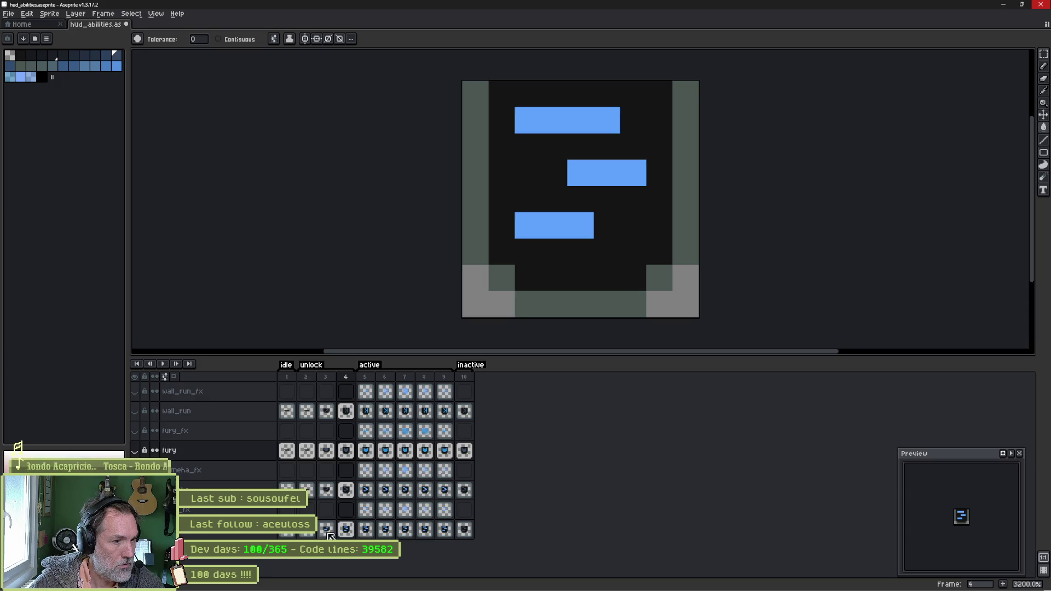
{"action": "left_click", "coordinate": [326, 529]}
{"action": "key", "text": "Right"}
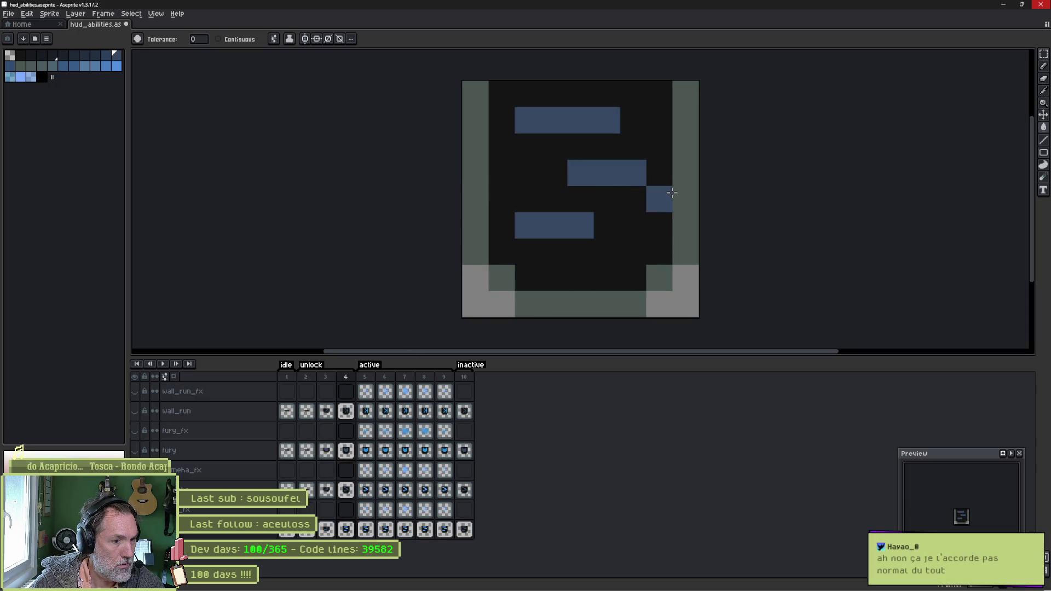
{"action": "left_click", "coordinate": [673, 192]}
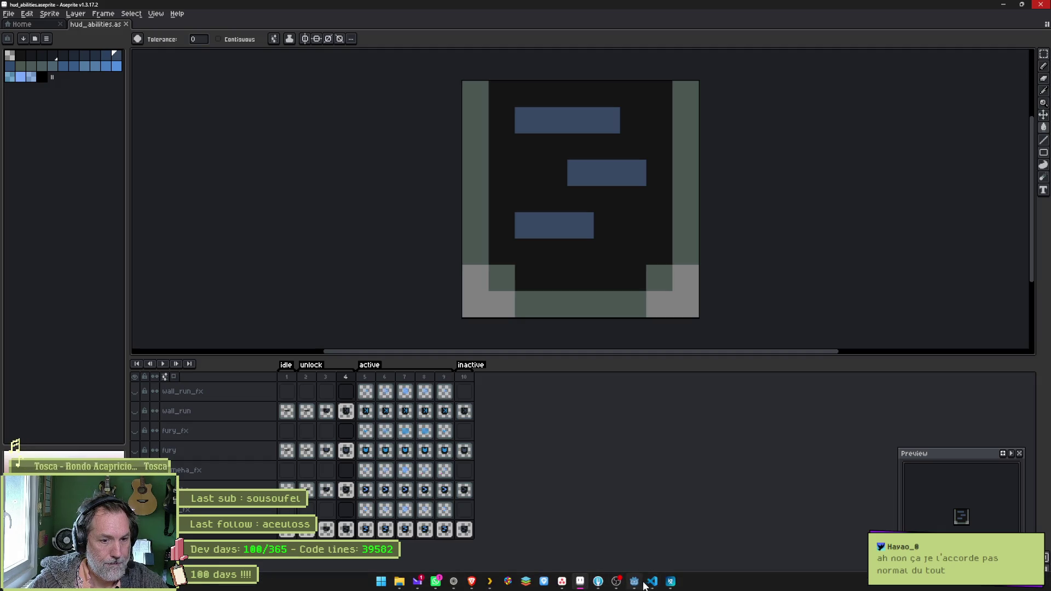
{"action": "left_click", "coordinate": [635, 582]}
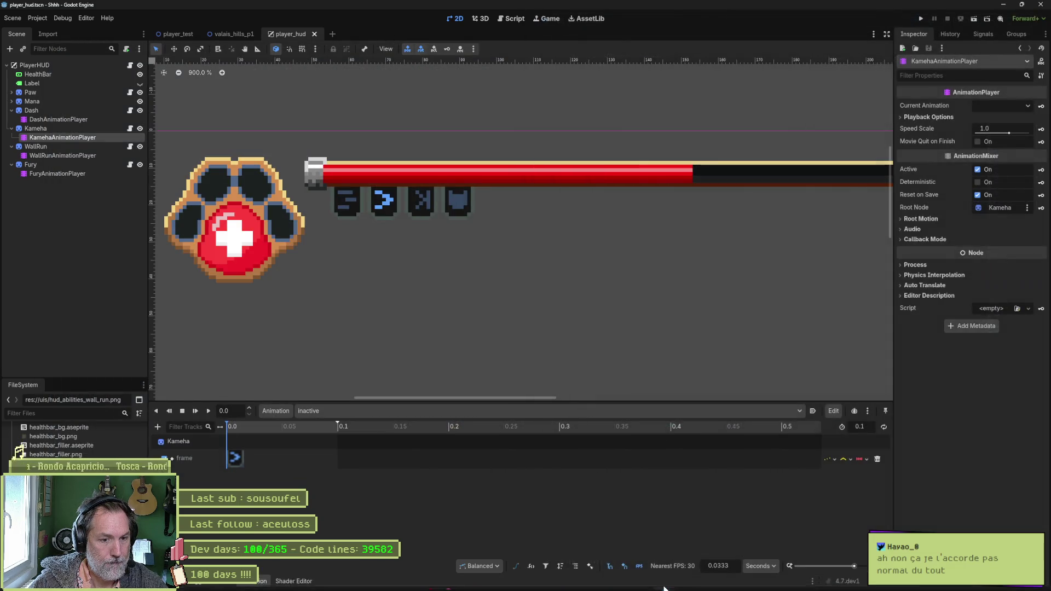
{"action": "left_click", "coordinate": [63, 110]}
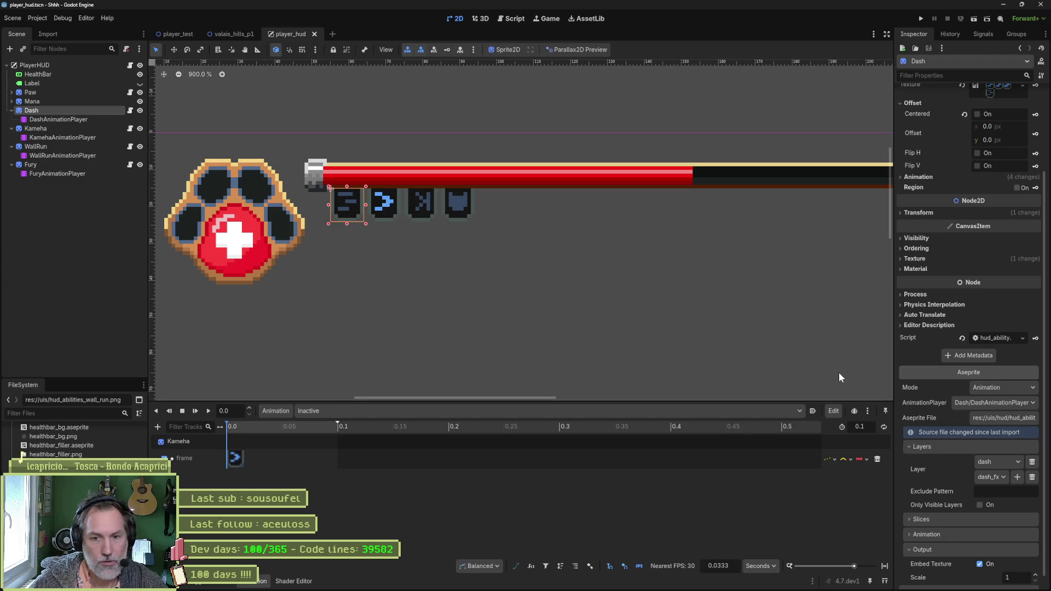
{"action": "scroll", "coordinate": [951, 498], "scroll_direction": "down", "scroll_amount": 1}
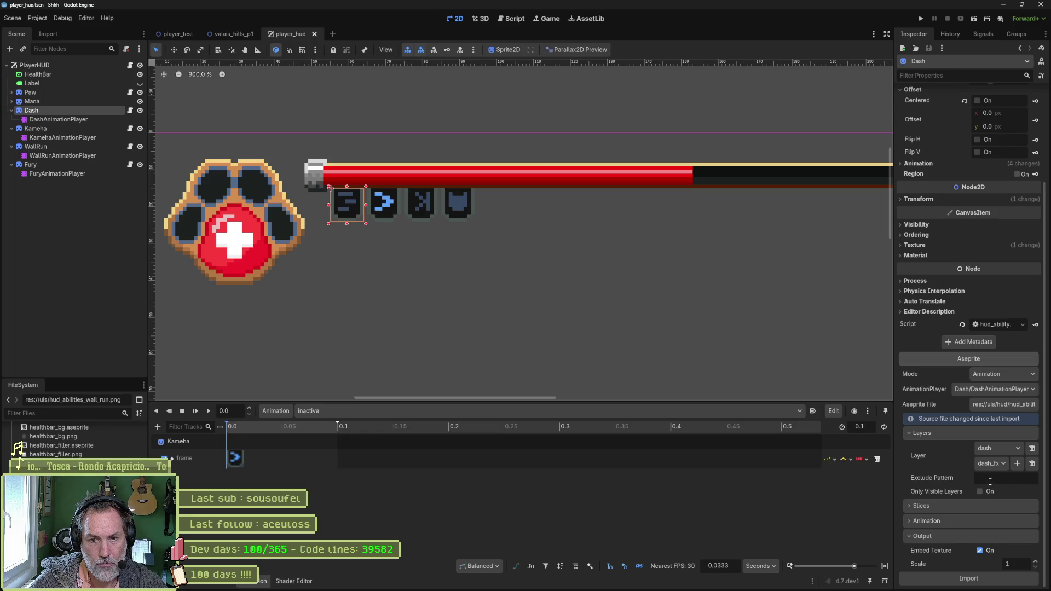
{"action": "left_click", "coordinate": [969, 578]}
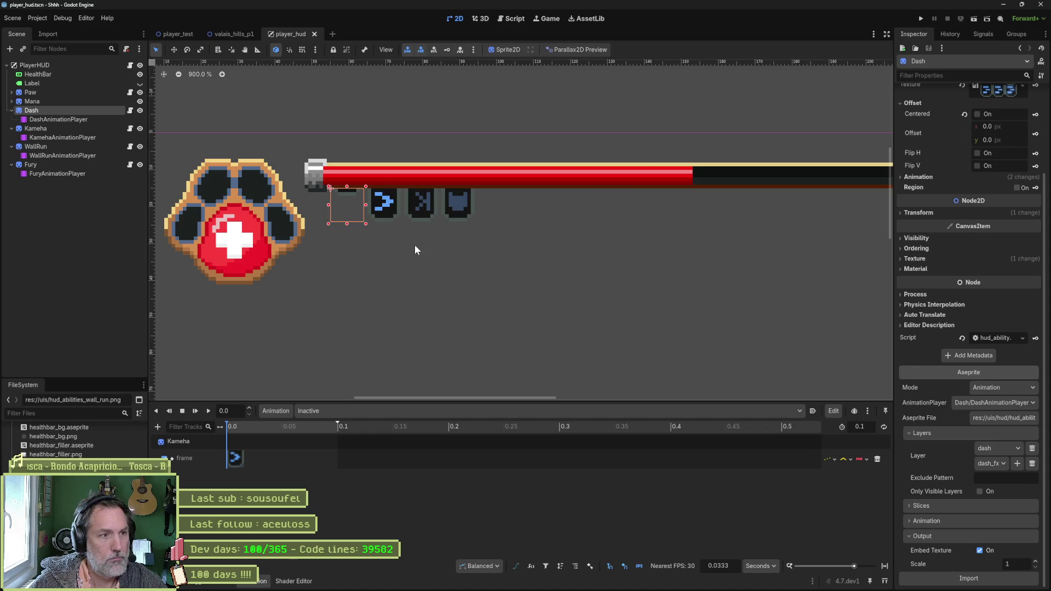
{"action": "left_click", "coordinate": [67, 129]}
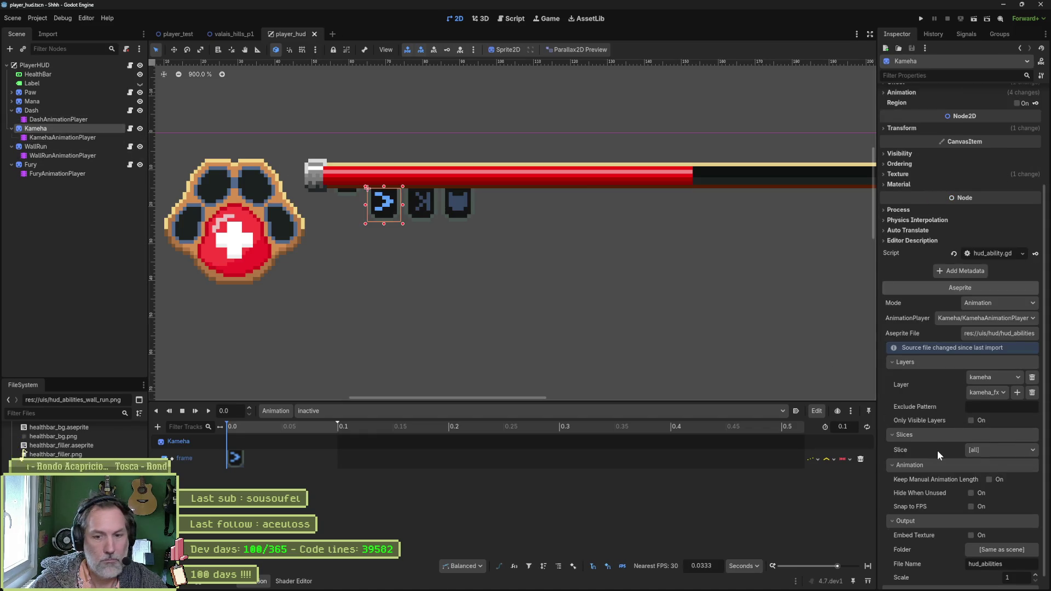
{"action": "scroll", "coordinate": [938, 450], "scroll_direction": "down", "scroll_amount": 1}
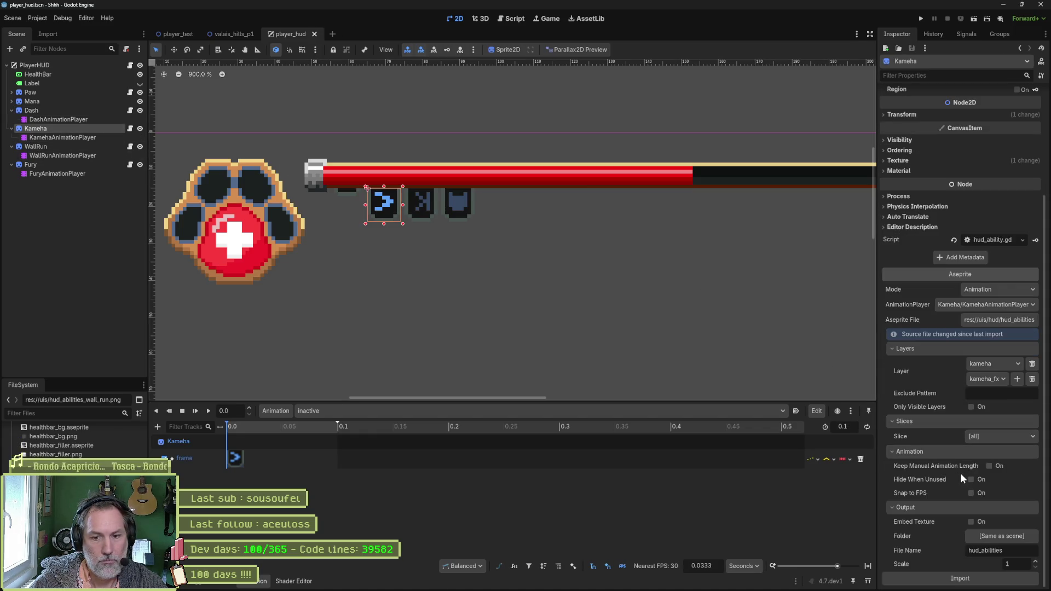
{"action": "left_click", "coordinate": [973, 522]}
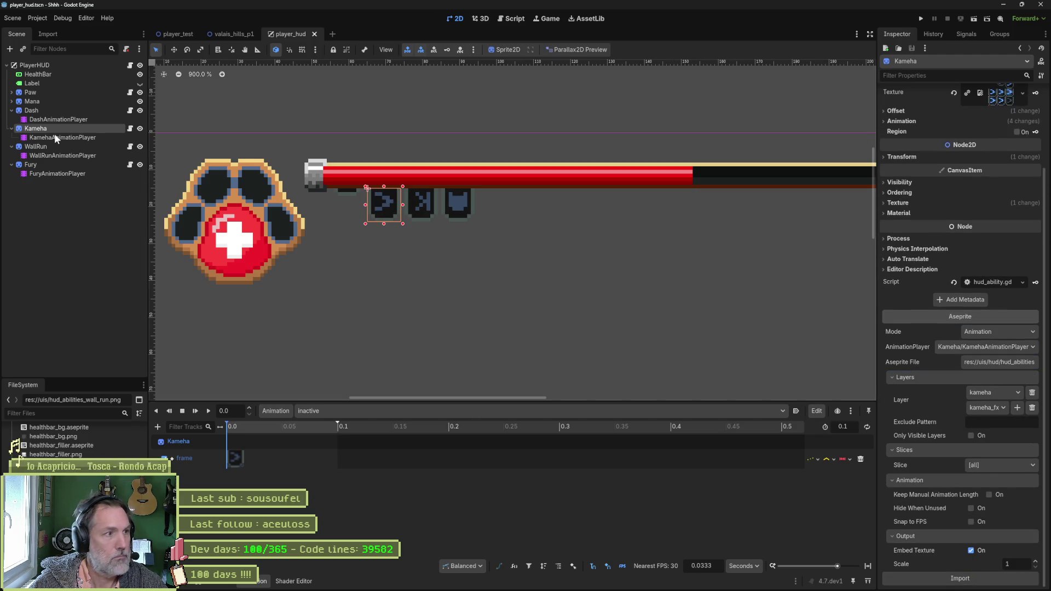
{"action": "left_click", "coordinate": [38, 147]}
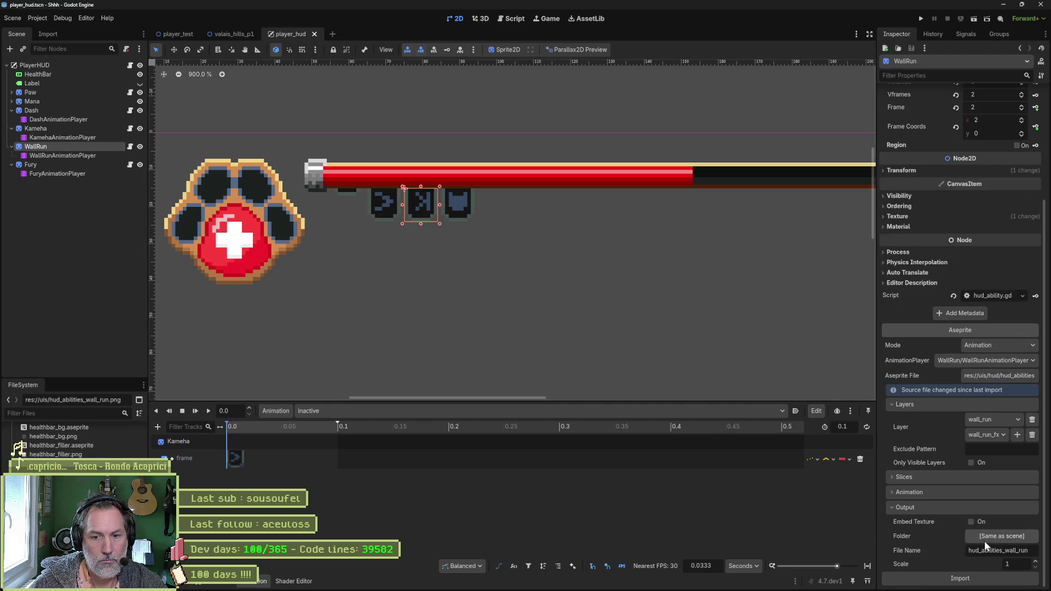
{"action": "left_click", "coordinate": [961, 579]}
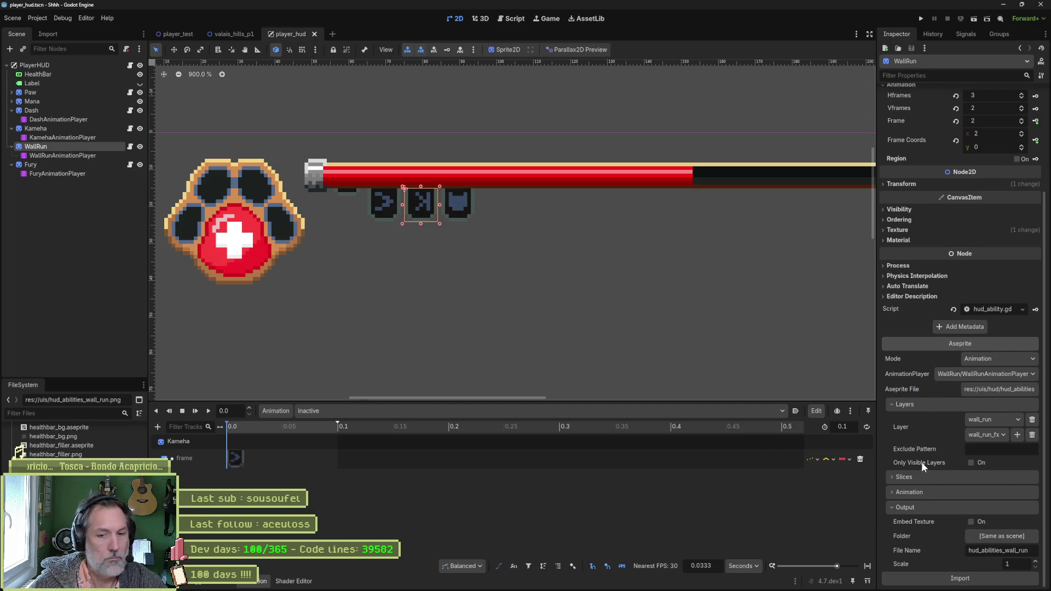
{"action": "left_click", "coordinate": [972, 522]}
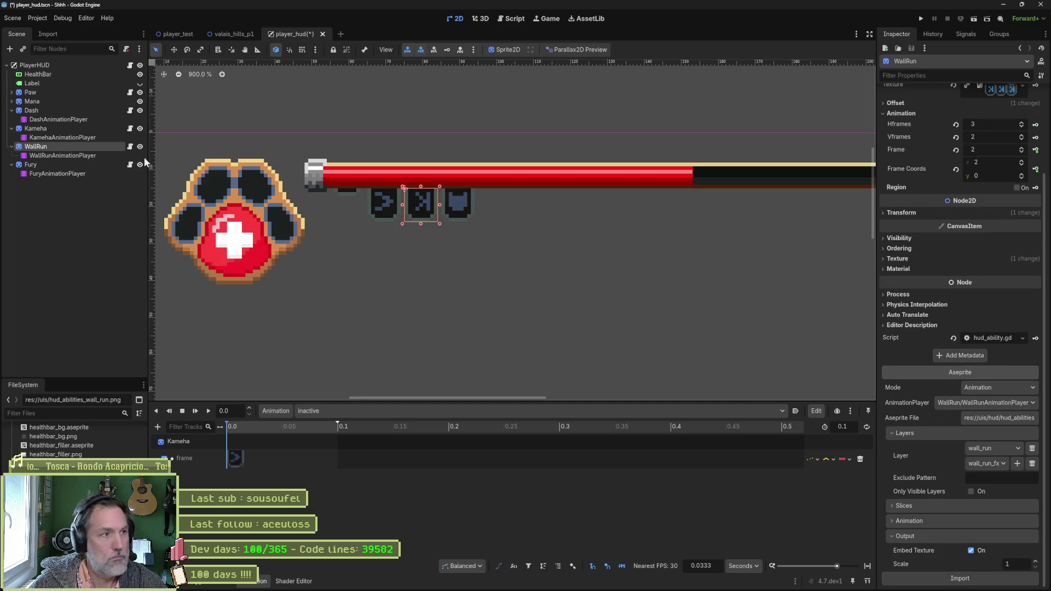
{"action": "key", "text": "ctrl+s"}
{"action": "left_click", "coordinate": [93, 164]}
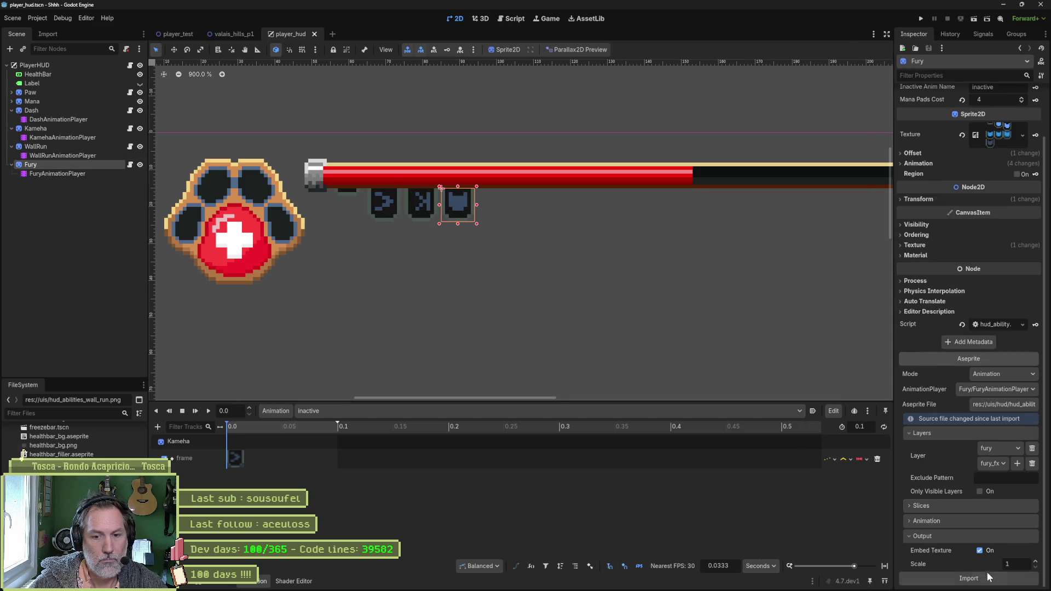
{"action": "left_click", "coordinate": [978, 578]}
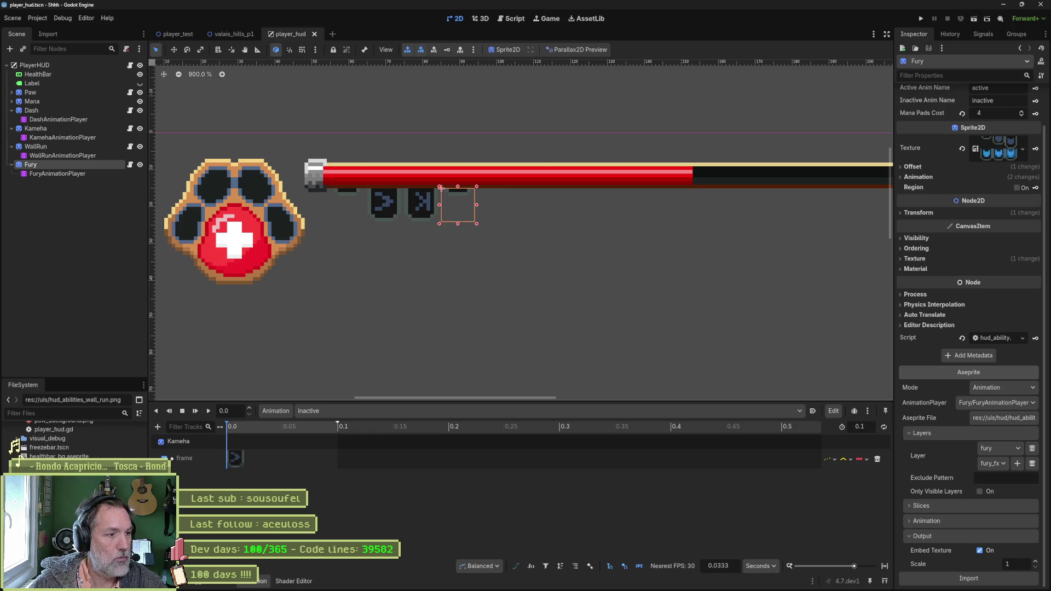
{"action": "scroll", "coordinate": [74, 439], "scroll_direction": "down", "scroll_amount": 2}
{"action": "scroll", "coordinate": [74, 439], "scroll_direction": "down", "scroll_amount": 1}
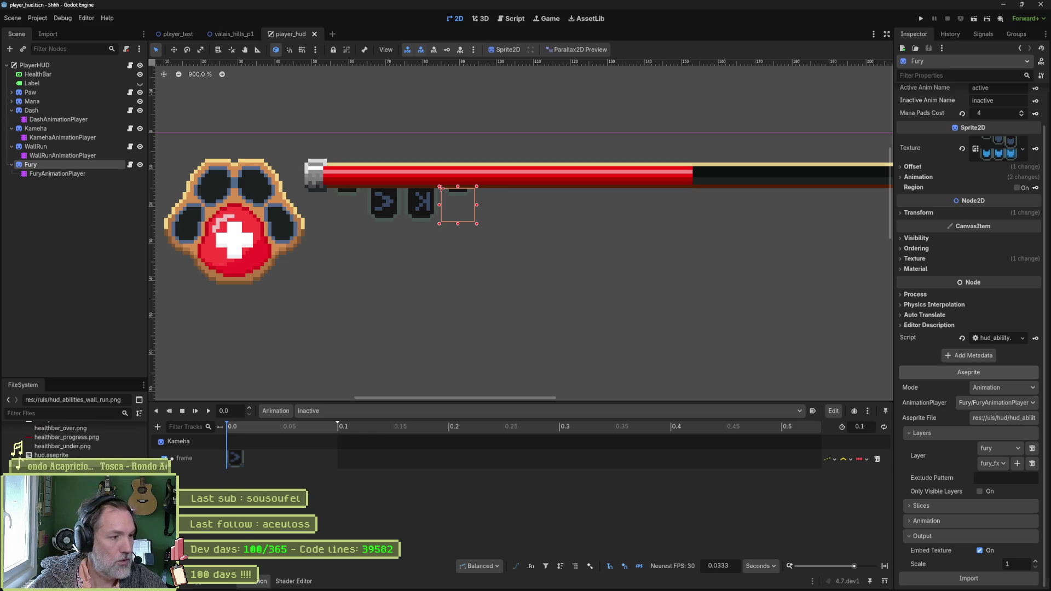
{"action": "scroll", "coordinate": [74, 439], "scroll_direction": "up", "scroll_amount": 1}
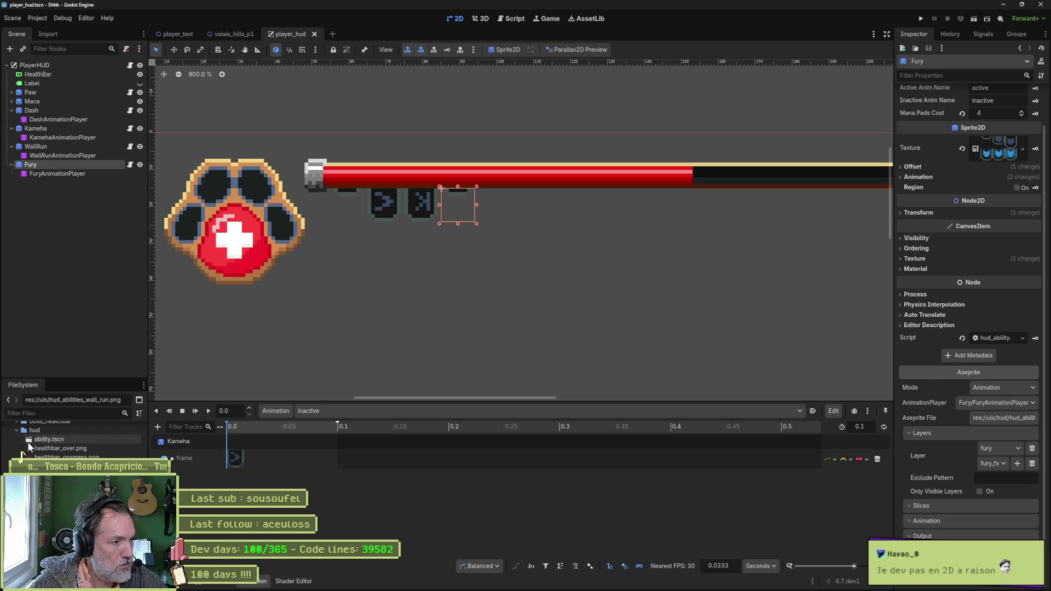
{"action": "scroll", "coordinate": [29, 446], "scroll_direction": "down", "scroll_amount": 2}
{"action": "scroll", "coordinate": [28, 447], "scroll_direction": "down", "scroll_amount": 2}
{"action": "scroll", "coordinate": [29, 446], "scroll_direction": "down", "scroll_amount": 1}
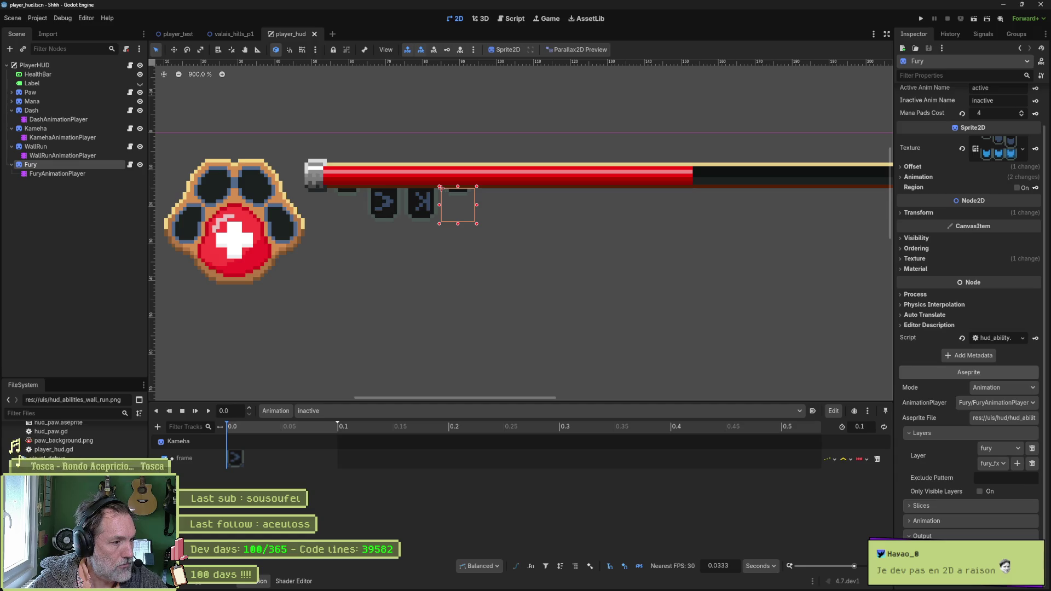
{"action": "scroll", "coordinate": [29, 446], "scroll_direction": "down", "scroll_amount": 2}
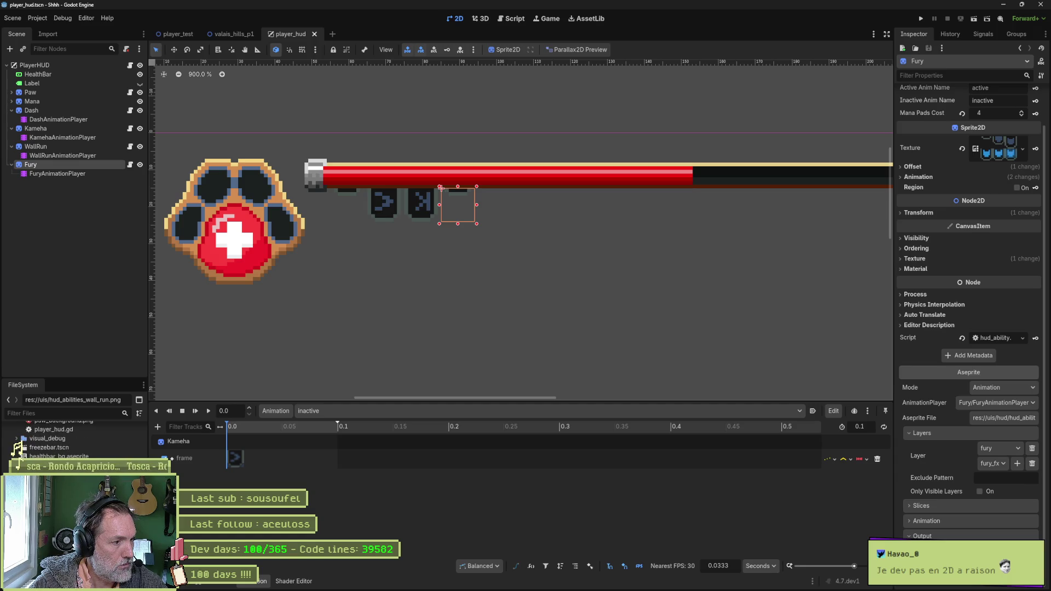
{"action": "scroll", "coordinate": [50, 439], "scroll_direction": "down", "scroll_amount": 2}
{"action": "scroll", "coordinate": [20, 457], "scroll_direction": "up", "scroll_amount": 3}
{"action": "scroll", "coordinate": [20, 457], "scroll_direction": "up", "scroll_amount": 3}
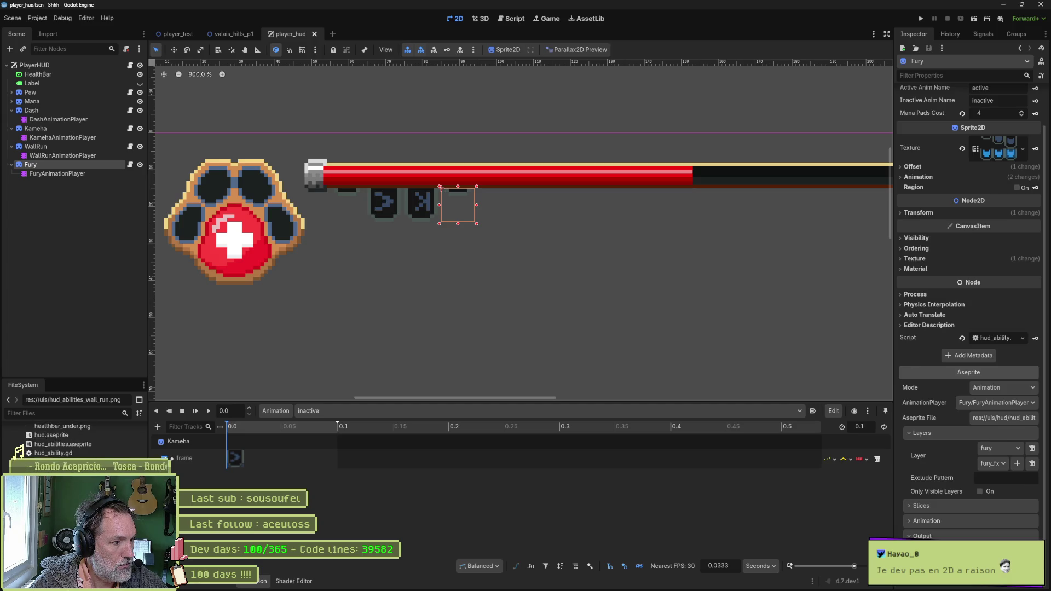
{"action": "scroll", "coordinate": [21, 457], "scroll_direction": "up", "scroll_amount": 3}
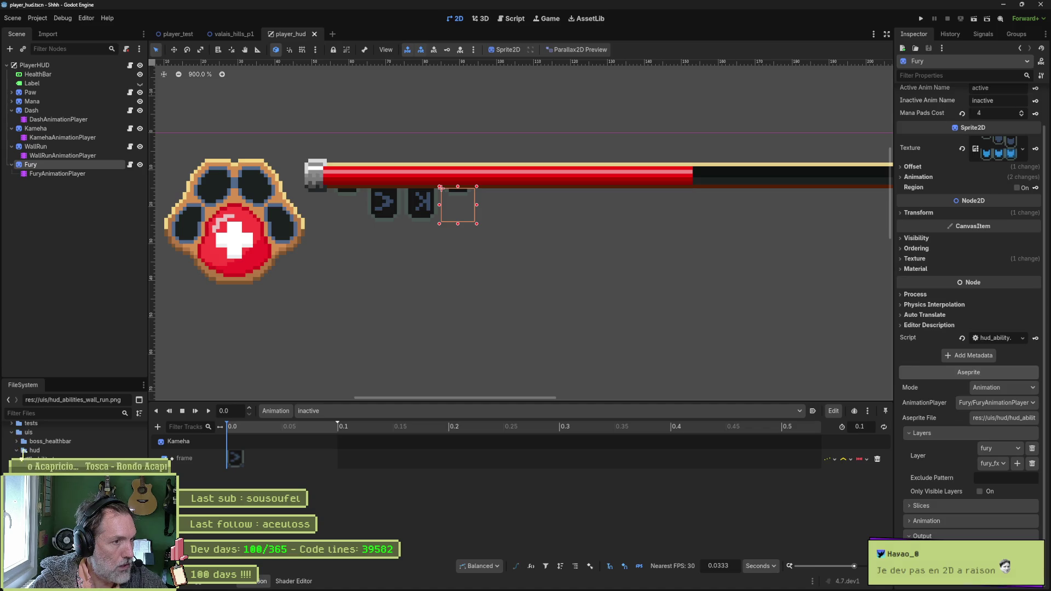
{"action": "left_click", "coordinate": [75, 155]}
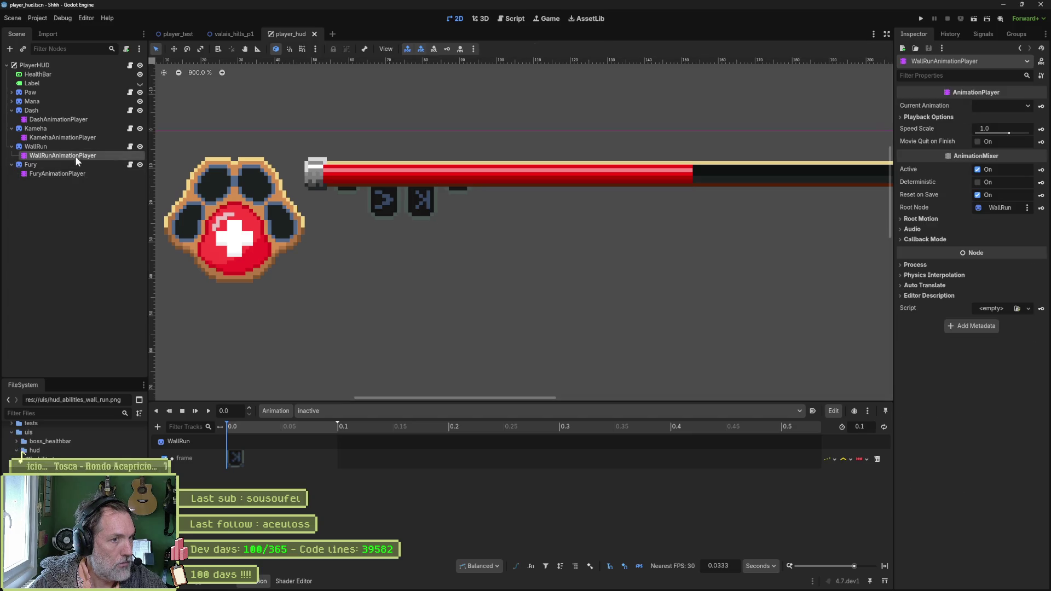
- Preview the active animation on the WallRun and Kameha icons, then set both back to inactive
{"action": "left_click", "coordinate": [348, 410]}
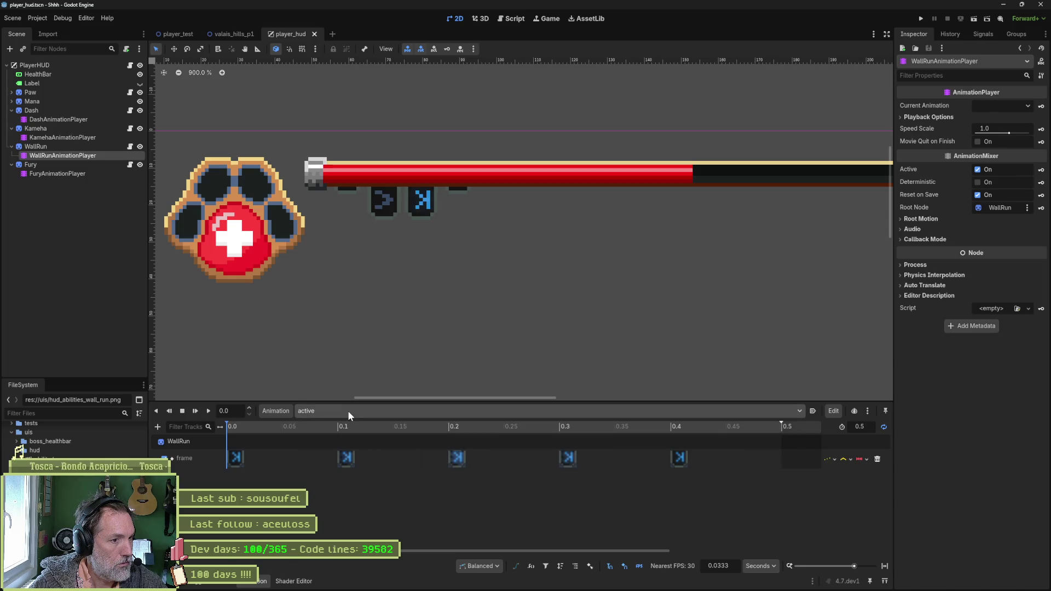
{"action": "left_click", "coordinate": [348, 411]}
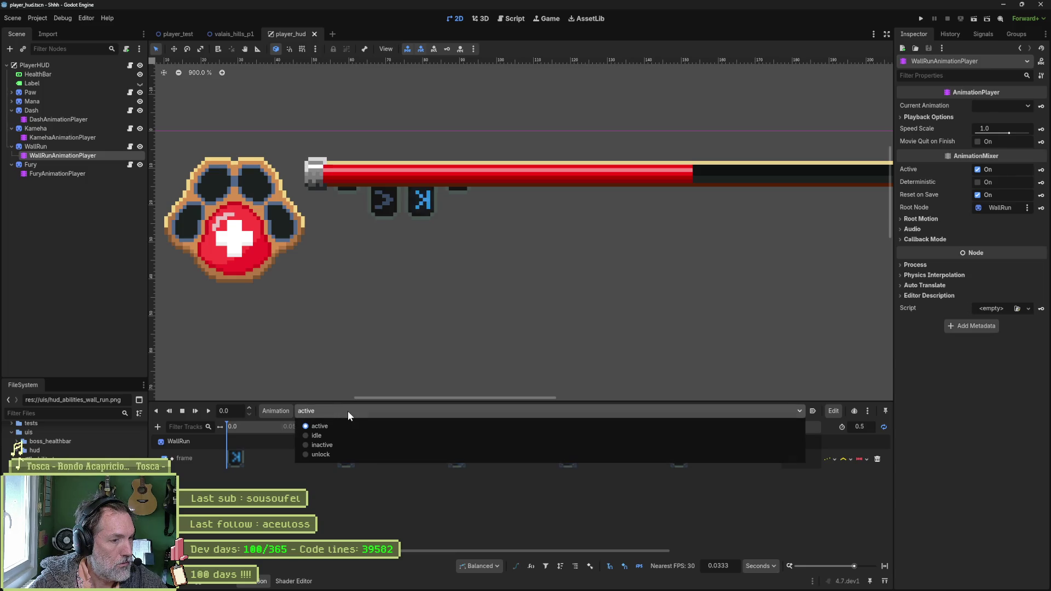
{"action": "left_click", "coordinate": [349, 444]}
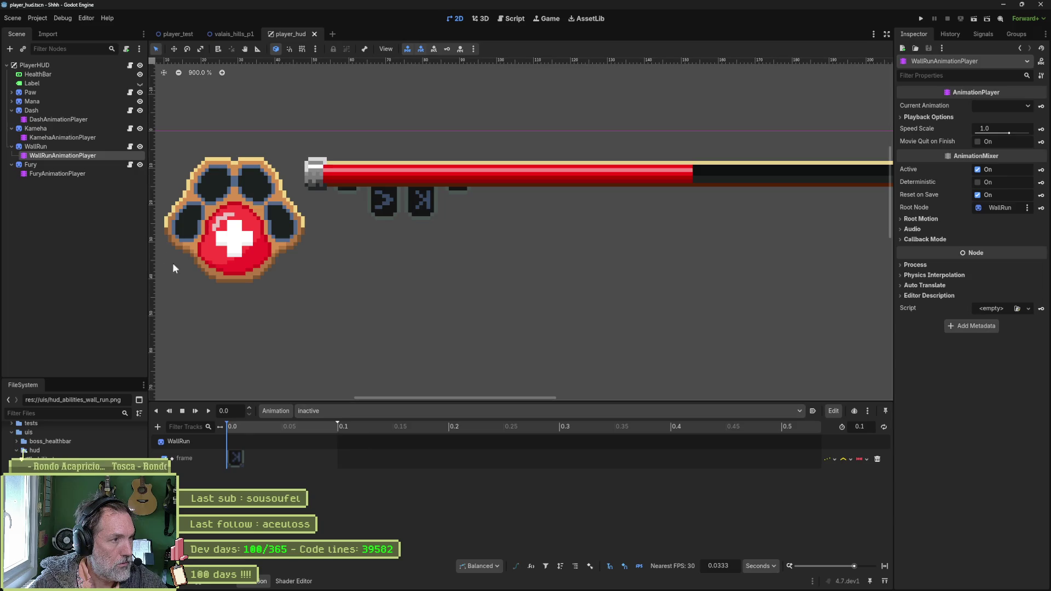
{"action": "left_click", "coordinate": [59, 137]}
{"action": "left_click", "coordinate": [418, 412]}
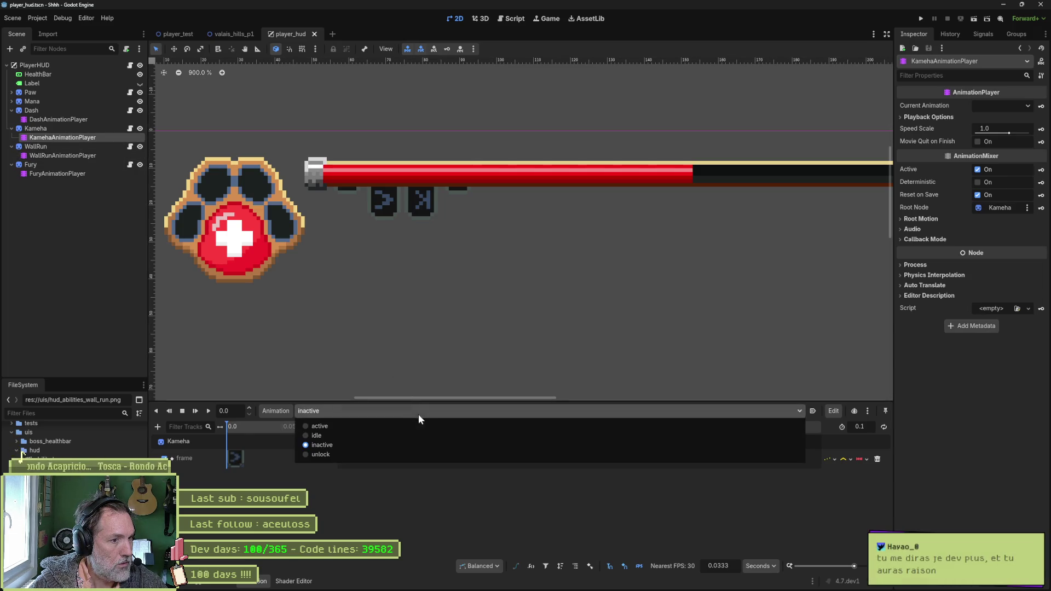
{"action": "left_click", "coordinate": [403, 411]}
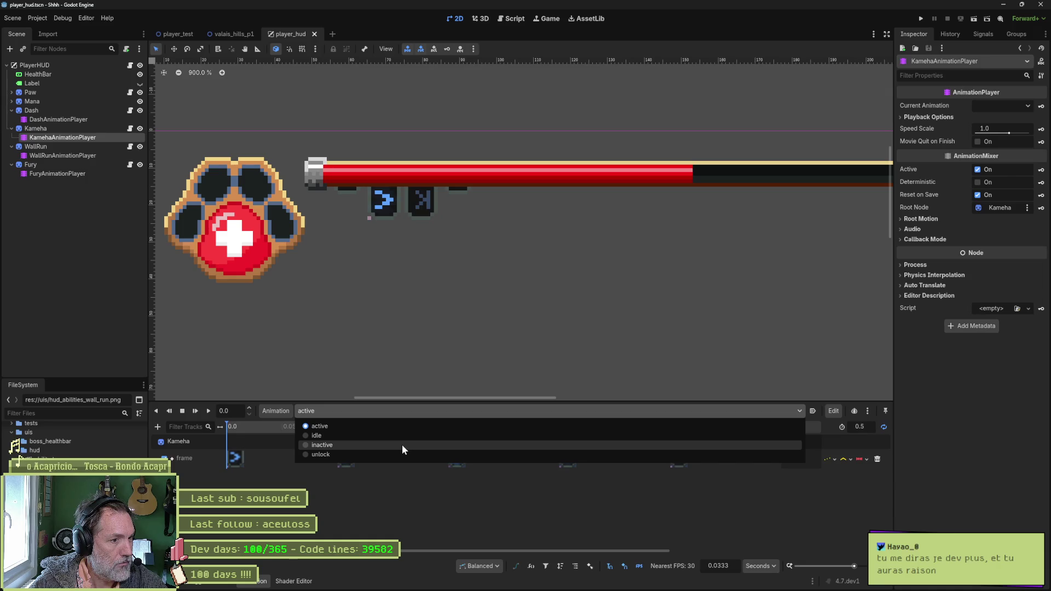
{"action": "left_click", "coordinate": [402, 444]}
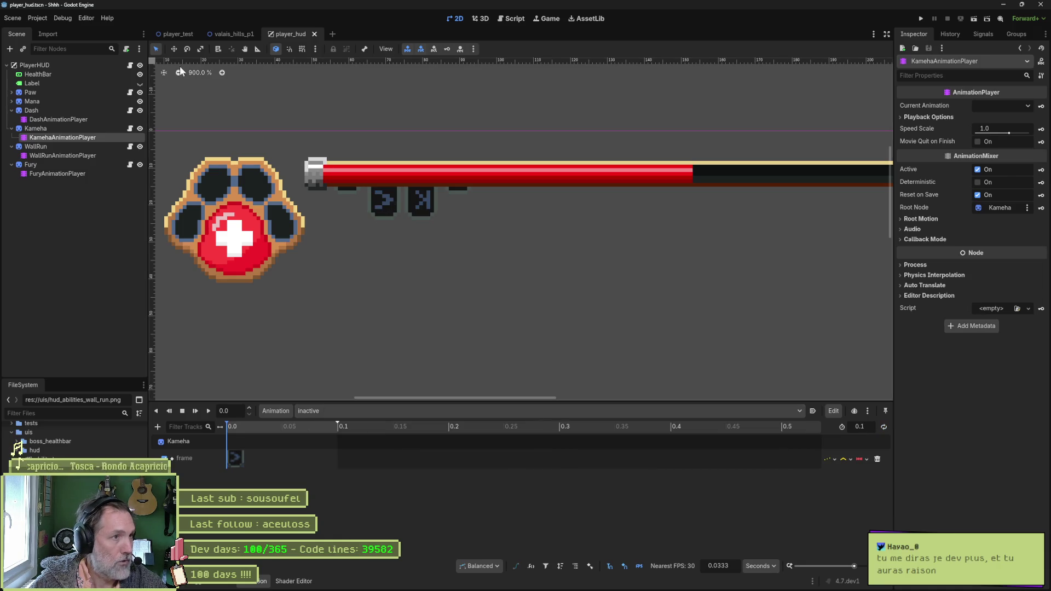
- Run the player_test scene
{"action": "left_click", "coordinate": [177, 34]}
{"action": "key", "text": "F6"}
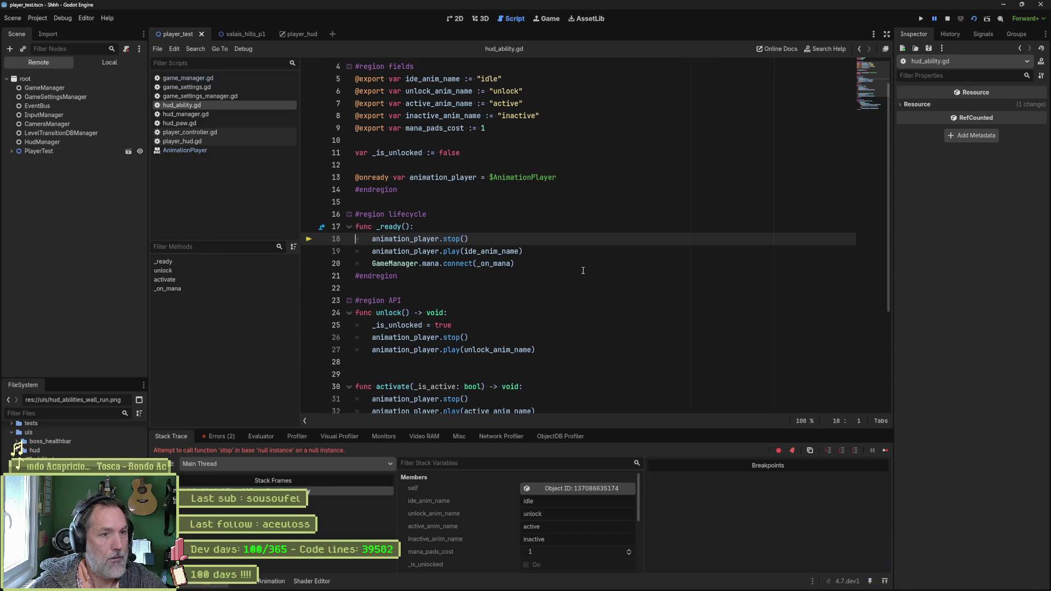
- Stop the failed debug session, check the $AnimationPlayer path in hud_ability.gd and select DashAnimationPlayer in player_hud
{"action": "key", "text": "F8"}
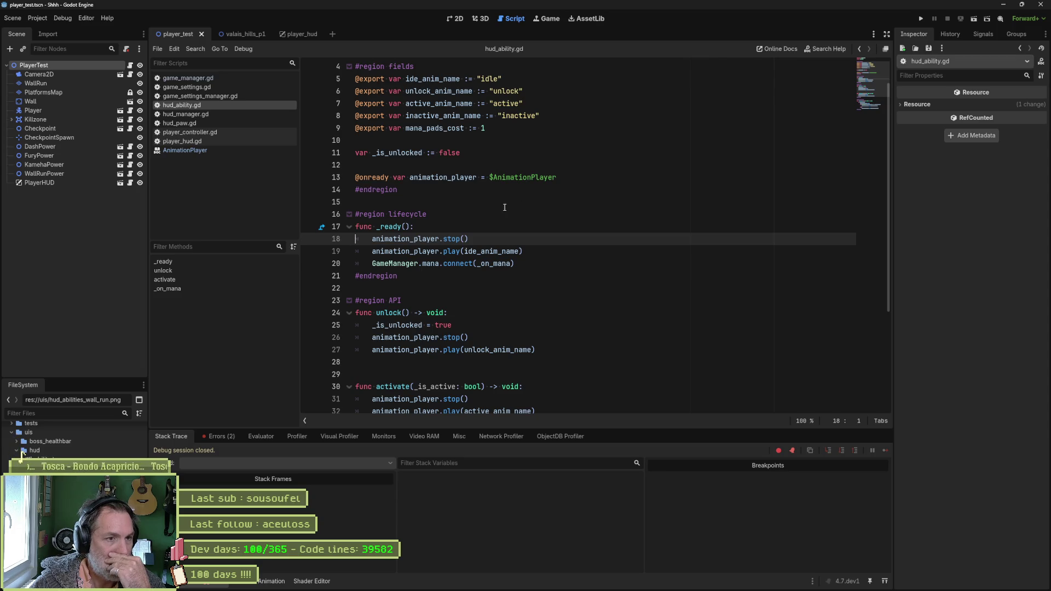
{"action": "double_click", "coordinate": [502, 178]}
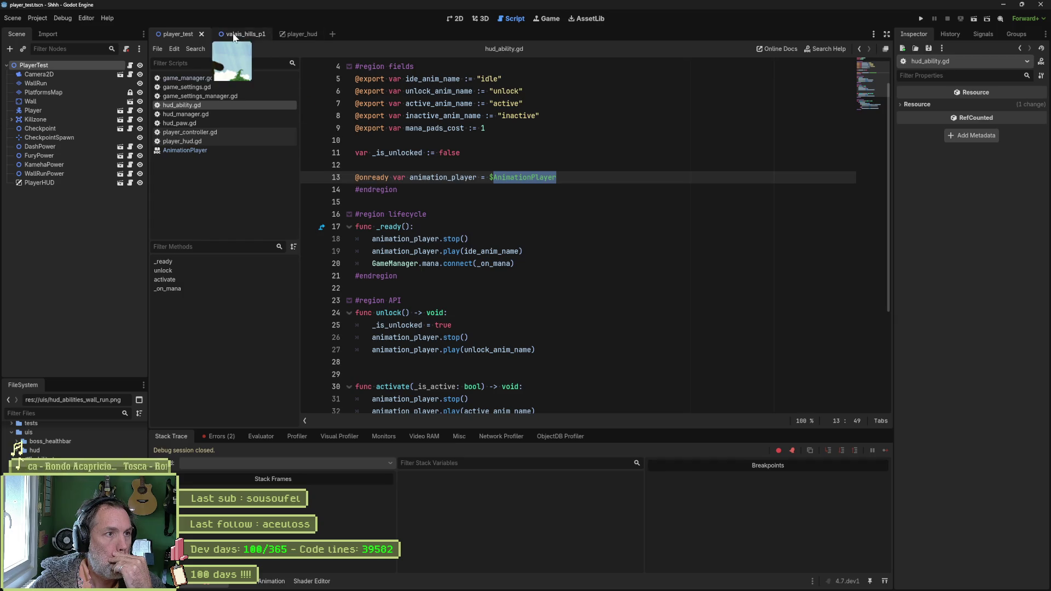
{"action": "left_click", "coordinate": [294, 34]}
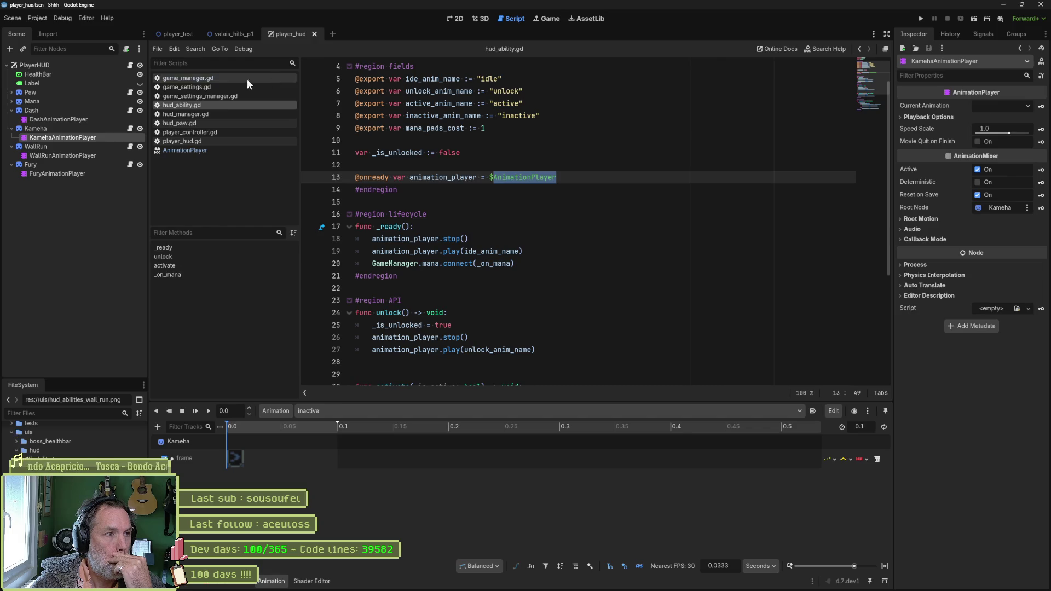
{"action": "left_click", "coordinate": [87, 118]}
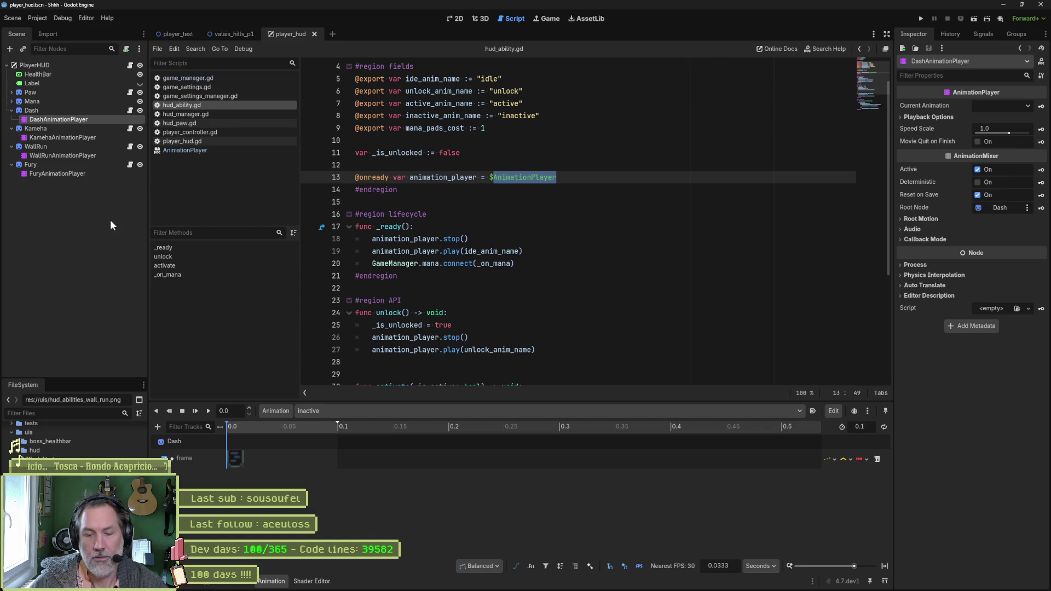
- Rename the Dash and Kameha animation players back to AnimationPlayer
{"action": "key", "text": "F2"}
{"action": "key", "text": "Home"}
{"action": "key", "text": "Delete"}
{"action": "key", "text": "Delete"}
{"action": "key", "text": "Delete"}
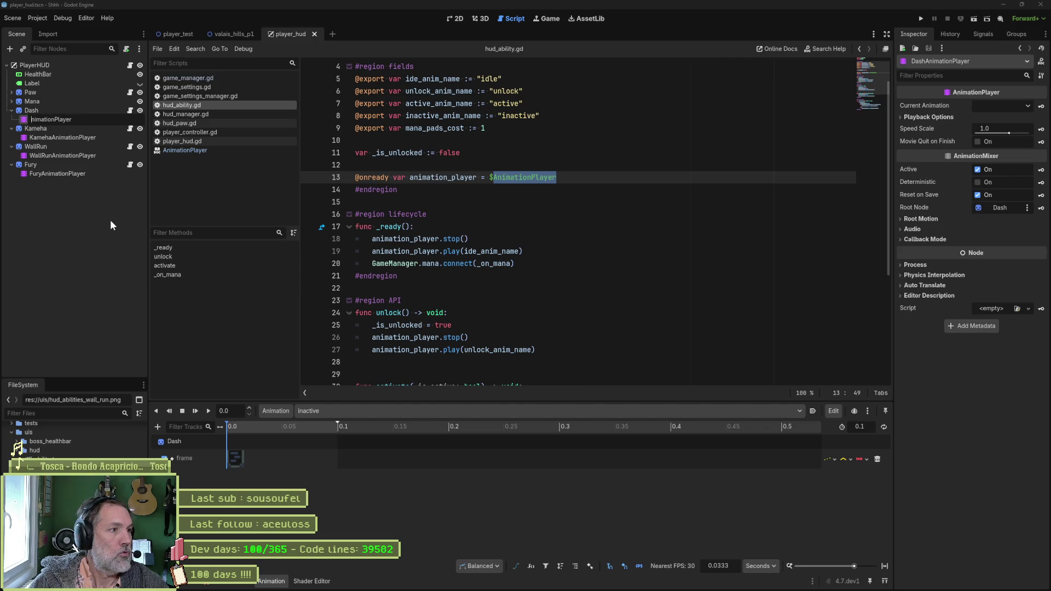
{"action": "key", "text": "Return"}
{"action": "key", "text": "Down"}
{"action": "key", "text": "Down"}
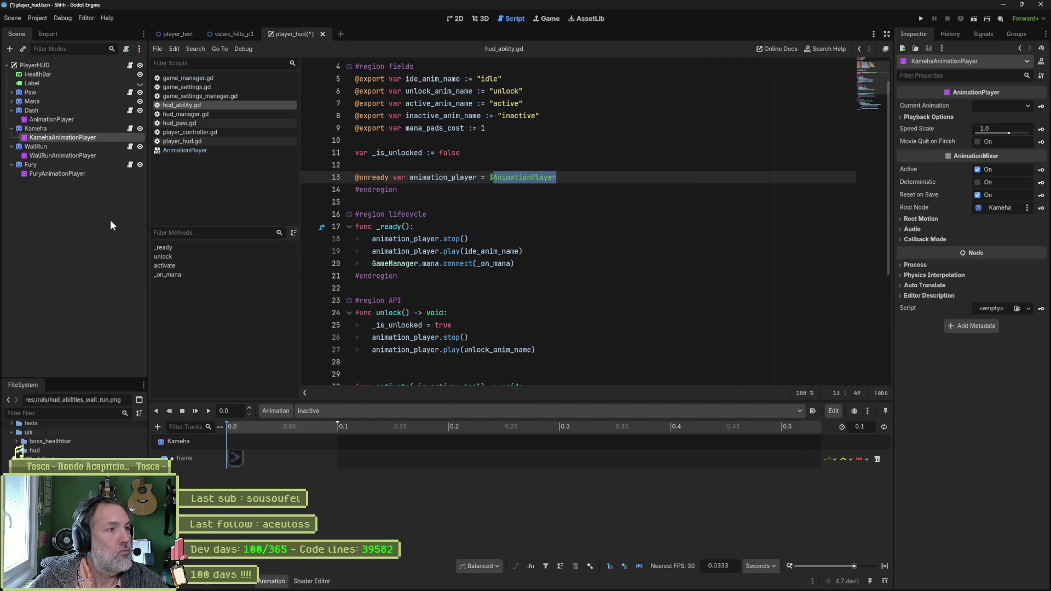
{"action": "key", "text": "F2"}
{"action": "key", "text": "Home"}
{"action": "key", "text": "Delete"}
{"action": "key", "text": "Delete"}
{"action": "key", "text": "Delete"}
{"action": "key", "text": "Delete"}
{"action": "key", "text": "Delete"}
{"action": "key", "text": "Delete"}
{"action": "key", "text": "Return"}
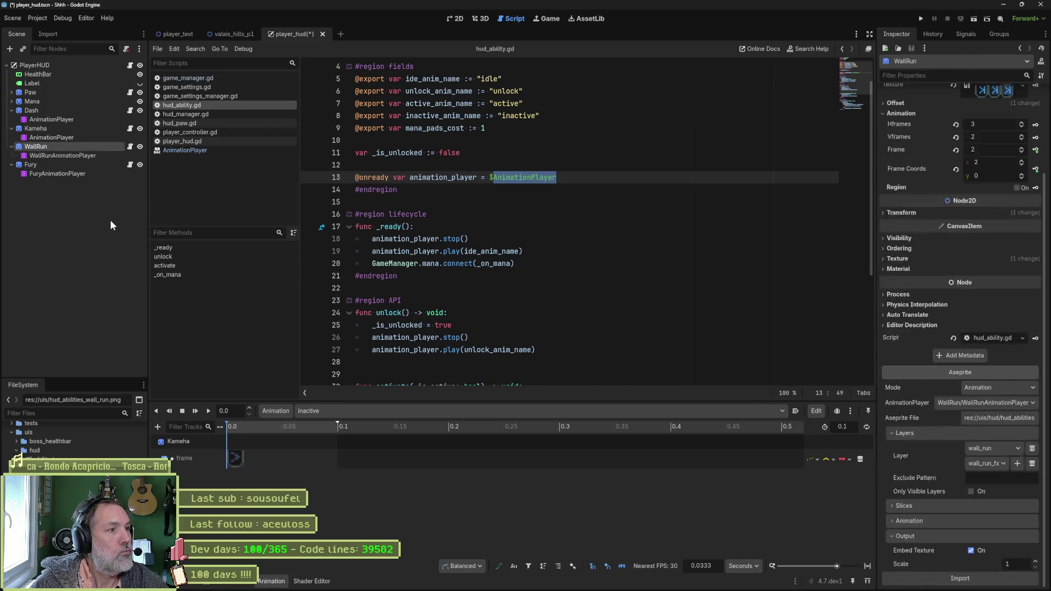
- Rename the WallRun and Fury animation players back to AnimationPlayer and run the project
{"action": "key", "text": "Down"}
{"action": "key", "text": "Down"}
{"action": "key", "text": "F2"}
{"action": "key", "text": "Home"}
{"action": "key", "text": "Delete"}
{"action": "key", "text": "Delete"}
{"action": "key", "text": "Delete"}
{"action": "key", "text": "Delete"}
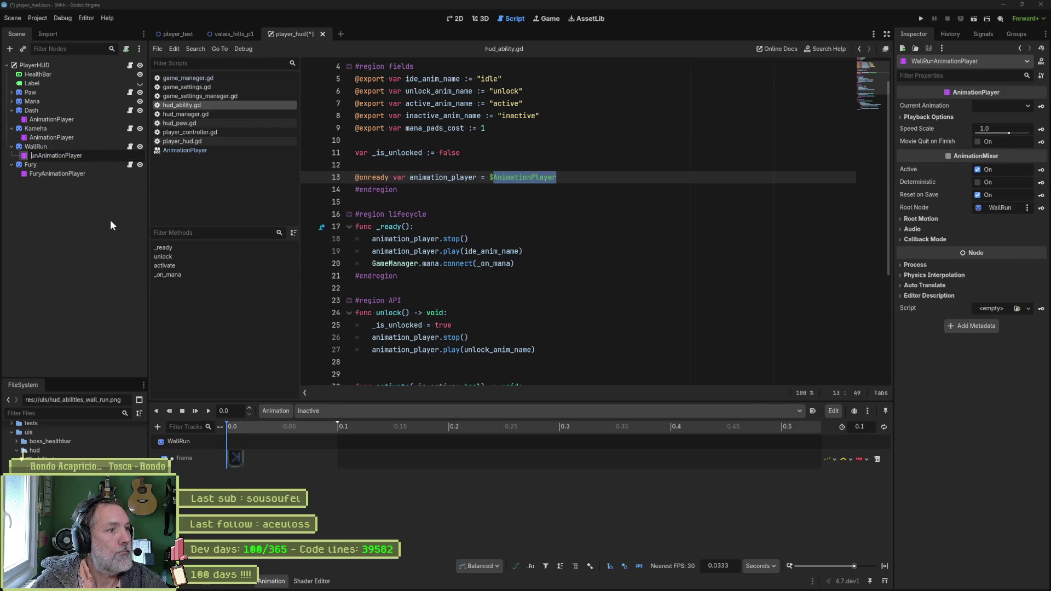
{"action": "key", "text": "Delete"}
{"action": "key", "text": "Delete"}
{"action": "key", "text": "Delete"}
{"action": "key", "text": "Return"}
{"action": "key", "text": "Down"}
{"action": "key", "text": "Down"}
{"action": "key", "text": "F2"}
{"action": "key", "text": "Home"}
{"action": "key", "text": "Delete"}
{"action": "key", "text": "Delete"}
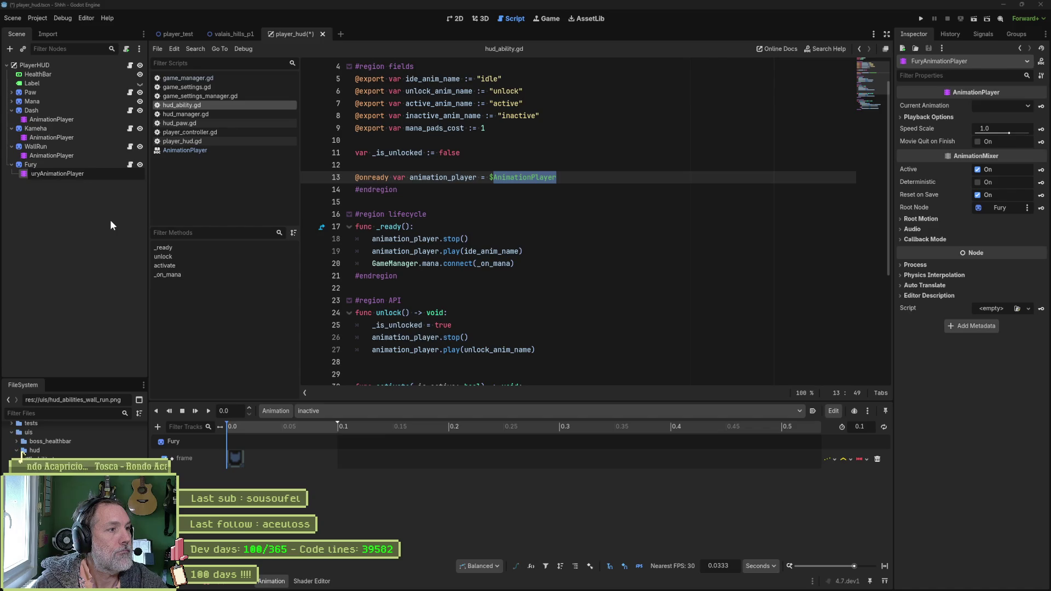
{"action": "key", "text": "Delete"}
{"action": "key", "text": "Delete"}
{"action": "key", "text": "Return"}
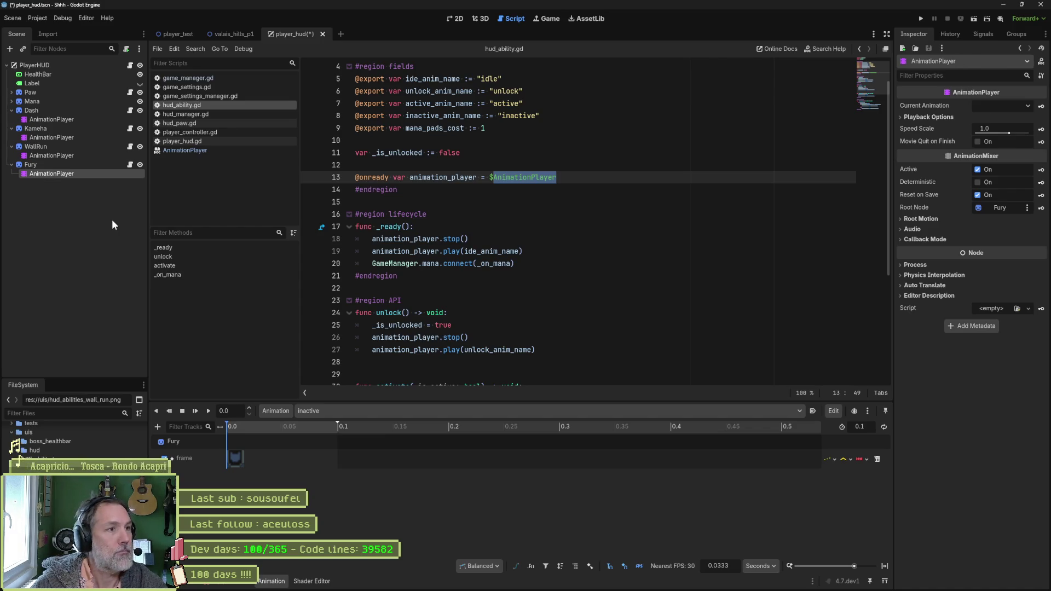
{"action": "key", "text": "F5"}
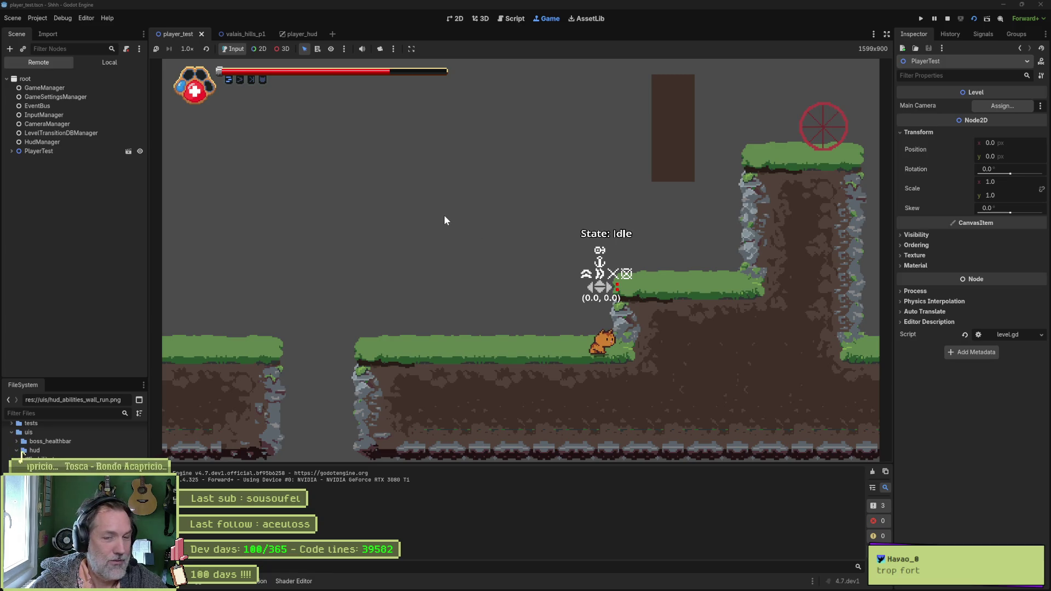
- Stop the running game and switch to the ability sprite sheet in Aseprite
{"action": "left_click", "coordinate": [948, 19]}
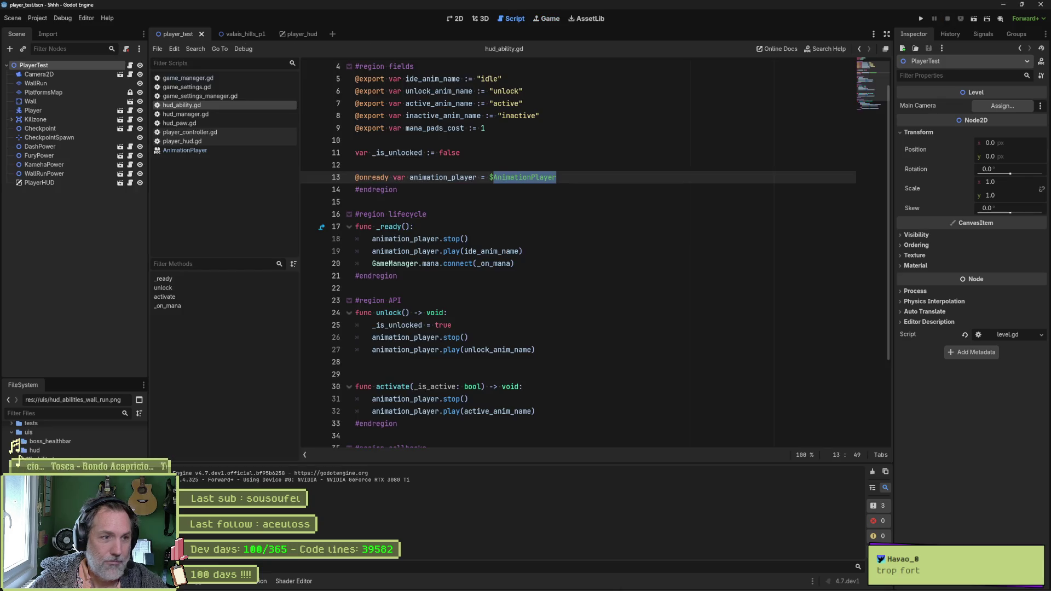
{"action": "left_click", "coordinate": [599, 582]}
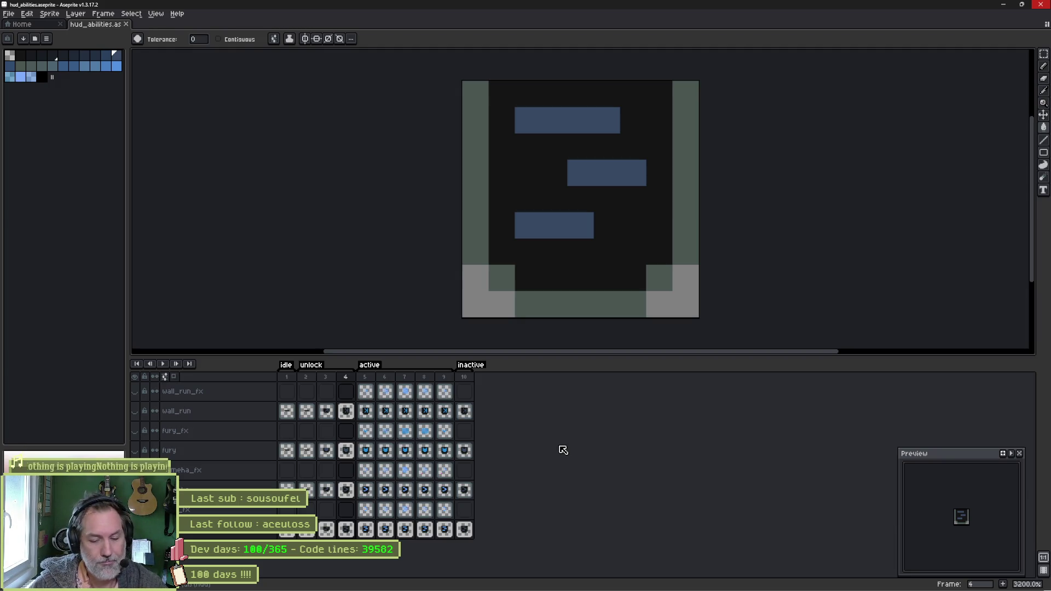
- Step through the meha_fx glow frames 5 to 9 of the active animation in Aseprite
{"action": "key", "text": "b"}
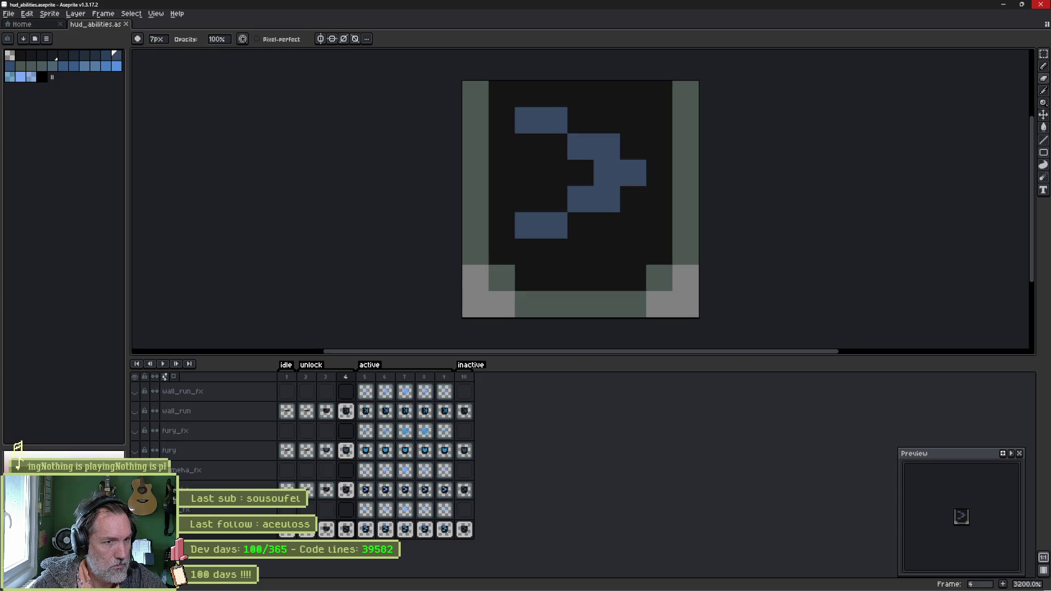
{"action": "left_click_drag", "start_coordinate": [366, 489], "coordinate": [405, 489]}
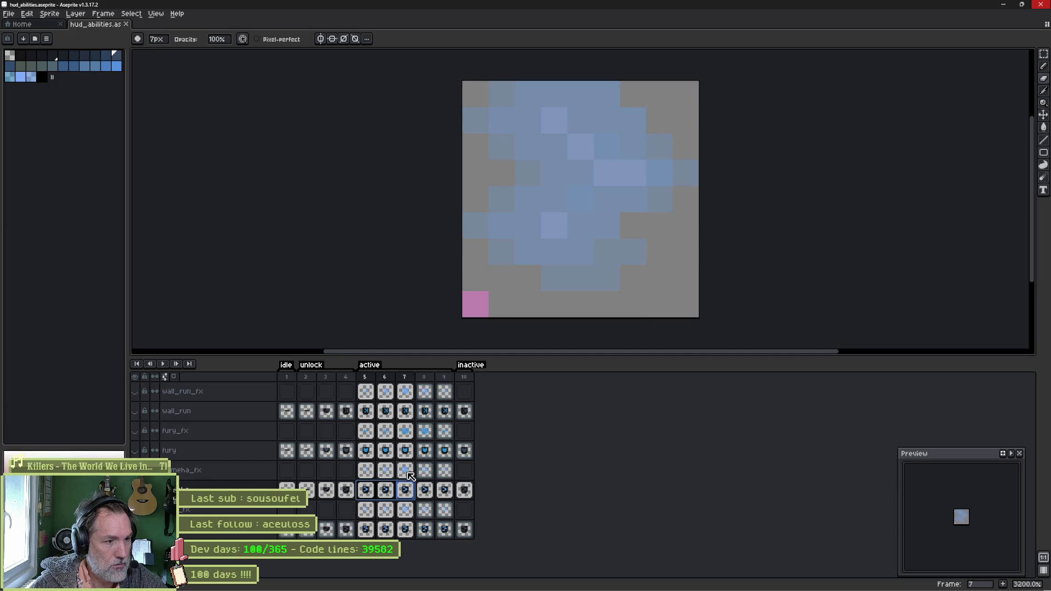
{"action": "left_click", "coordinate": [366, 474]}
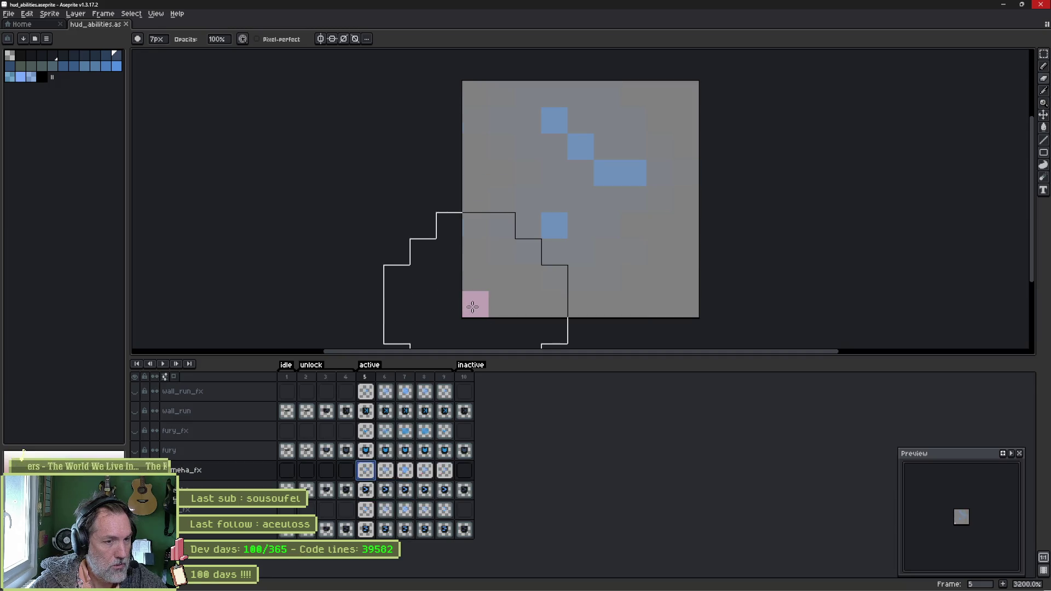
{"action": "key", "text": "Return"}
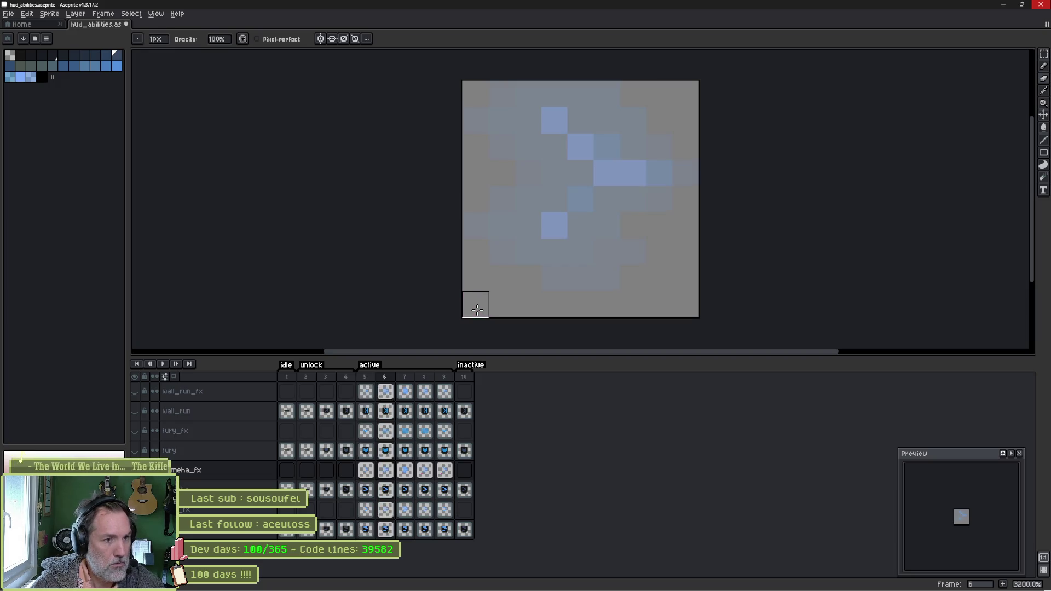
{"action": "key", "text": "Right"}
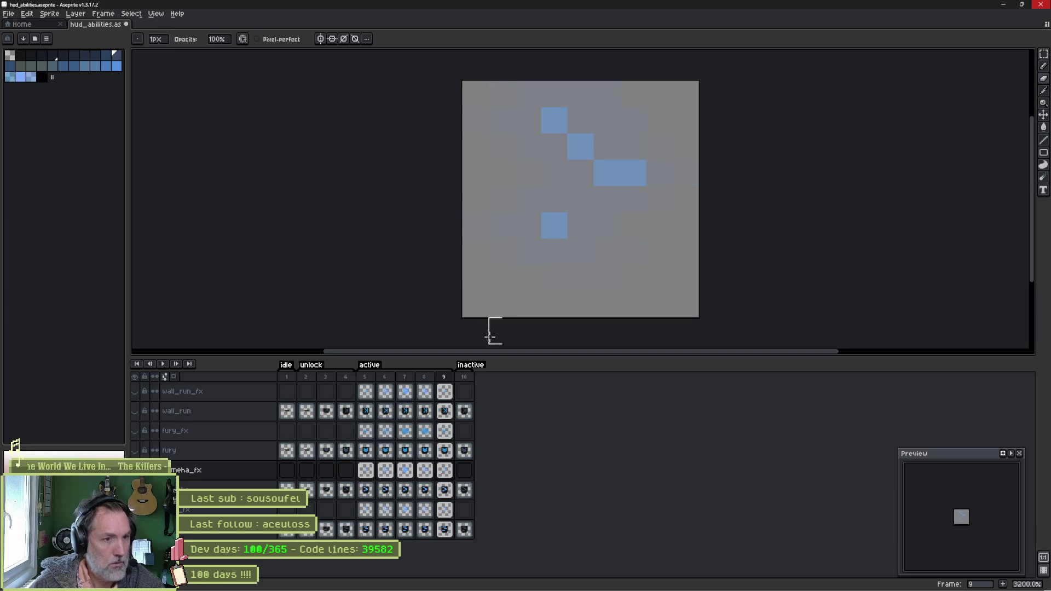
- Return to Godot and bring up the player_hud scene
{"action": "key", "text": "alt+Tab"}
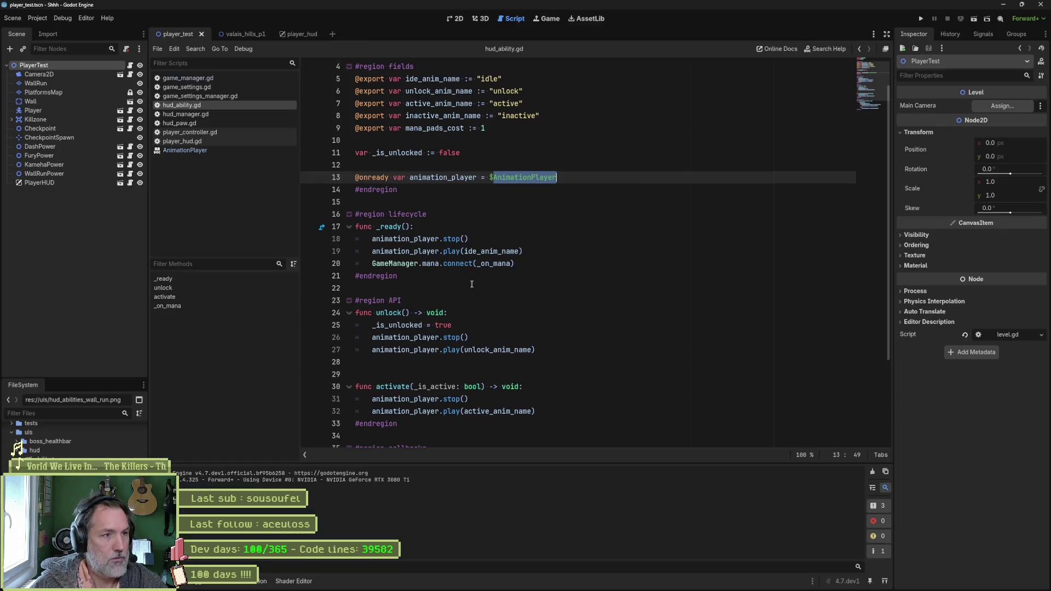
{"action": "left_click", "coordinate": [298, 34]}
{"action": "key", "text": "alt+Tab"}
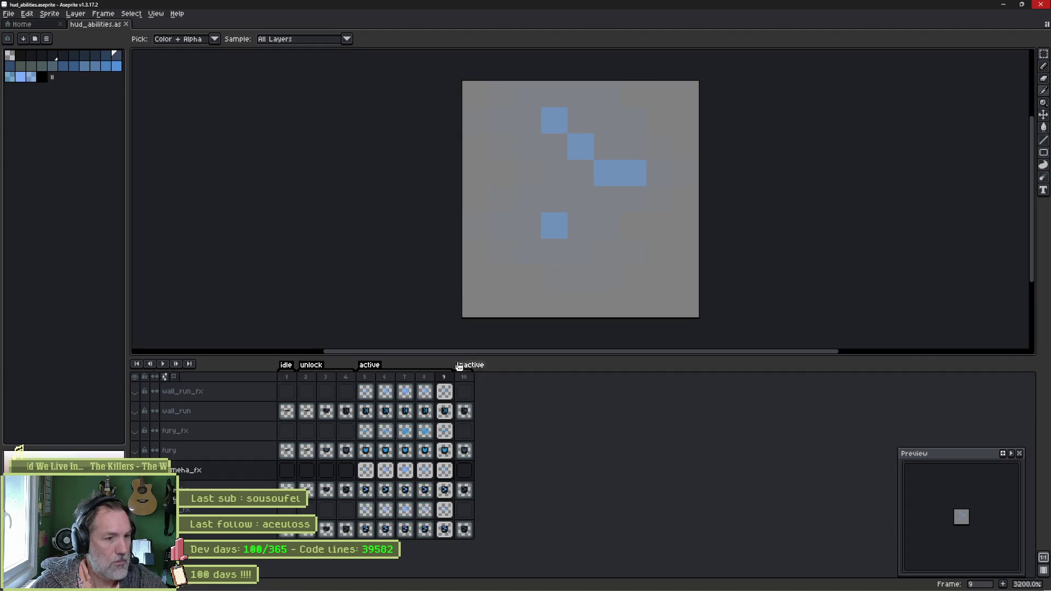
{"action": "key", "text": "alt+Tab"}
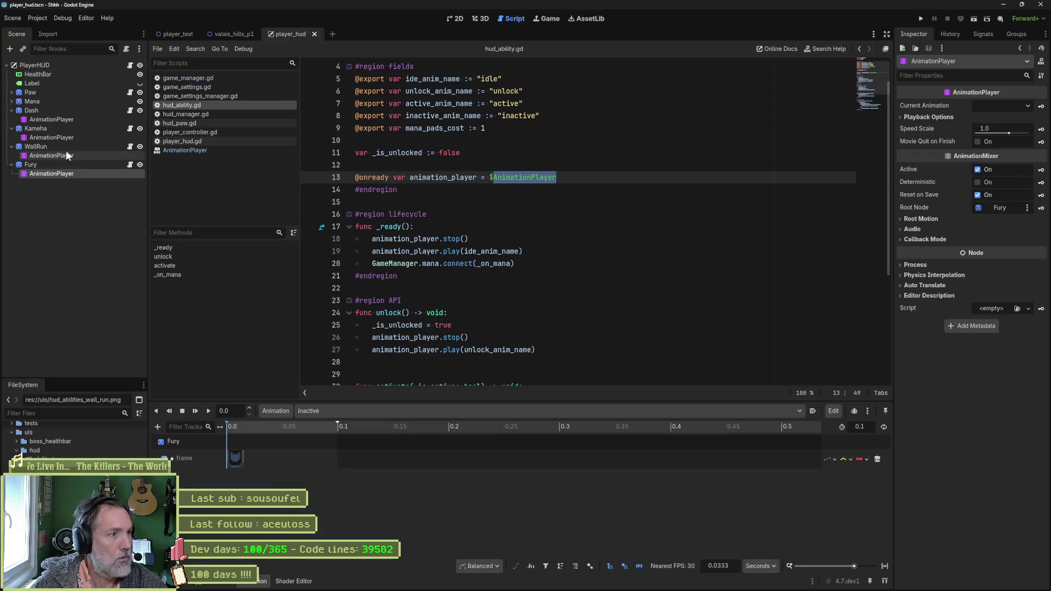
- Reimport the Kameha icon from its Aseprite file and dismiss the AnimationPlayer-not-found alert
{"action": "left_click", "coordinate": [71, 129]}
{"action": "scroll", "coordinate": [945, 452], "scroll_direction": "down", "scroll_amount": 5}
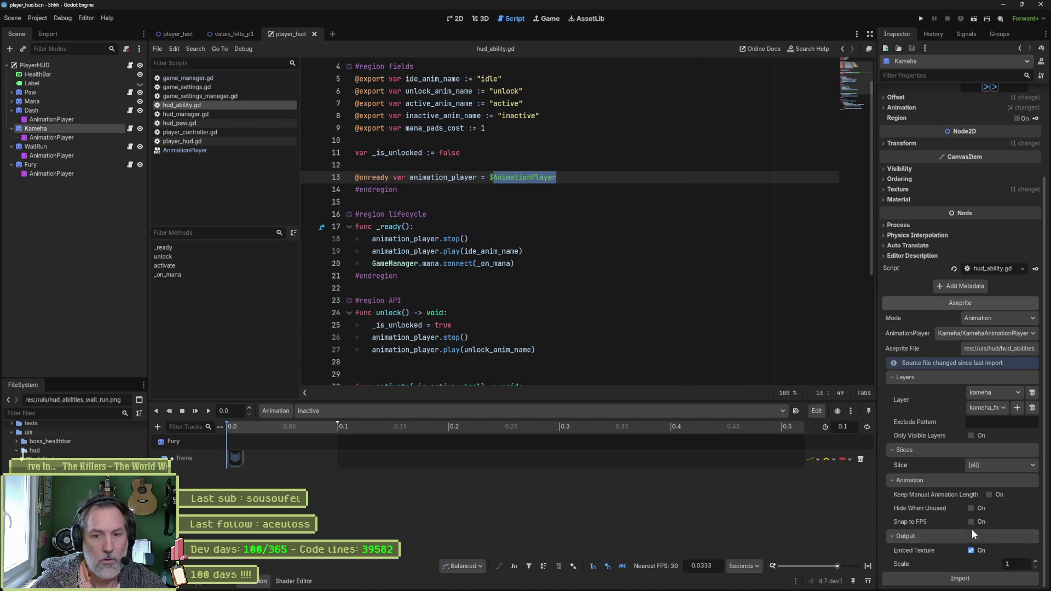
{"action": "left_click", "coordinate": [961, 538]}
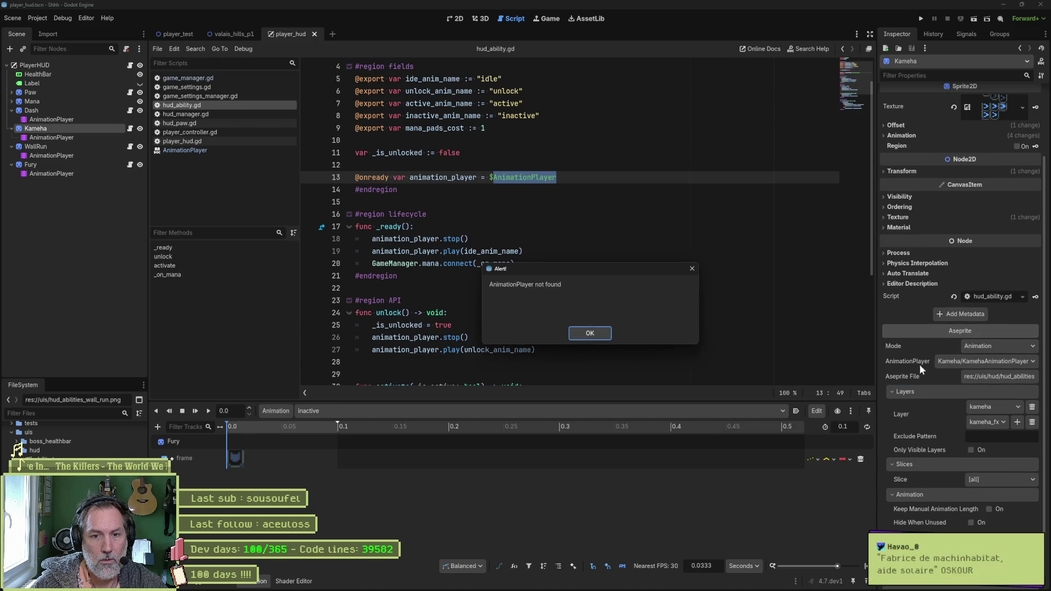
{"action": "left_click", "coordinate": [593, 334]}
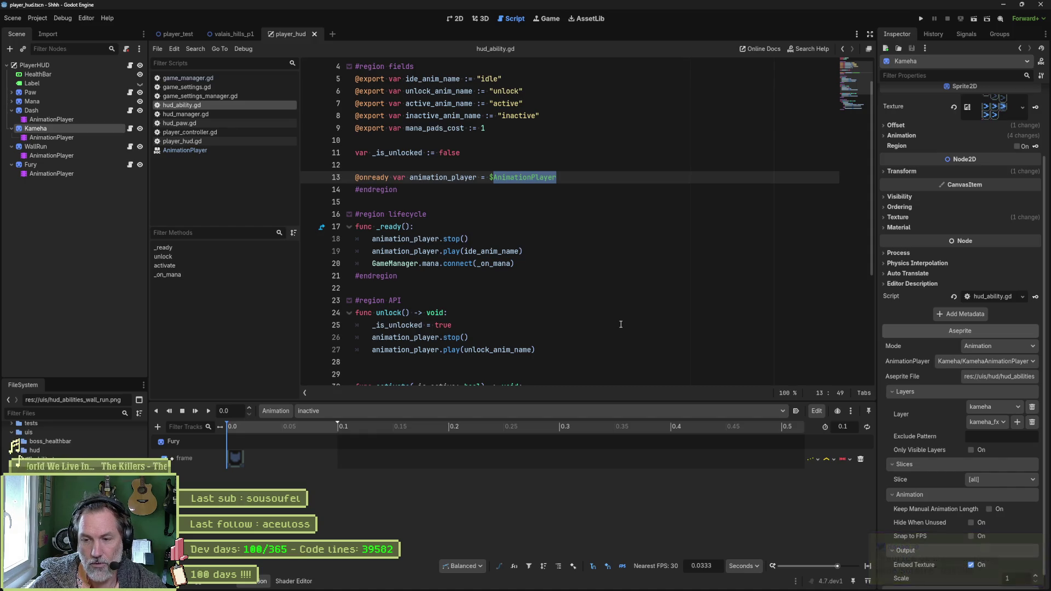
- Select the Kameha icon again and list the available animation players in the Inspector
{"action": "left_click", "coordinate": [523, 189]}
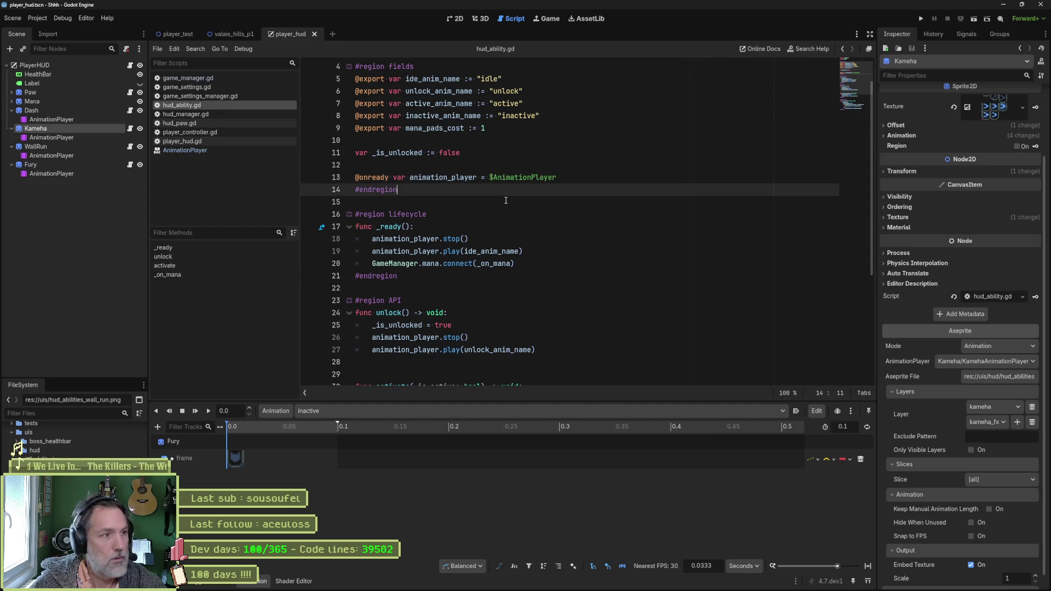
{"action": "left_click", "coordinate": [63, 129]}
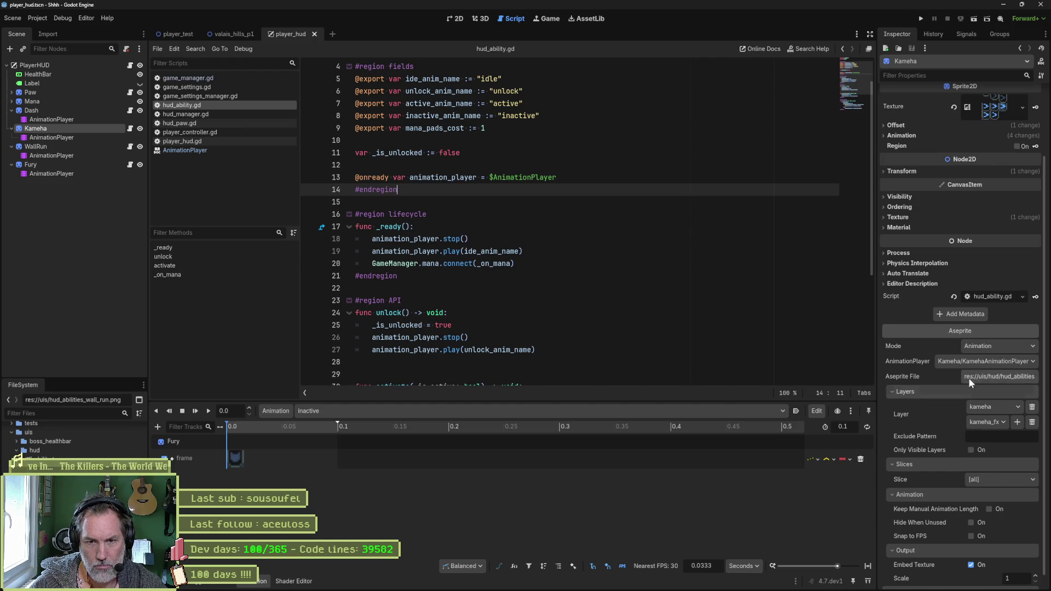
{"action": "left_click", "coordinate": [980, 363]}
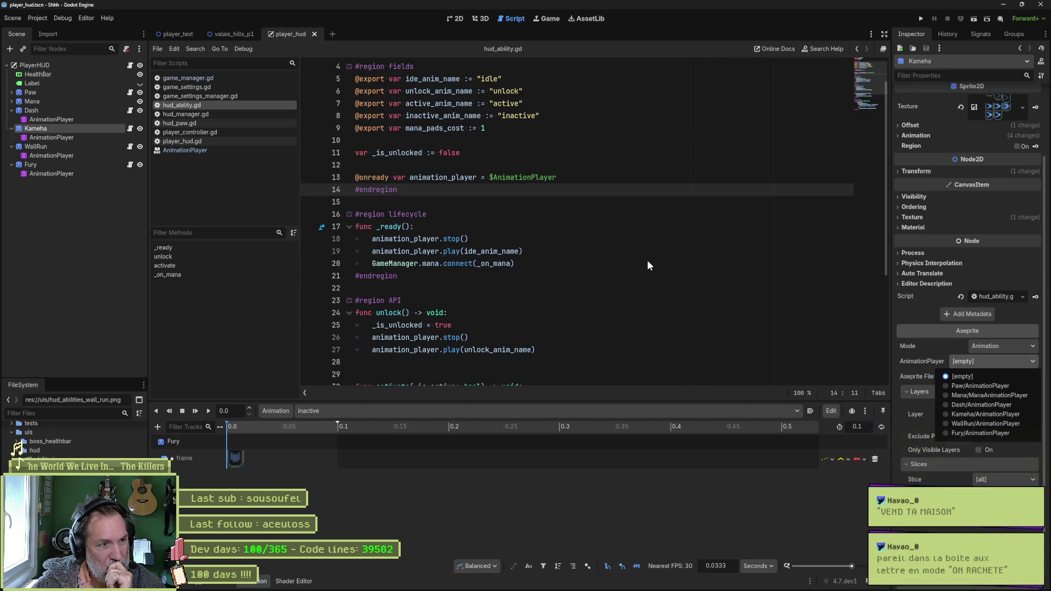
{"action": "left_click", "coordinate": [95, 213]}
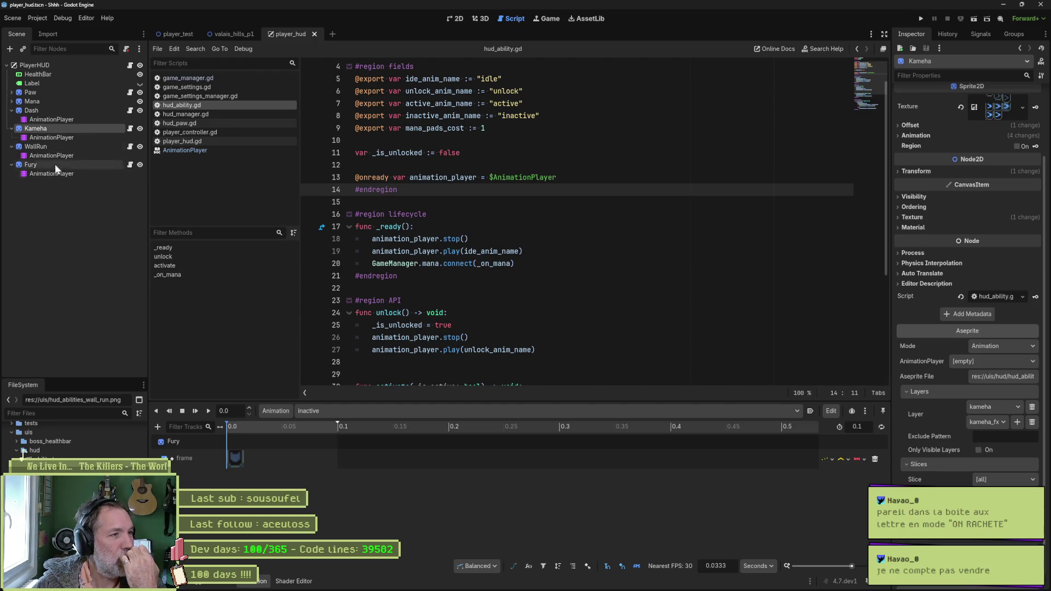
{"action": "left_click", "coordinate": [89, 119]}
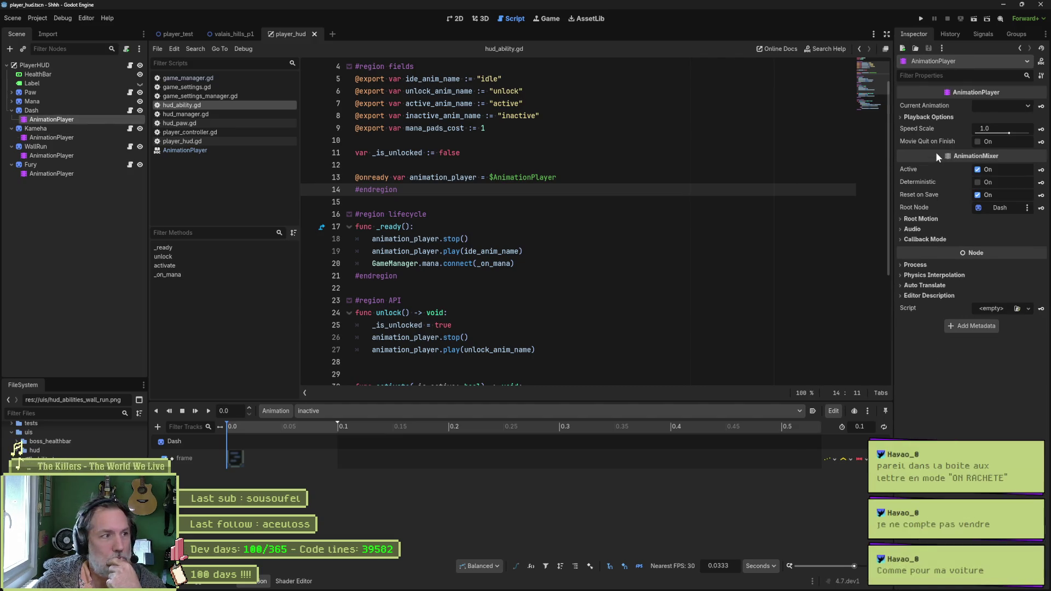
{"action": "left_click", "coordinate": [929, 296]}
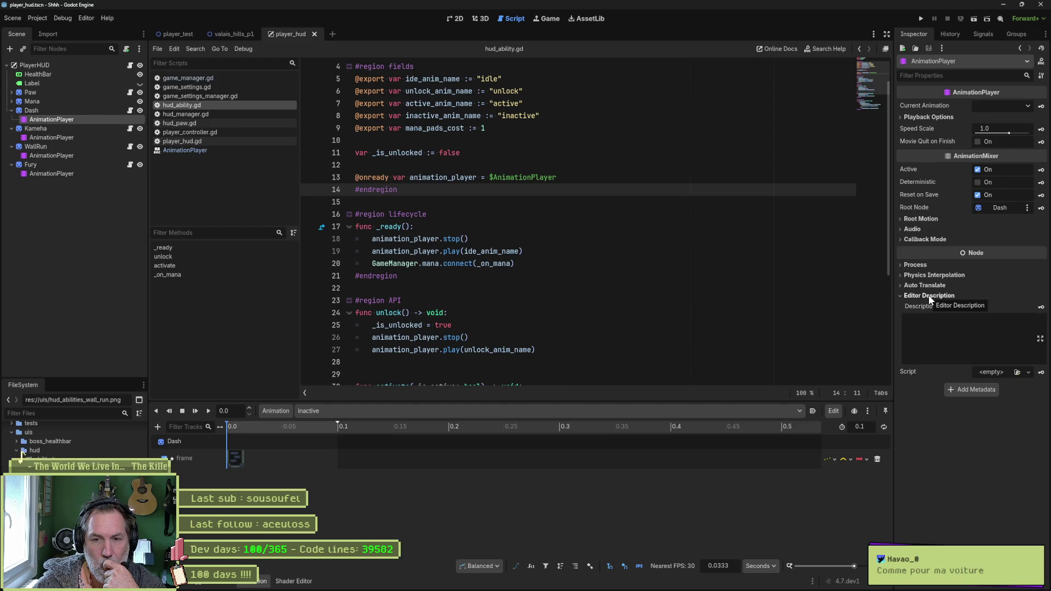
{"action": "left_click", "coordinate": [931, 298]}
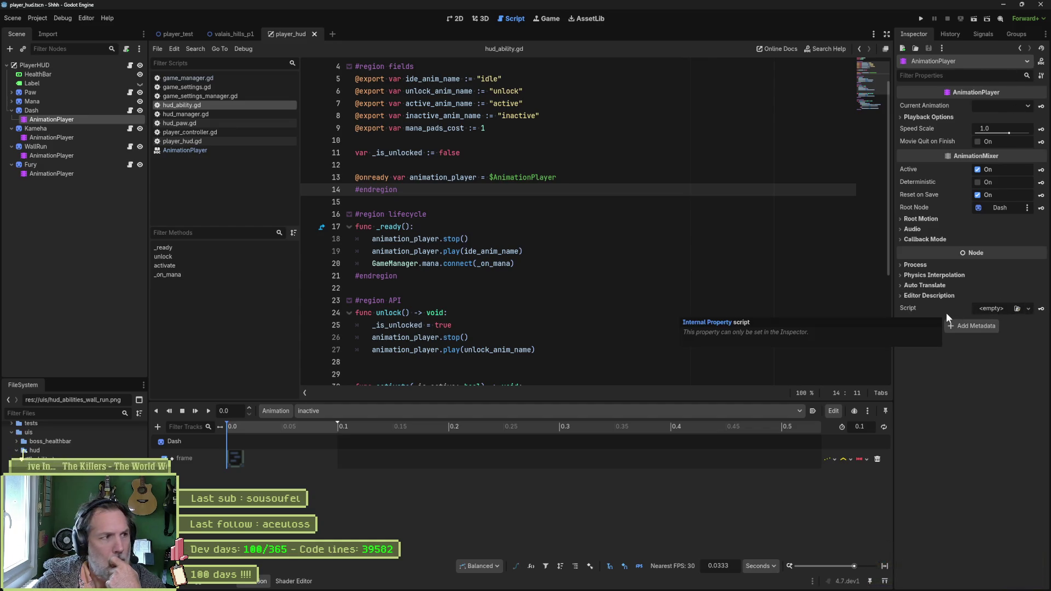
{"action": "left_click", "coordinate": [88, 103]}
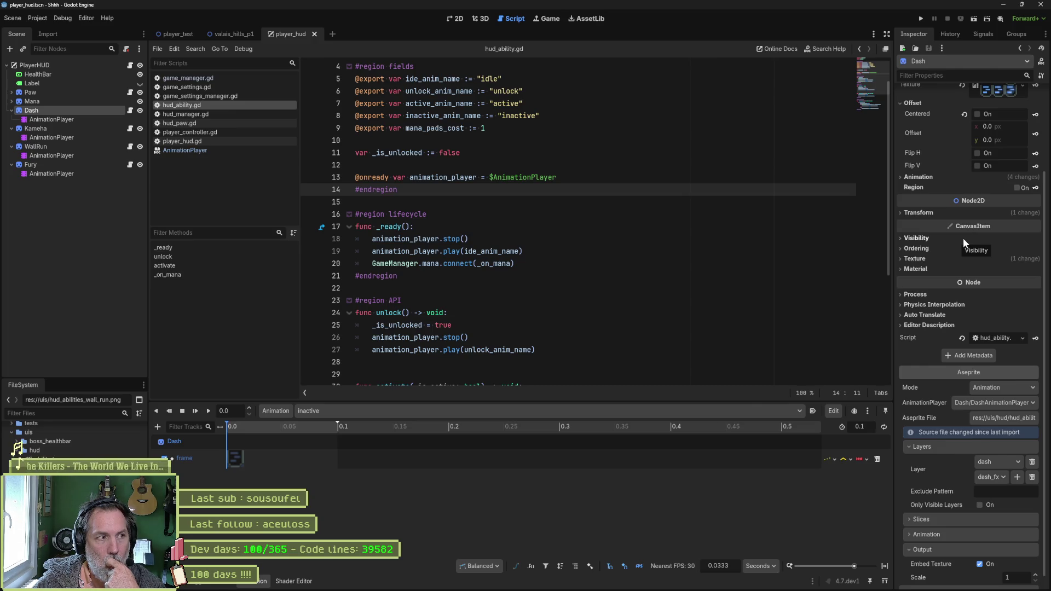
{"action": "scroll", "coordinate": [947, 237], "scroll_direction": "down", "scroll_amount": 1}
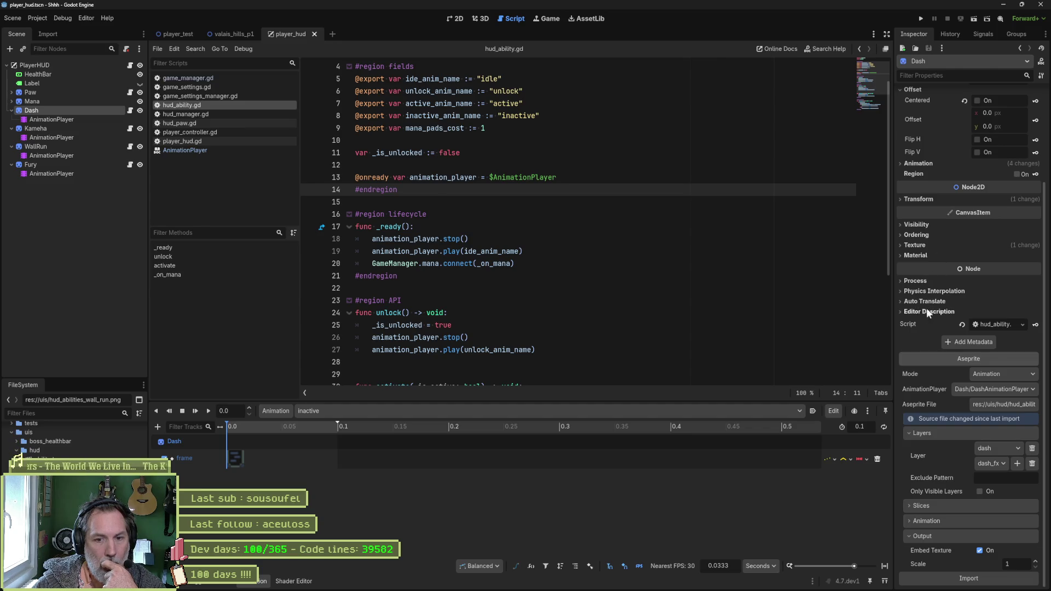
{"action": "left_click", "coordinate": [83, 130]}
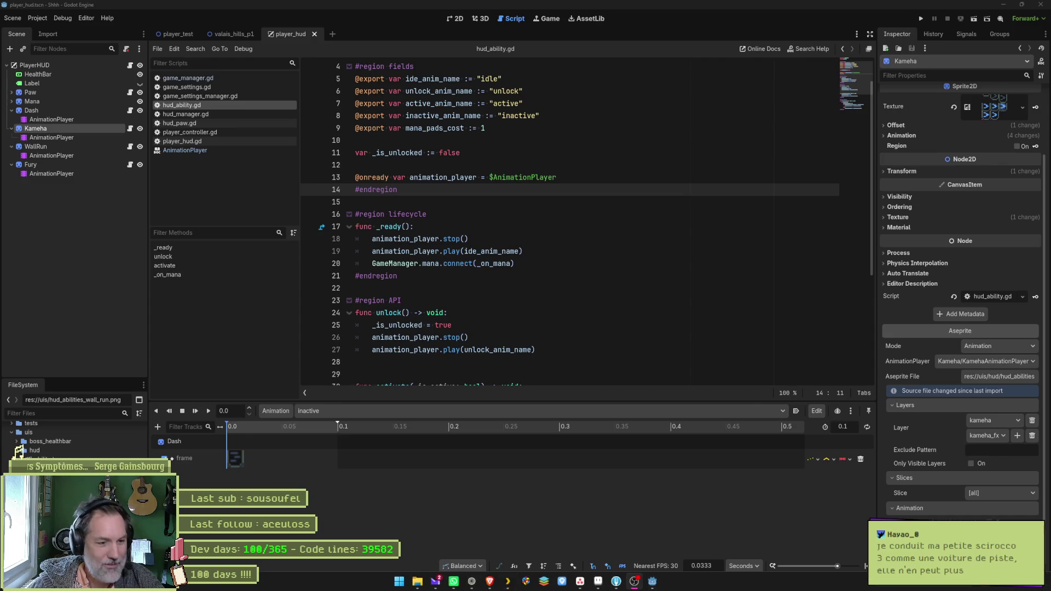
- Switch from Godot to the web browser
{"action": "left_click", "coordinate": [489, 581]}
- Search DuckDuckGo for 'scirocco 3', then return to the ChatGPT conversation
{"action": "key", "text": "ctrl+t"}
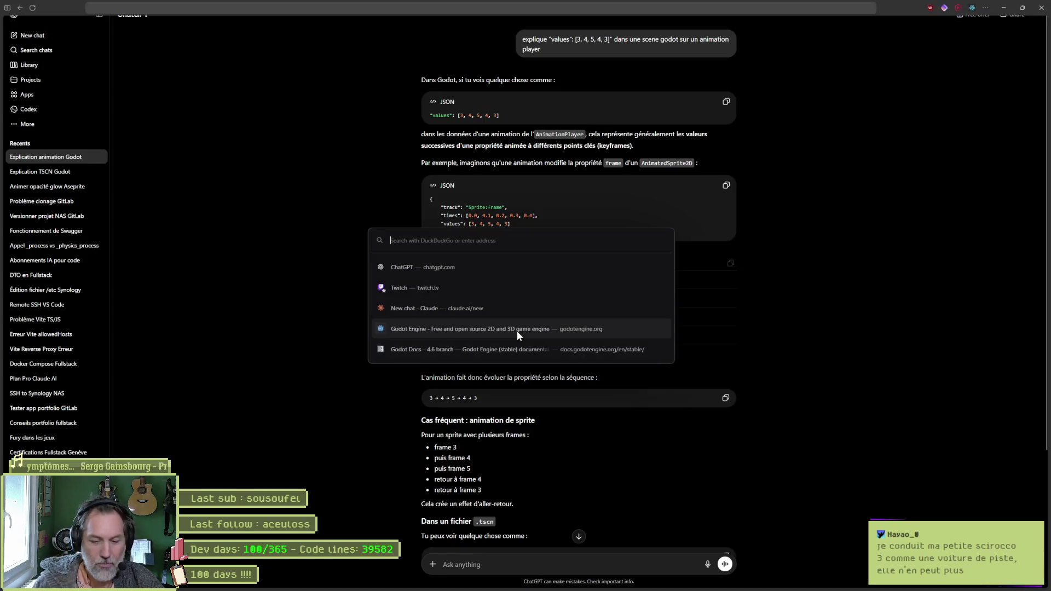
{"action": "type", "text": "sci"}
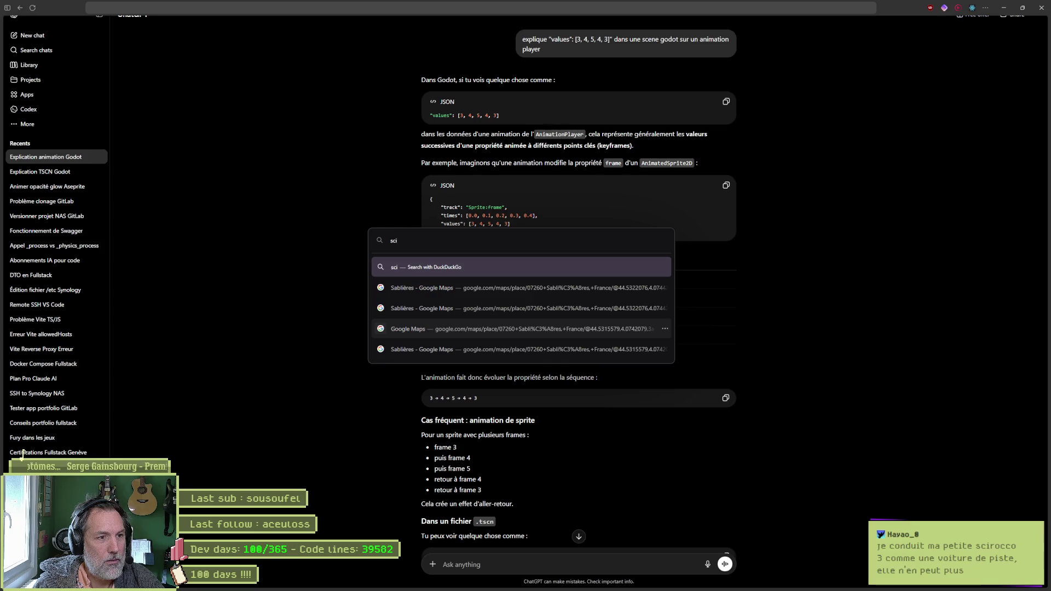
{"action": "type", "text": "rocc"}
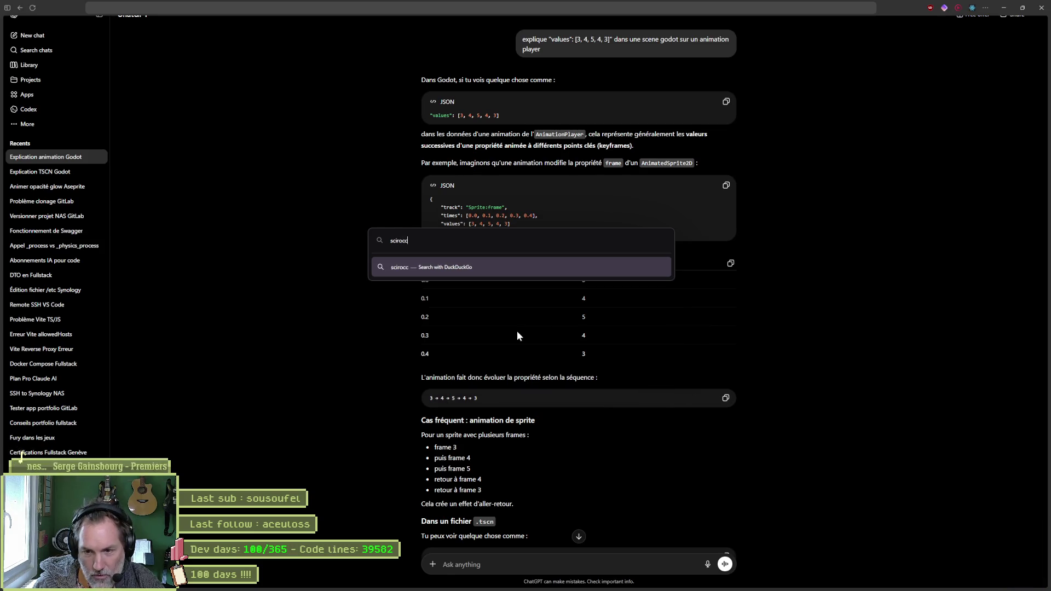
{"action": "type", "text": "o 3"}
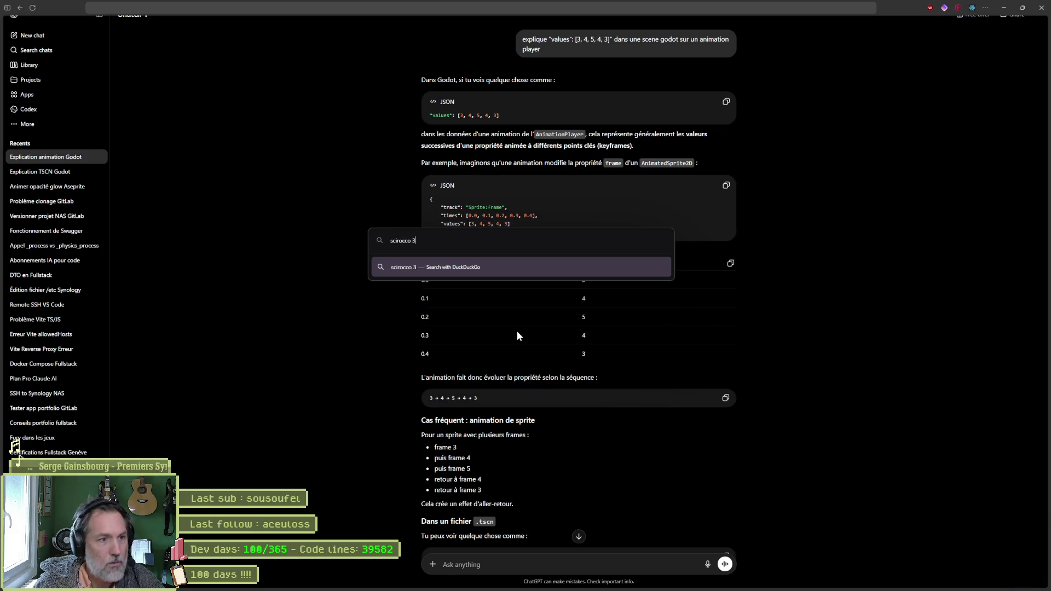
{"action": "key", "text": "Return"}
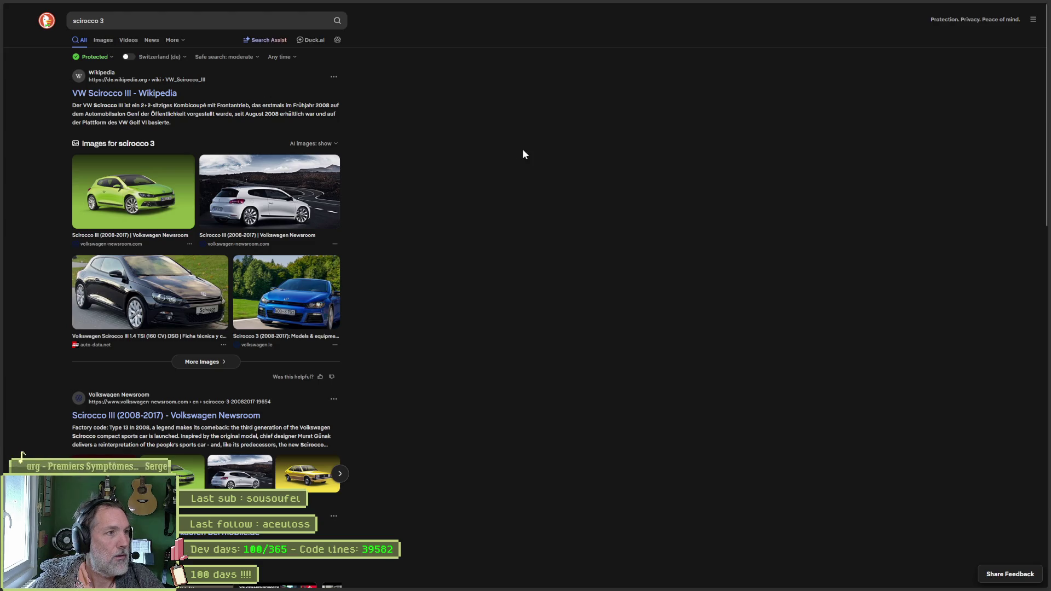
{"action": "key", "text": "alt+Tab"}
- Search DuckDuckGo images for 'ford focus 2007', preview a silver hatchback, then return to ChatGPT
{"action": "key", "text": "ctrl+t"}
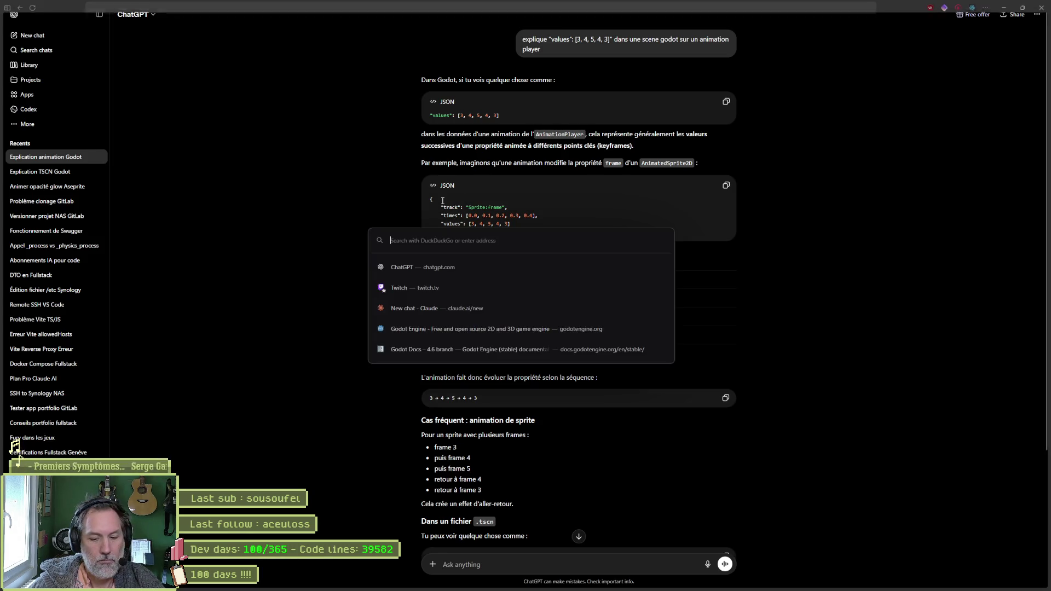
{"action": "type", "text": "ford"}
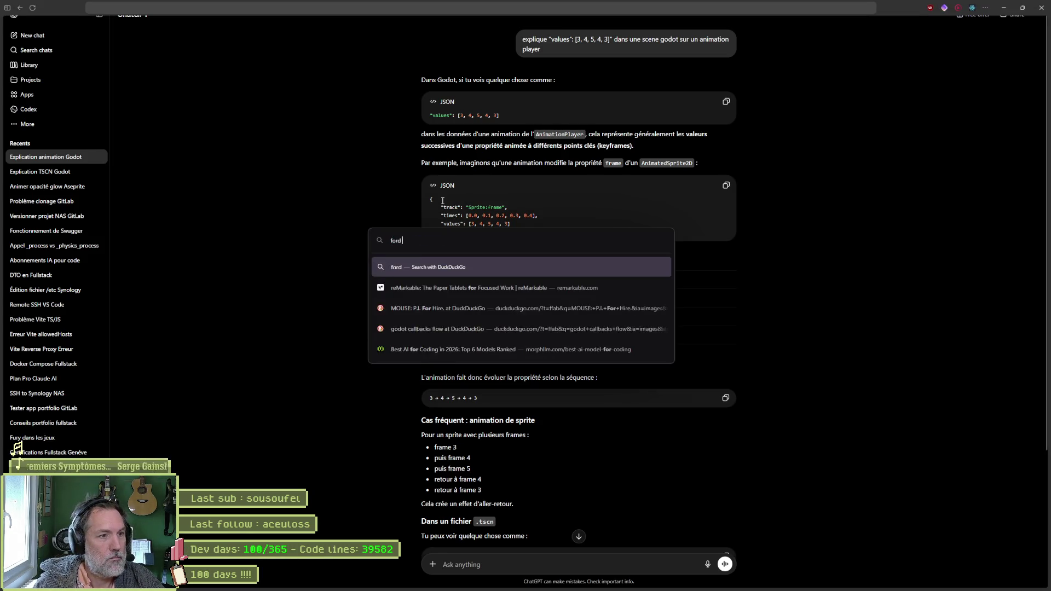
{"action": "type", "text": " focus 20078"}
{"action": "key", "text": "BackSpace"}
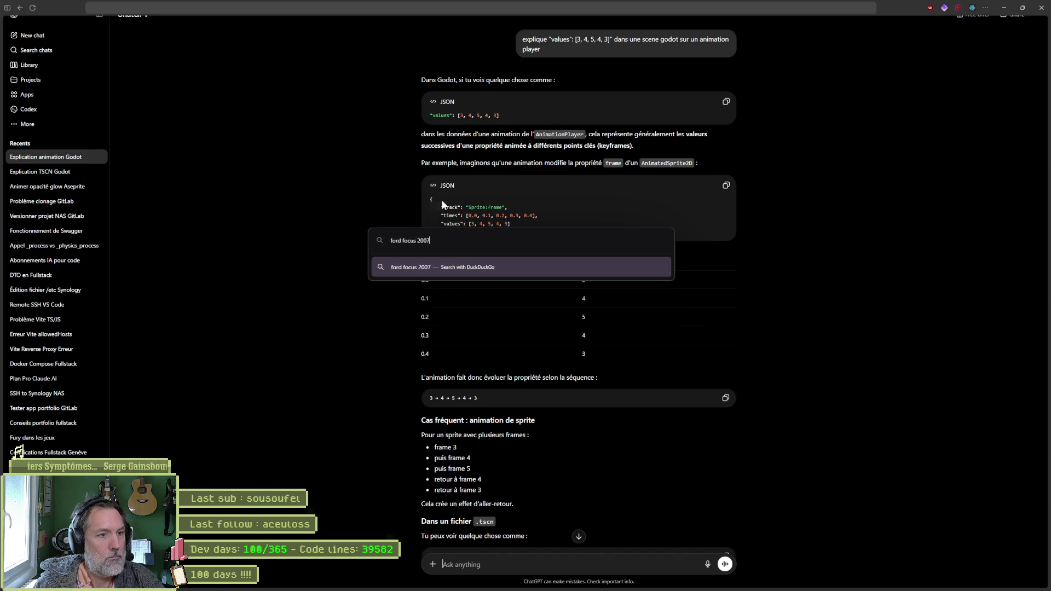
{"action": "key", "text": "Return"}
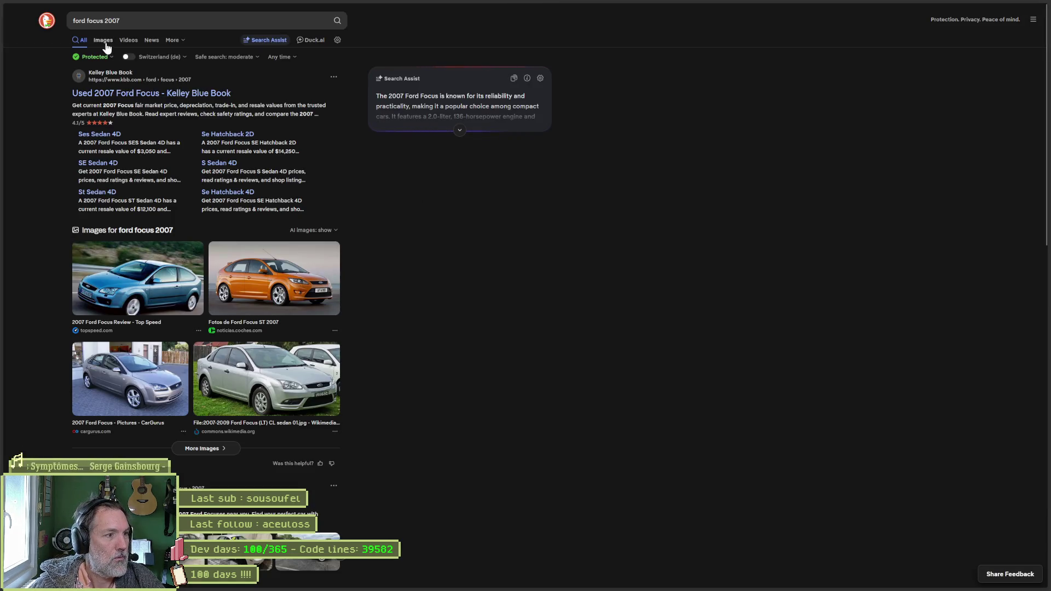
{"action": "left_click", "coordinate": [103, 40]}
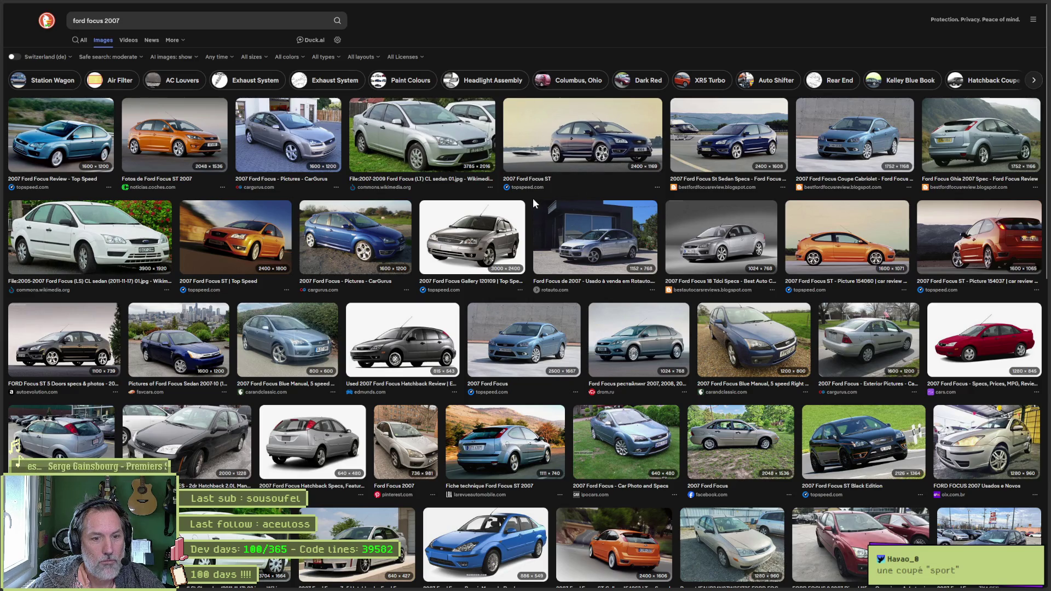
{"action": "left_click", "coordinate": [313, 444]}
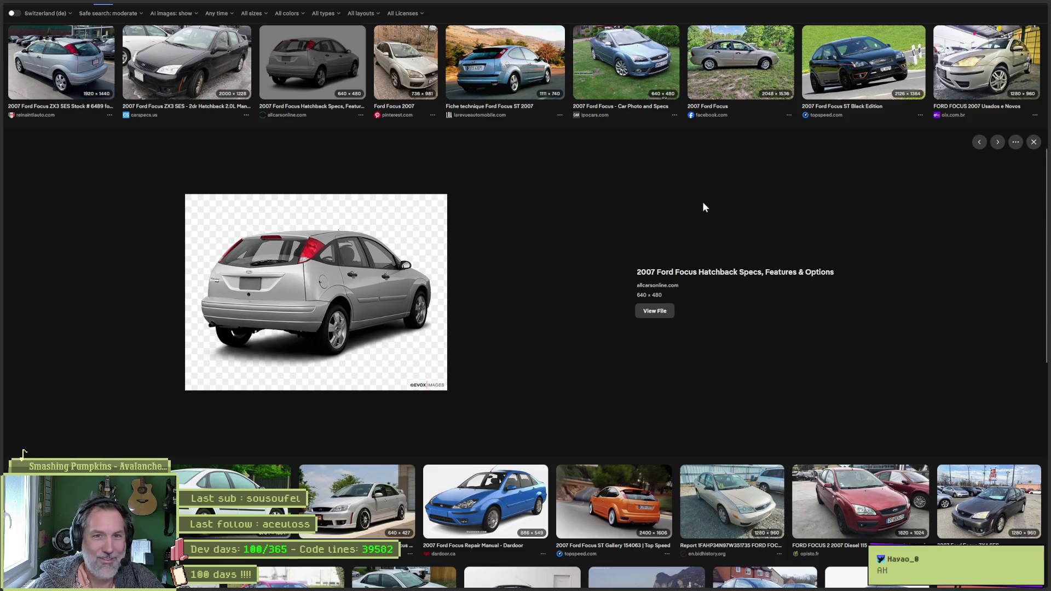
{"action": "key", "text": "alt+Tab"}
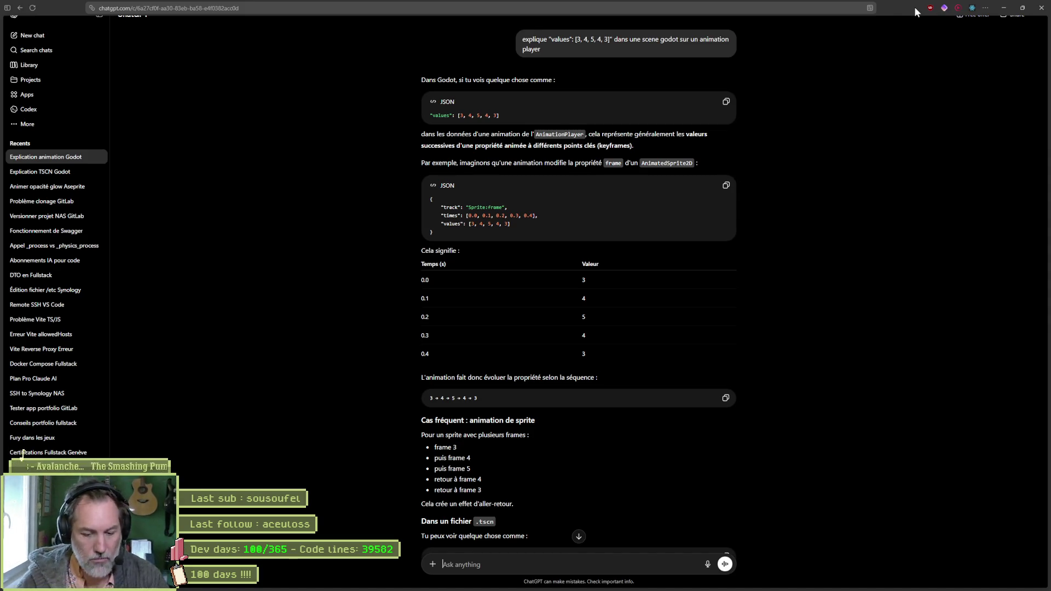
{"action": "type", "text": "consommation fo"}
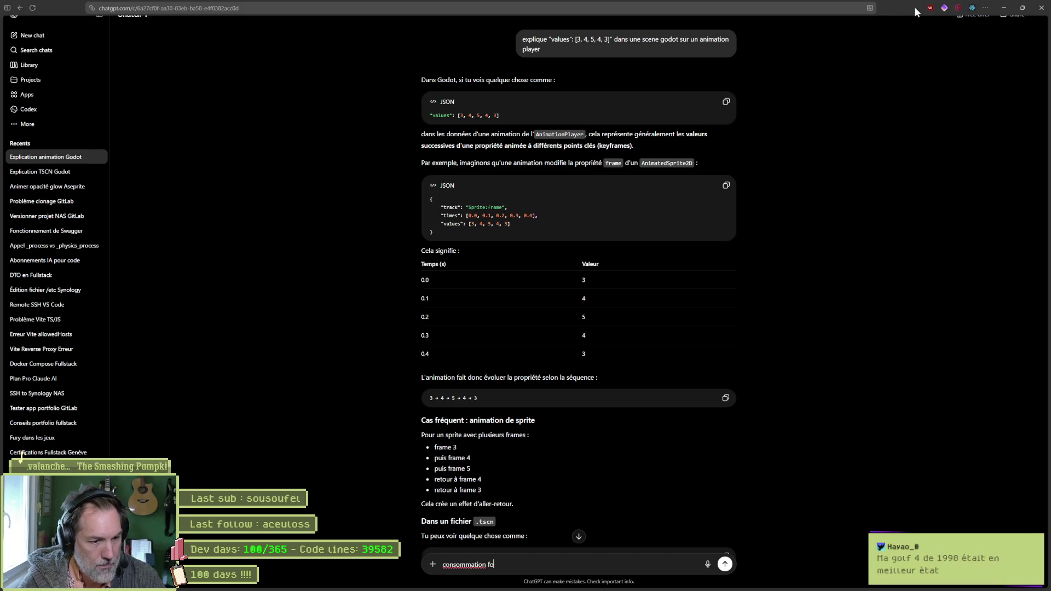
{"action": "type", "text": "rd focus 2007"}
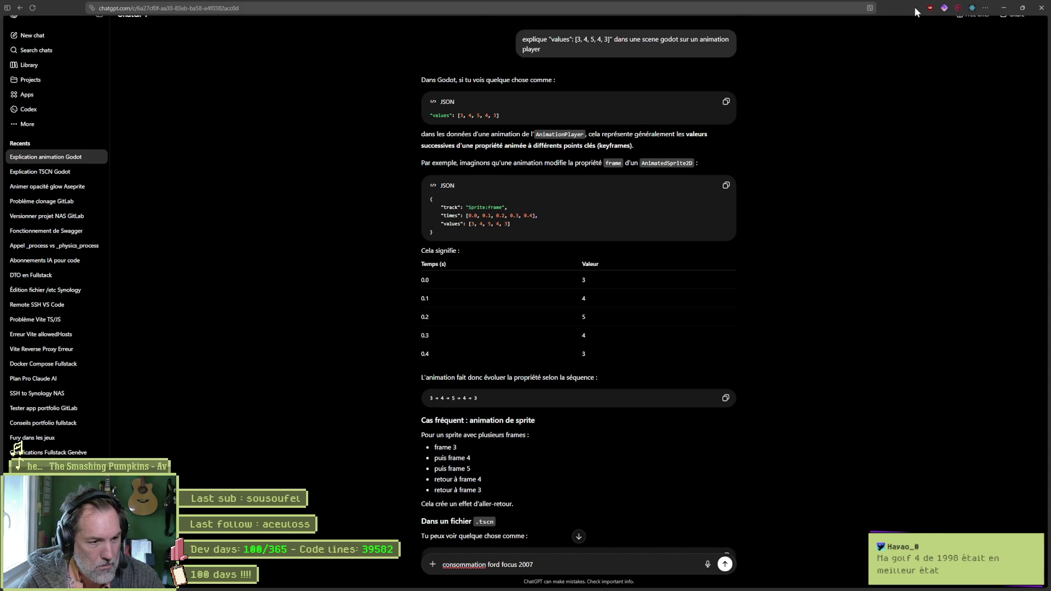
- Ask ChatGPT 'consommation ford focus 2007' and mark the 1.6 Essence 100 ch row of its table
{"action": "key", "text": "Return"}
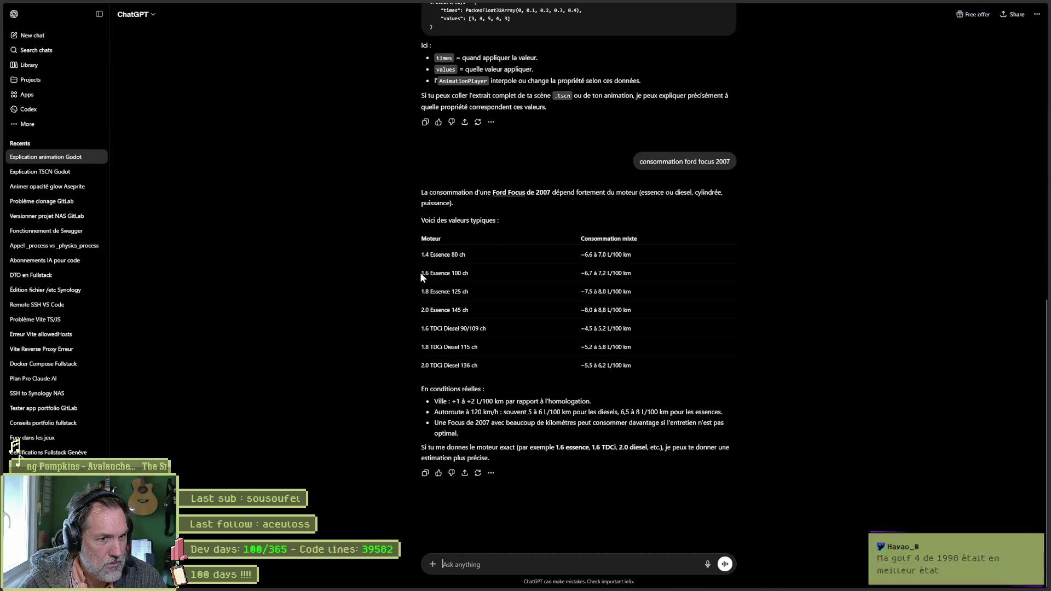
{"action": "left_click_drag", "start_coordinate": [420, 272], "coordinate": [644, 273]}
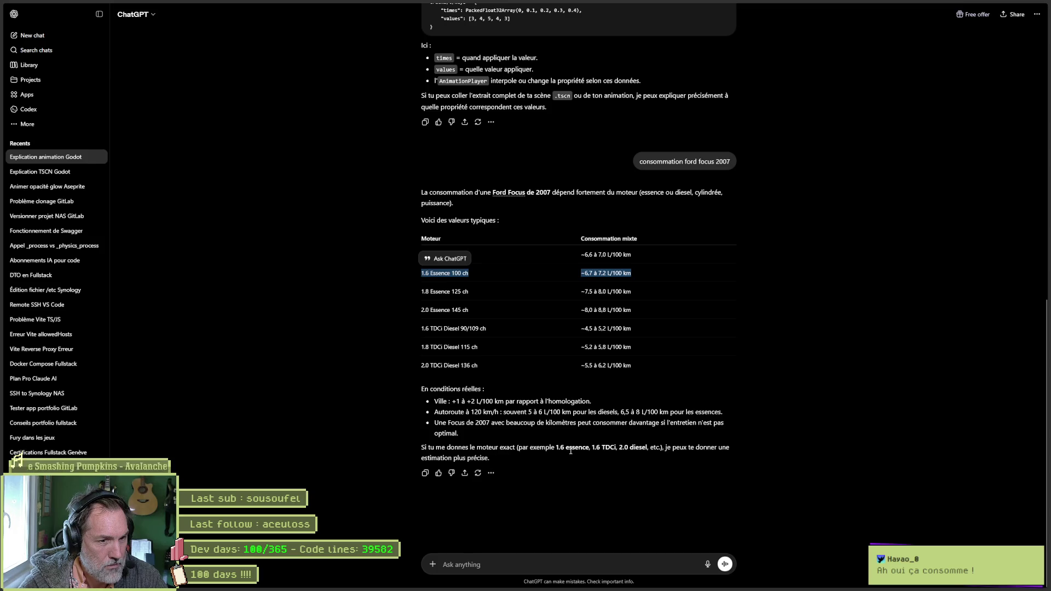
{"action": "left_click", "coordinate": [503, 560]}
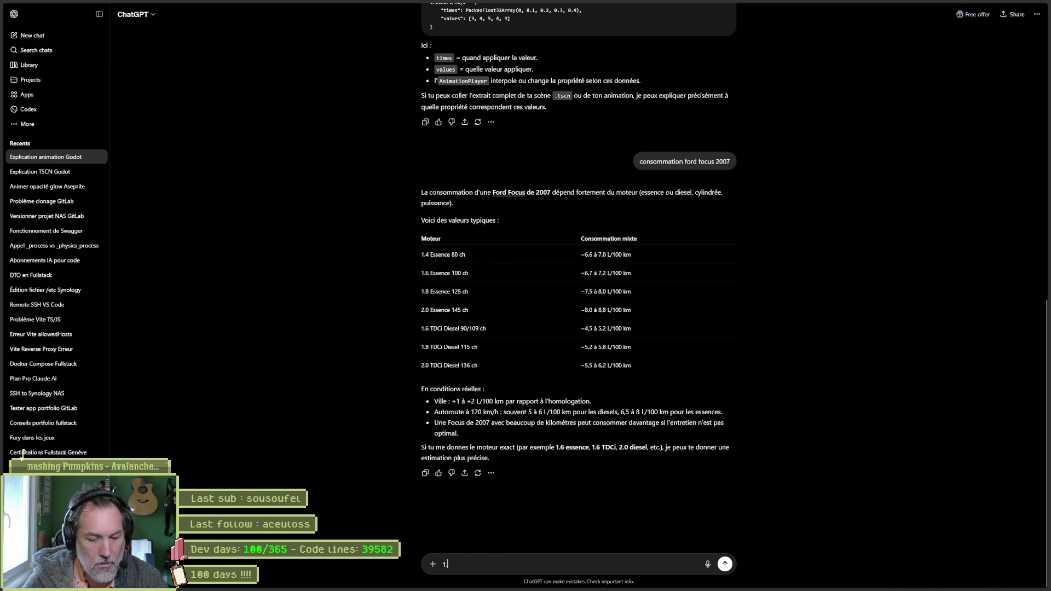
{"action": "type", "text": "1.6 essence"}
- Send the '1.6 essence' follow-up to get city, road and mixed consumption figures
{"action": "key", "text": "Return"}
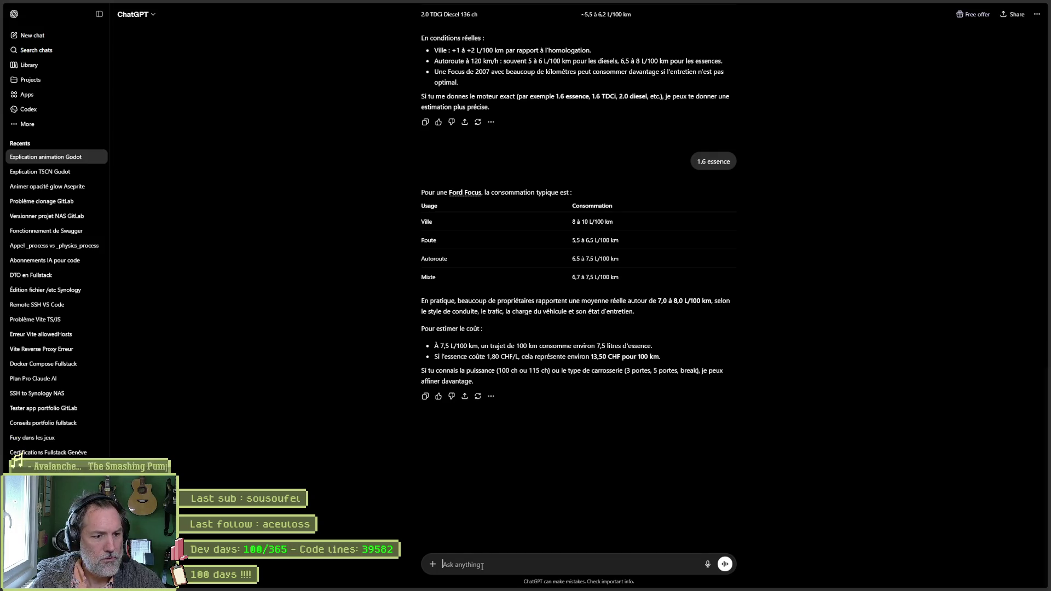
{"action": "type", "text": "date des derni"}
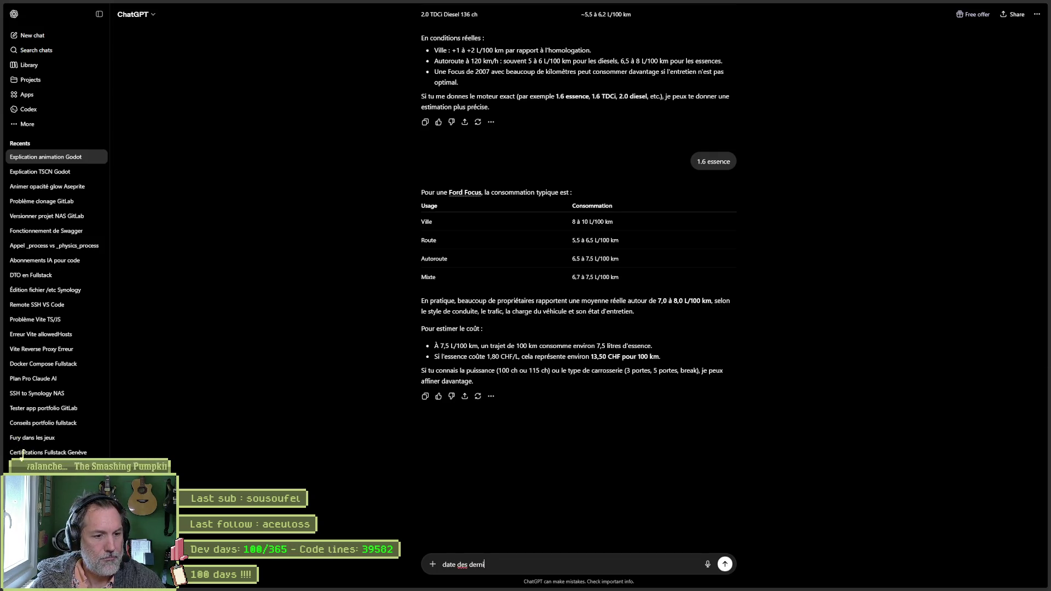
{"action": "type", "text": "ers grosses avanc"}
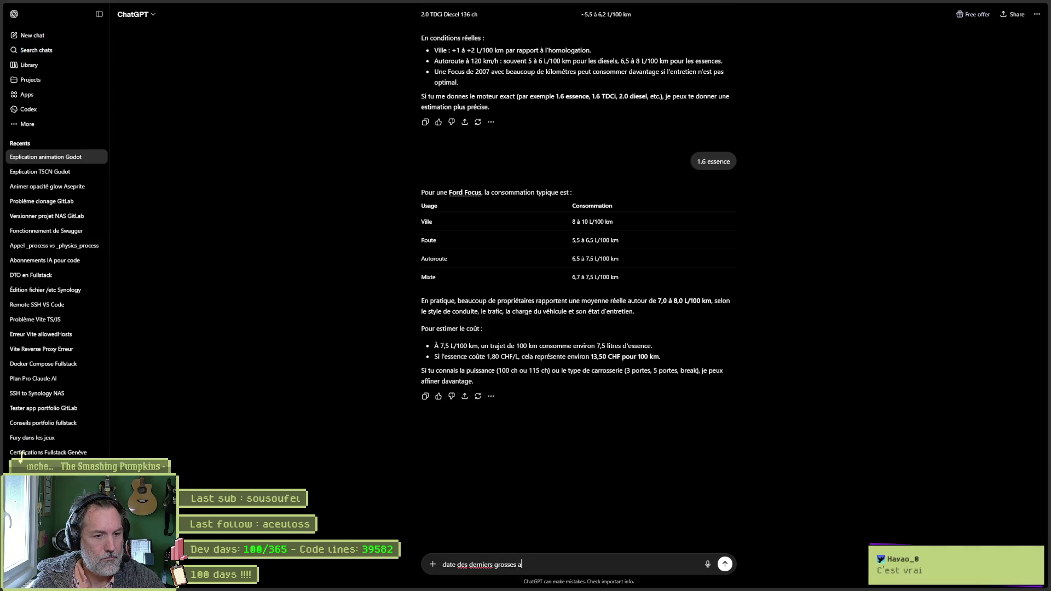
{"action": "type", "text": "ees pour v"}
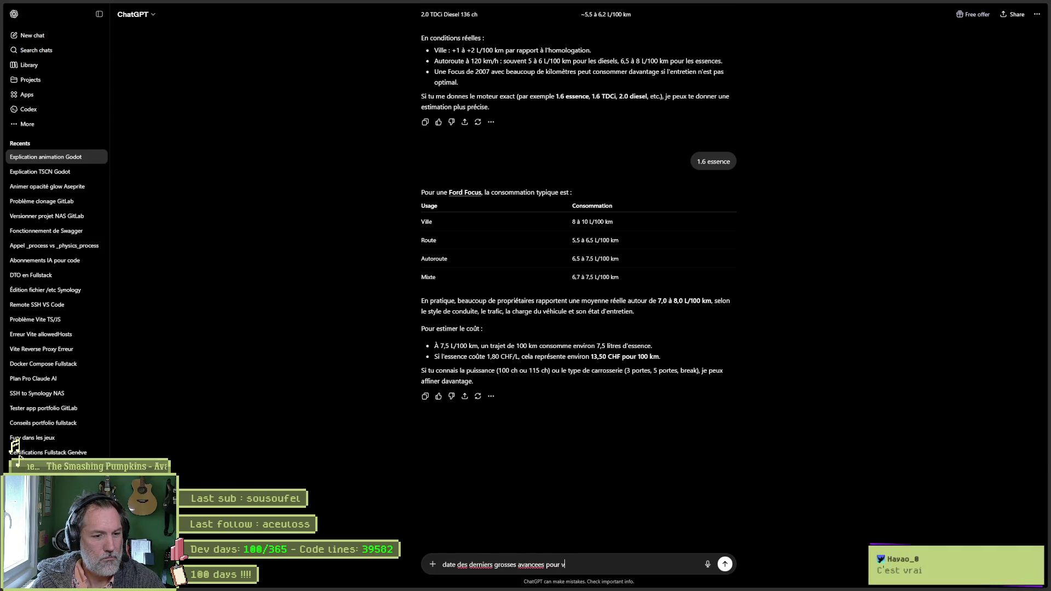
{"action": "type", "text": "ehicules electrique"}
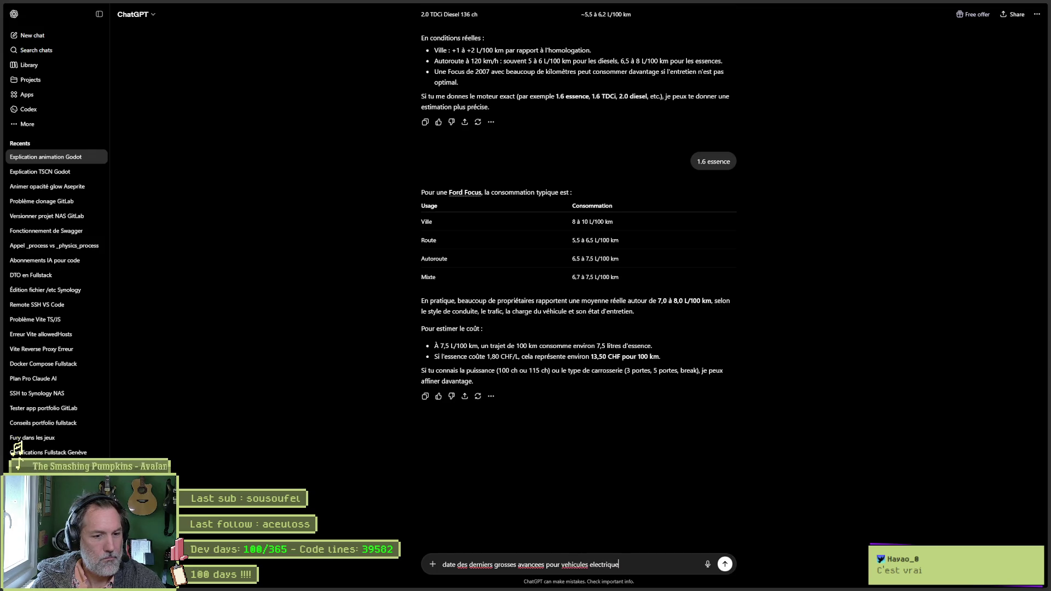
{"action": "type", "text": "s"}
- Send the question 'date des derniers grosses avancees pour vehicules electriques'
{"action": "key", "text": "Return"}
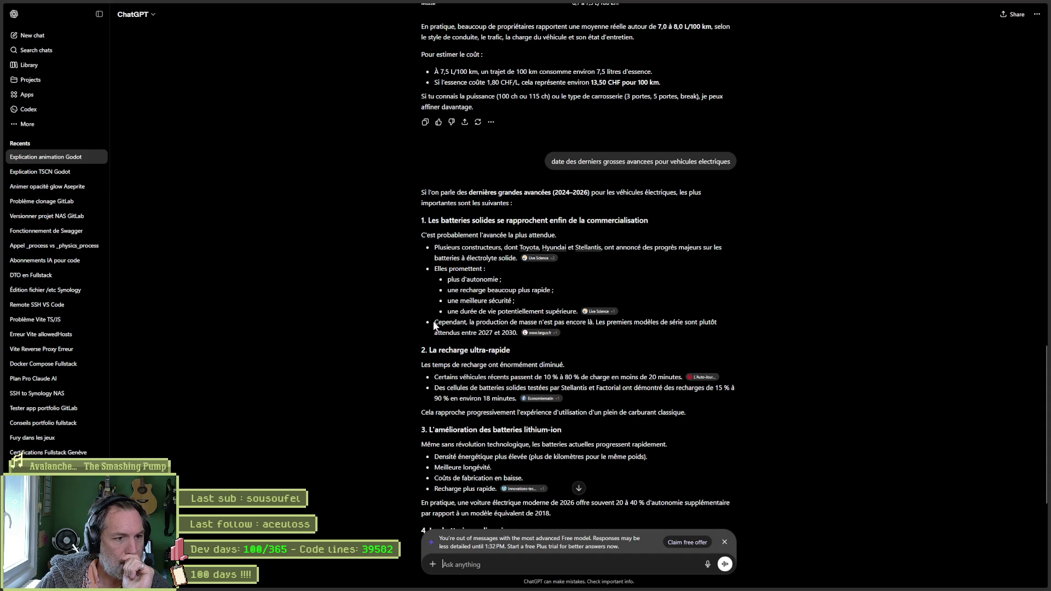
- Mark the bullet on mass-production dates and dismiss the out-of-messages notice
{"action": "left_click_drag", "start_coordinate": [435, 326], "coordinate": [518, 332]}
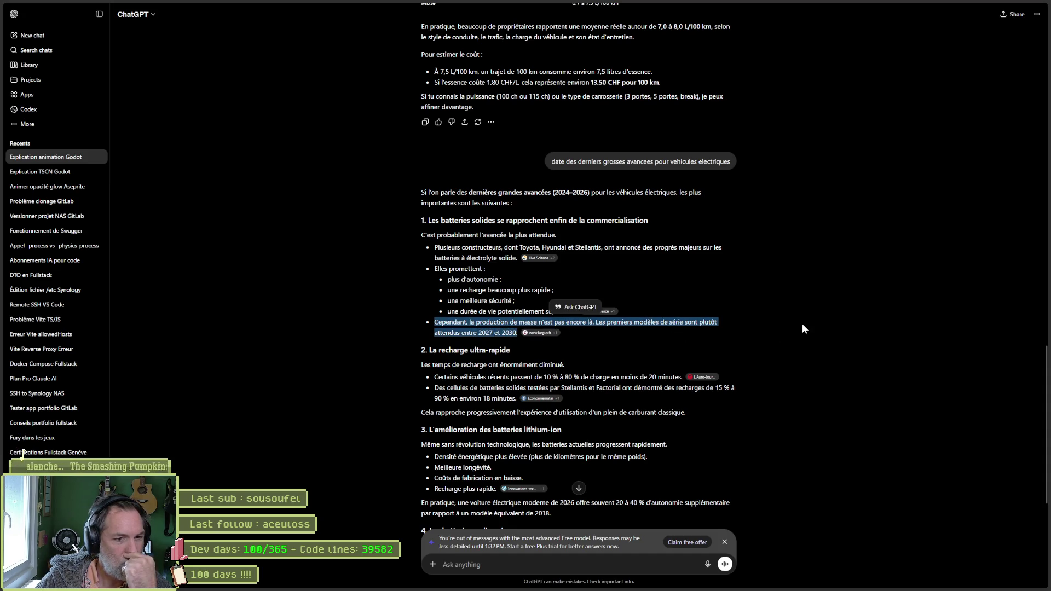
{"action": "scroll", "coordinate": [803, 327], "scroll_direction": "down", "scroll_amount": 2}
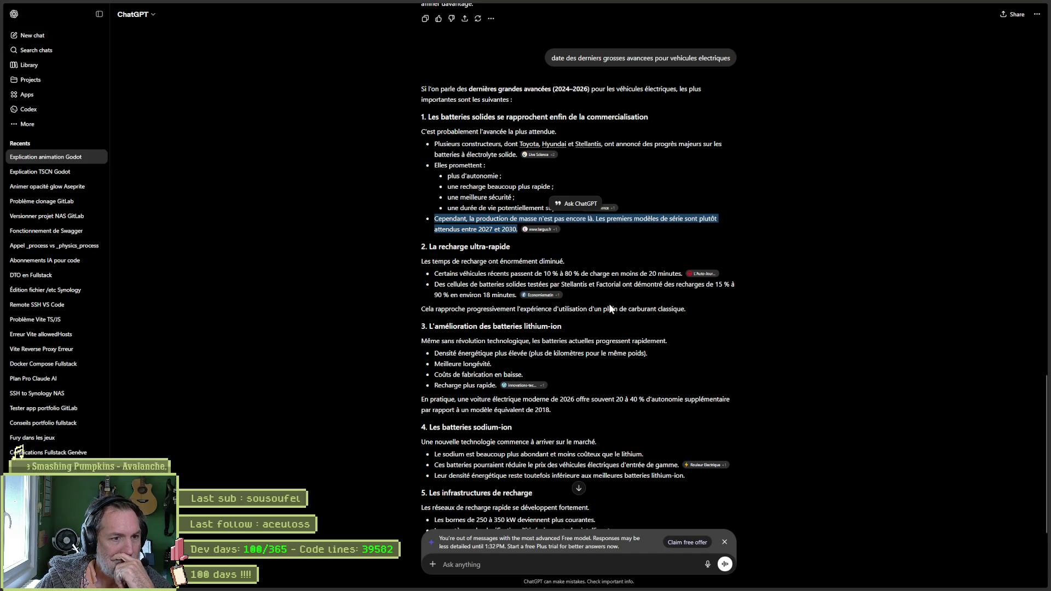
{"action": "scroll", "coordinate": [778, 361], "scroll_direction": "down", "scroll_amount": 3}
{"action": "scroll", "coordinate": [745, 363], "scroll_direction": "up", "scroll_amount": 1}
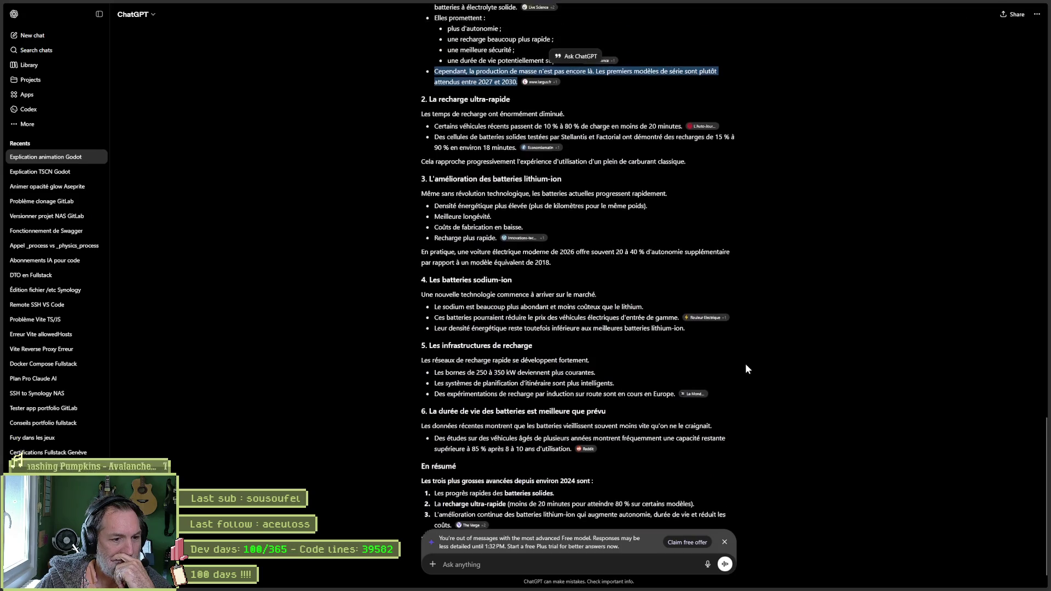
{"action": "scroll", "coordinate": [751, 370], "scroll_direction": "down", "scroll_amount": 1}
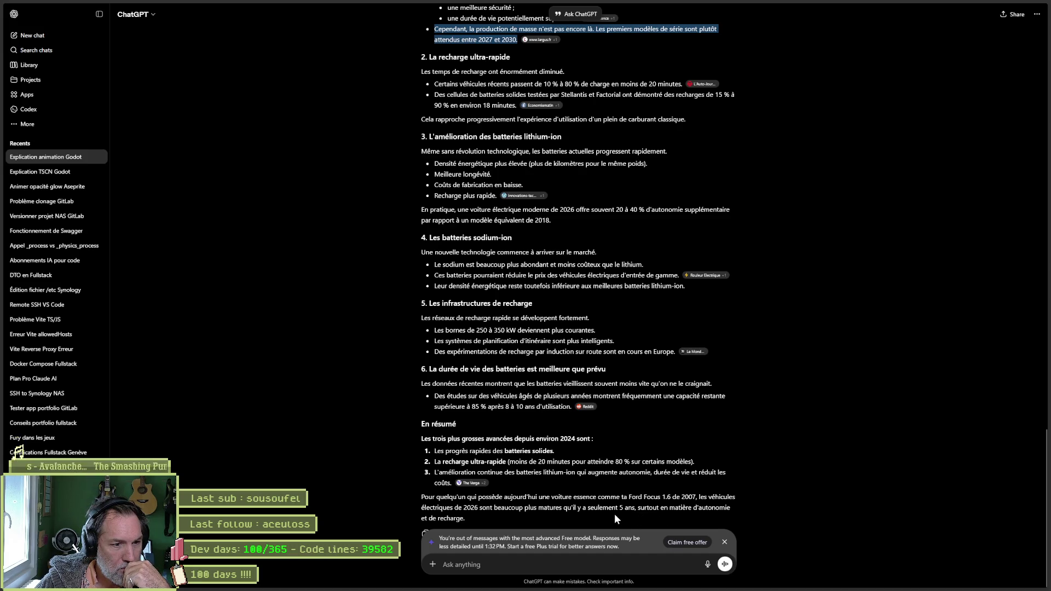
{"action": "left_click", "coordinate": [725, 543]}
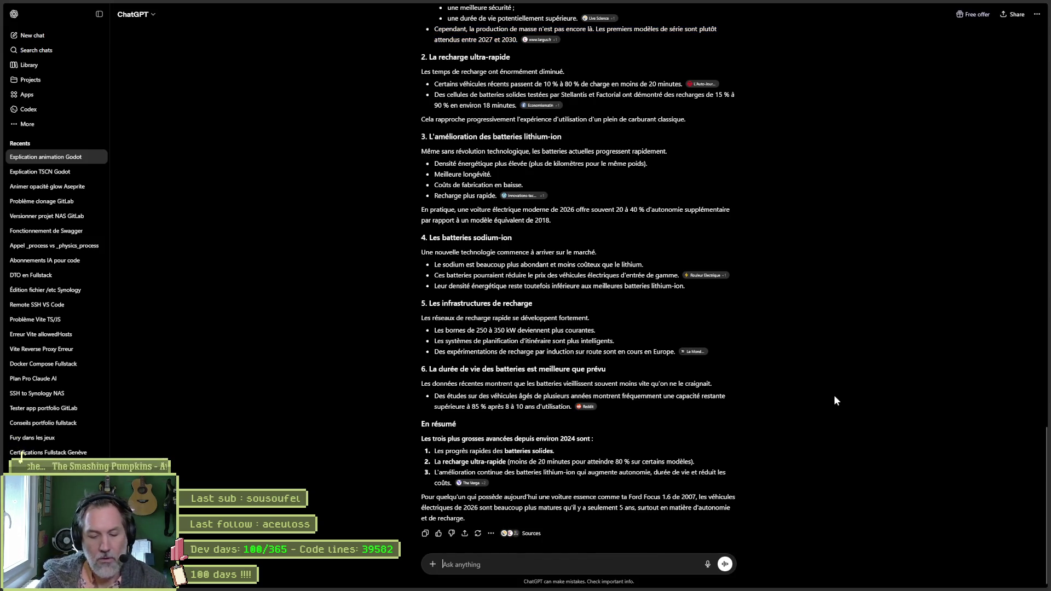
{"action": "type", "text": "tableau dates ava"}
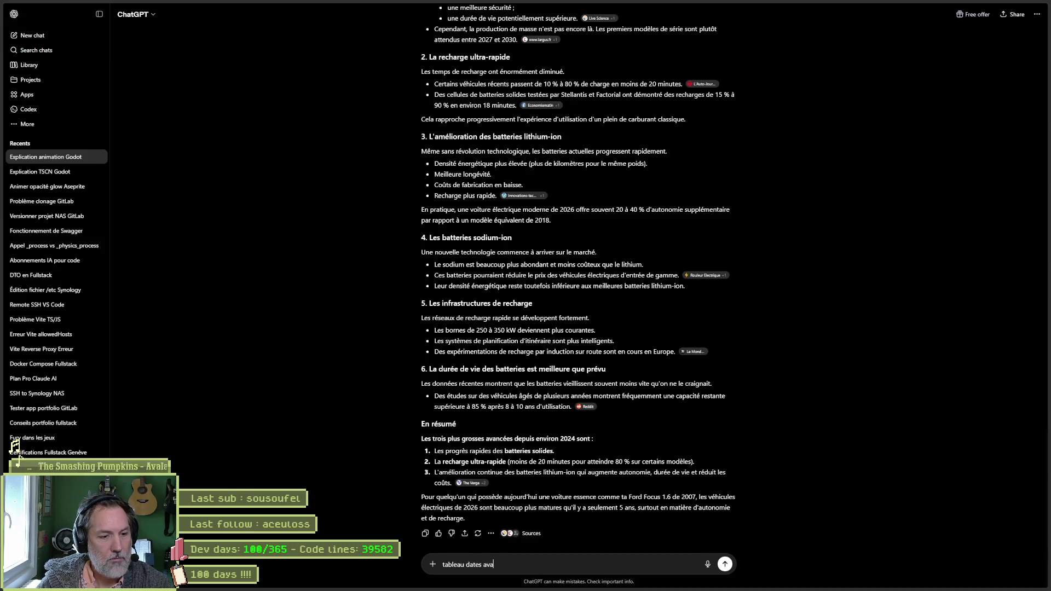
{"action": "type", "text": "ncees technos"}
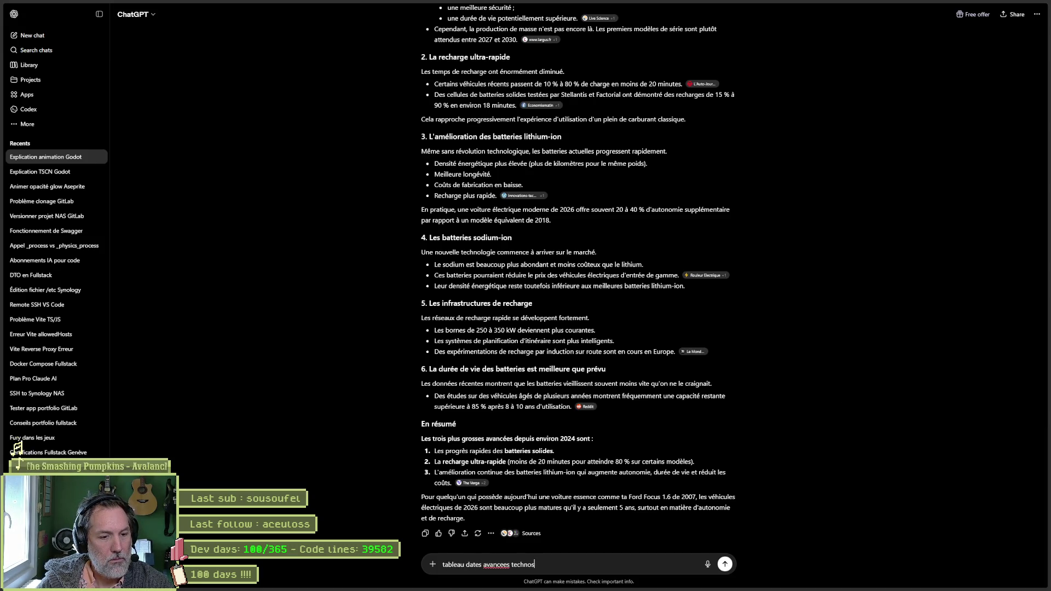
- Send 'tableau dates avancees technos' and mark 2023 then 2024–2026 in the resulting timeline table
{"action": "key", "text": "Return"}
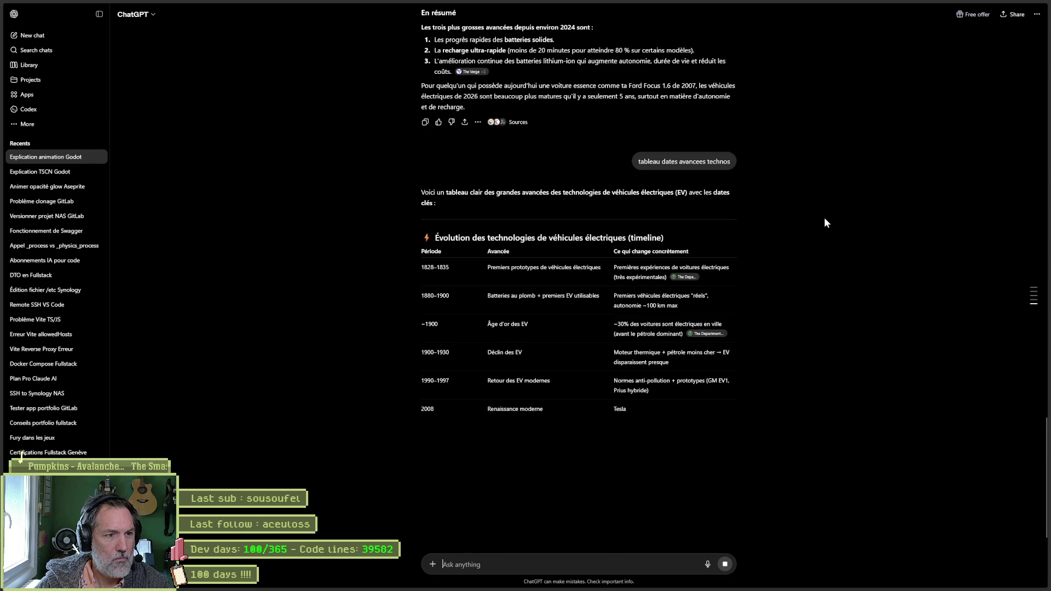
{"action": "scroll", "coordinate": [810, 240], "scroll_direction": "down", "scroll_amount": 2}
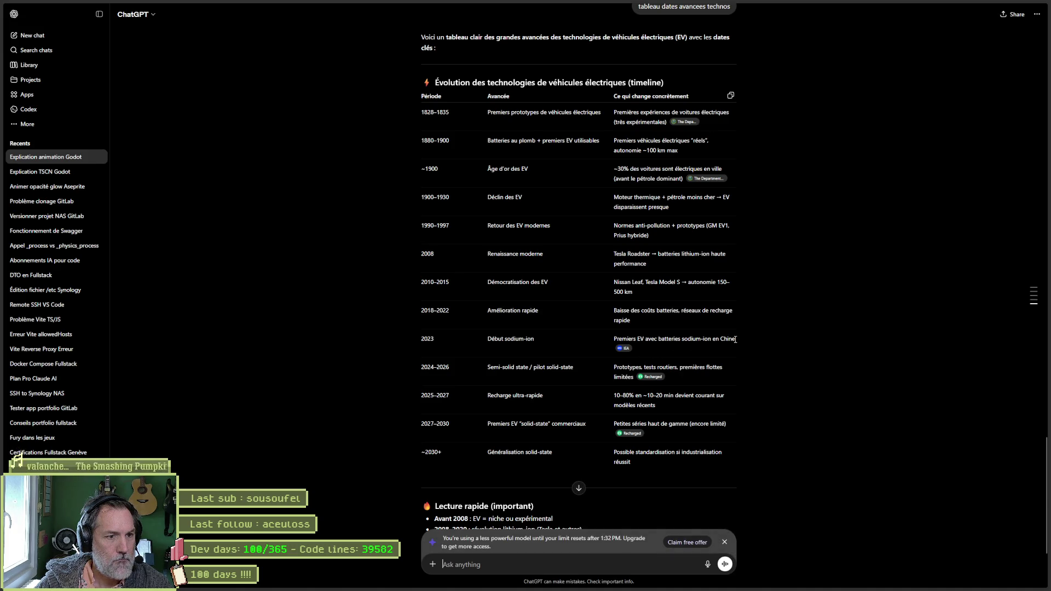
{"action": "double_click", "coordinate": [426, 340]}
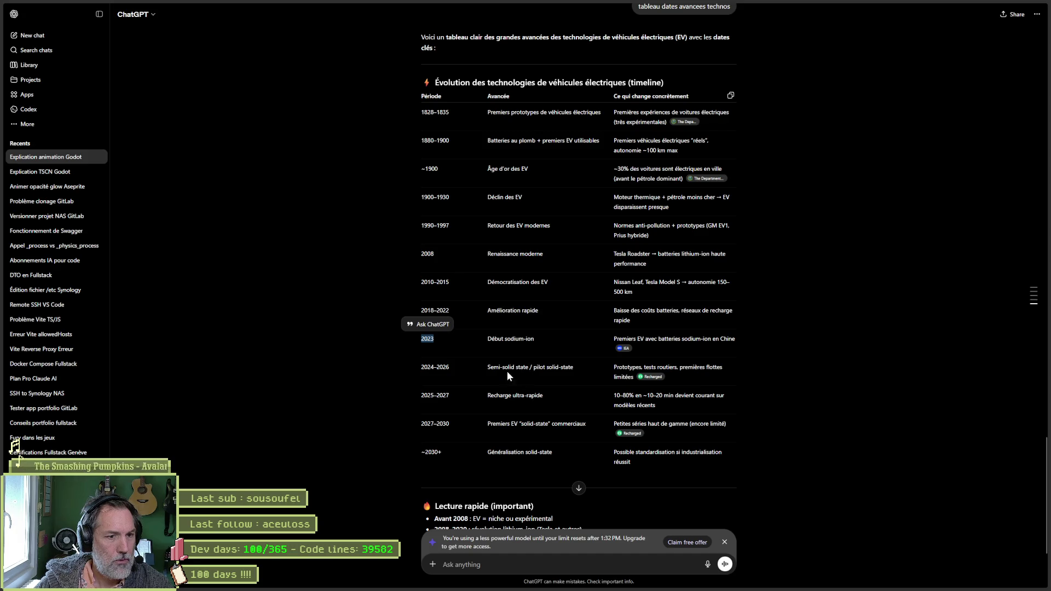
{"action": "left_click_drag", "start_coordinate": [421, 369], "coordinate": [446, 370]}
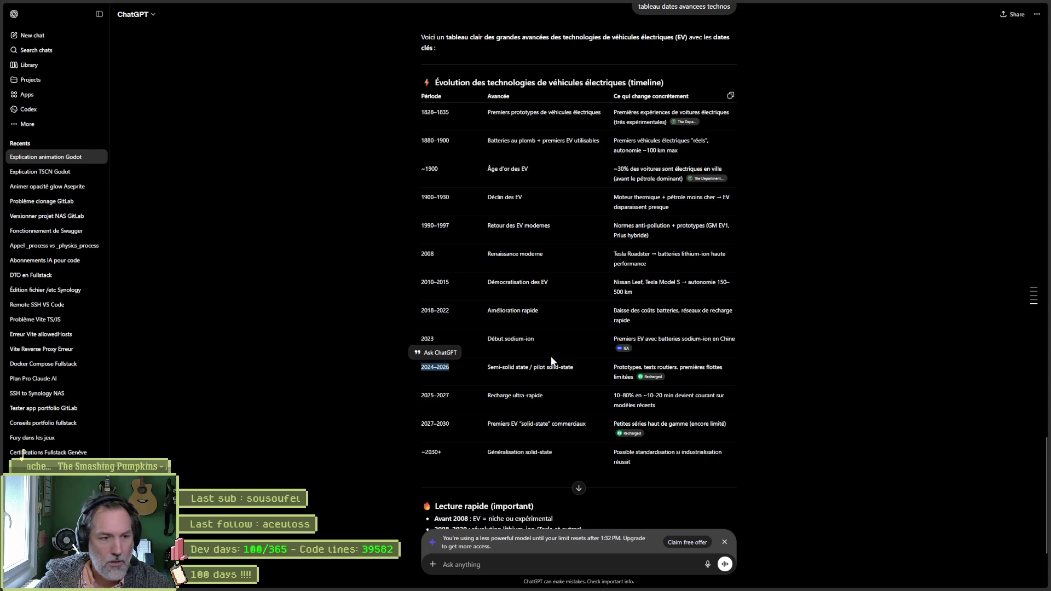
{"action": "left_click", "coordinate": [688, 342]}
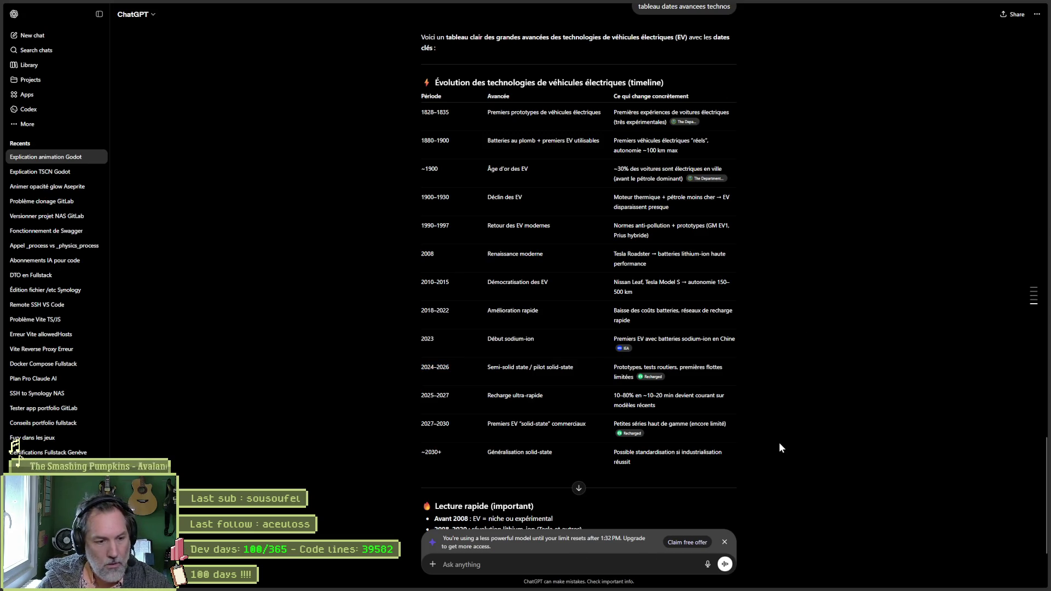
{"action": "type", "text": "combien "}
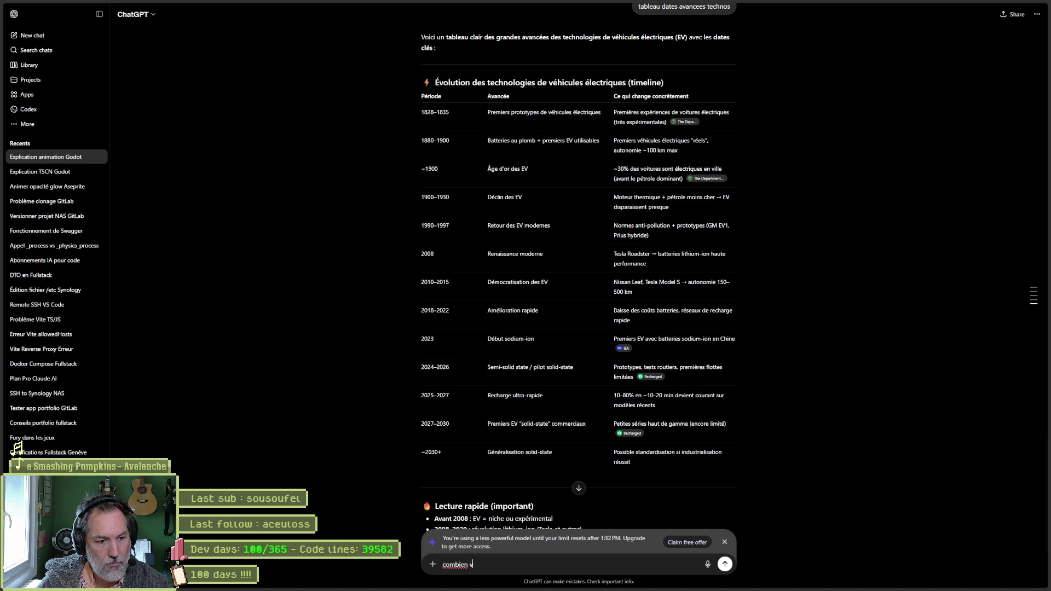
{"action": "type", "text": "vehicule electrique"}
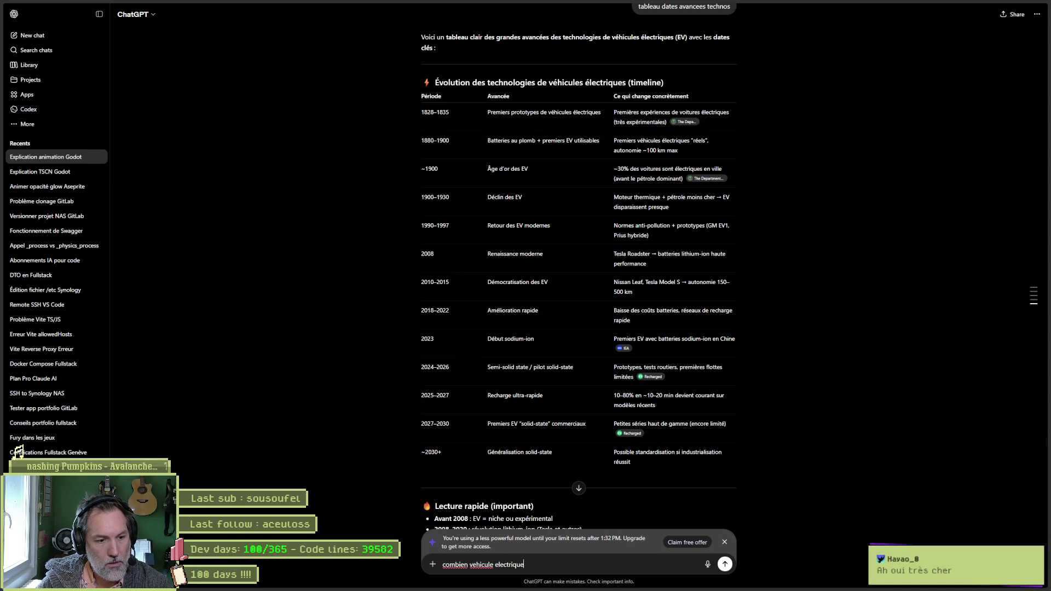
{"action": "type", "text": " au moins "}
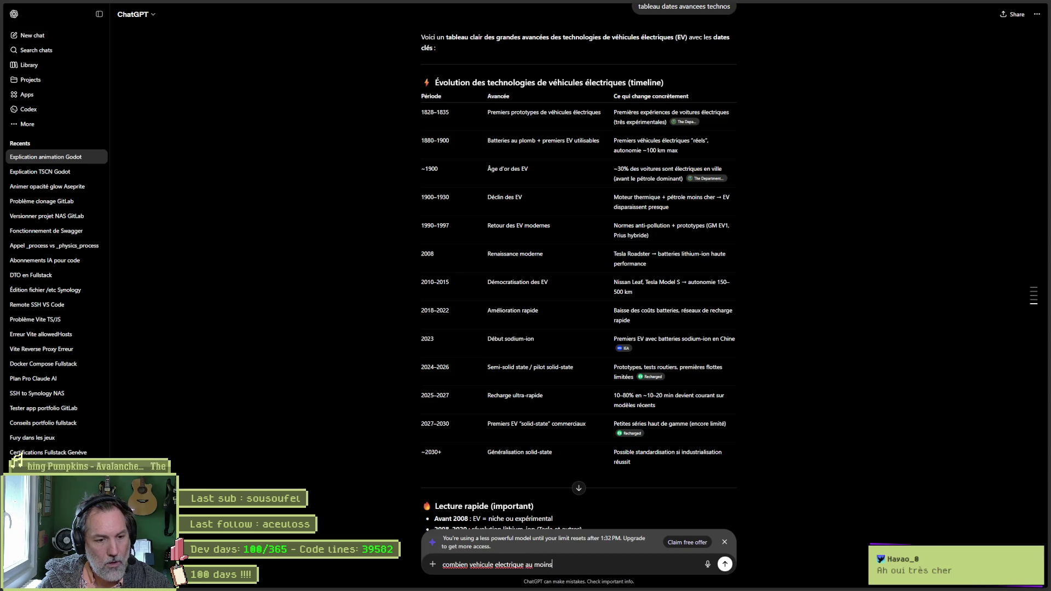
{"action": "type", "text": "2023"}
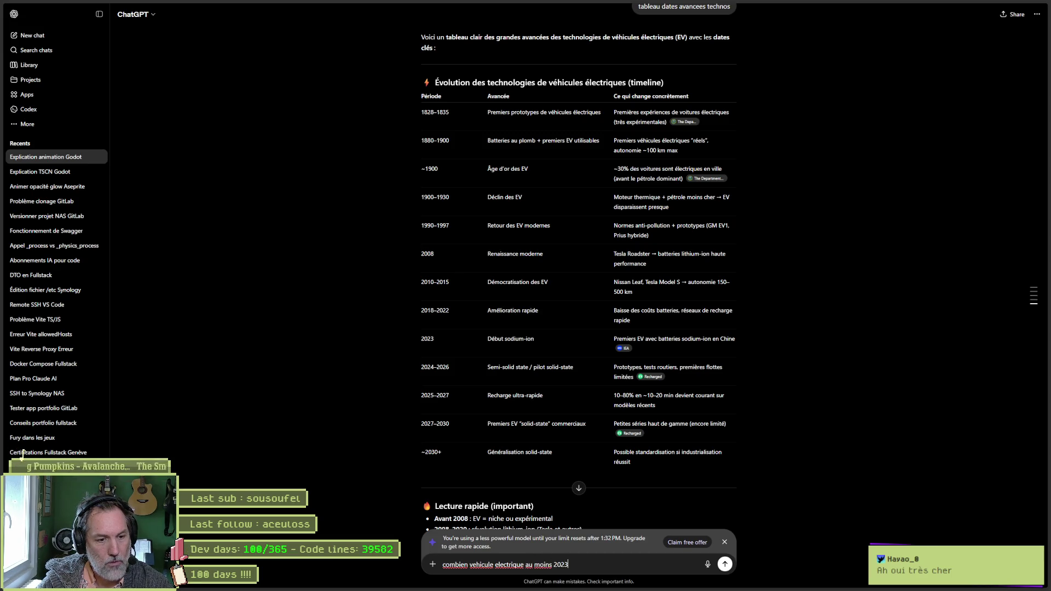
{"action": "type", "text": " ou plus recent en oc"}
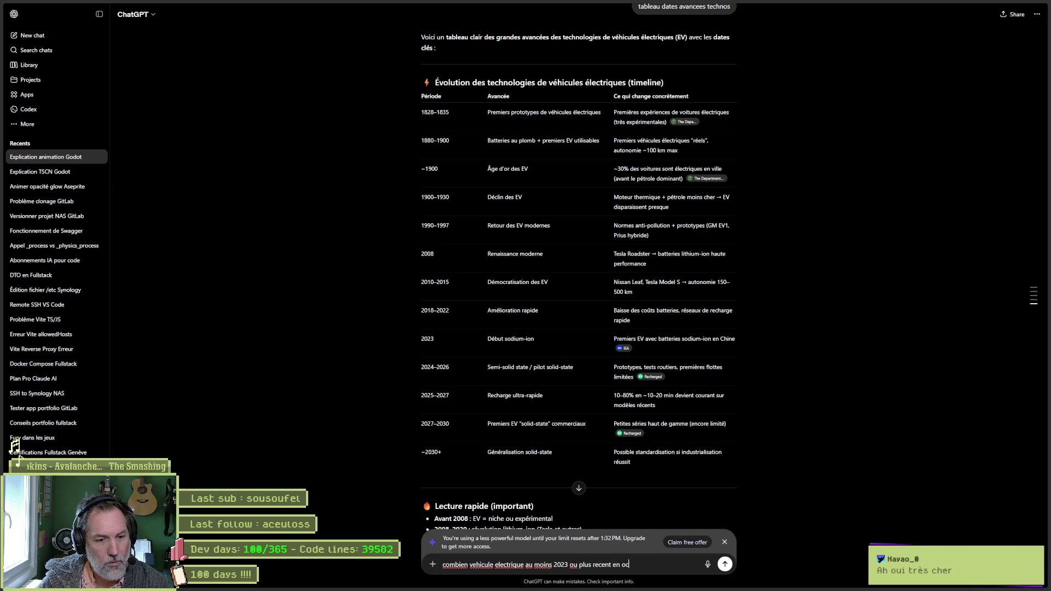
{"action": "type", "text": "casion ou neuf pour l"}
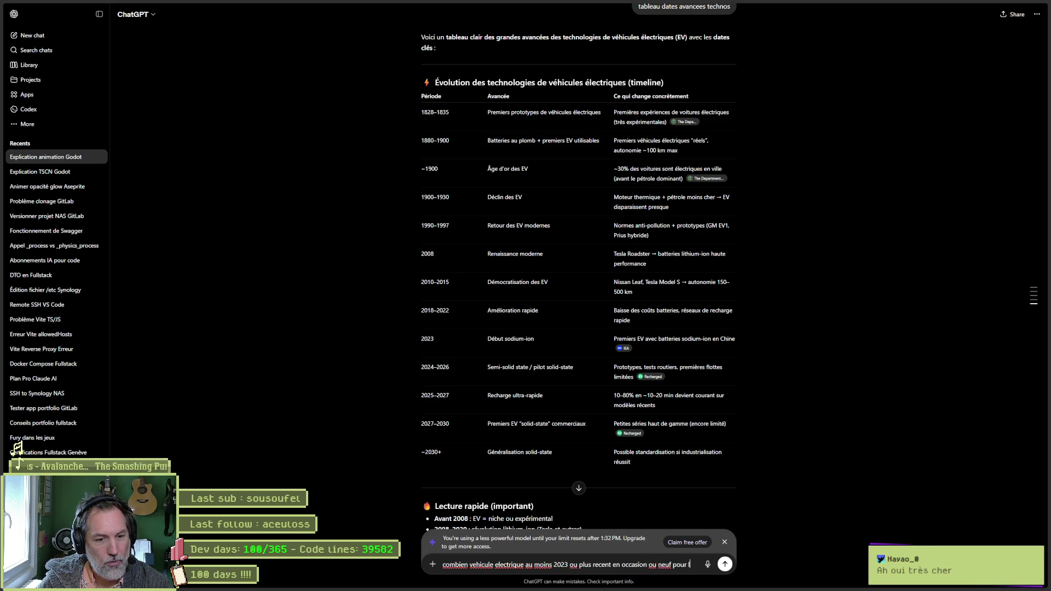
{"action": "type", "text": "a suisse ?"}
{"action": "key", "text": "Return"}
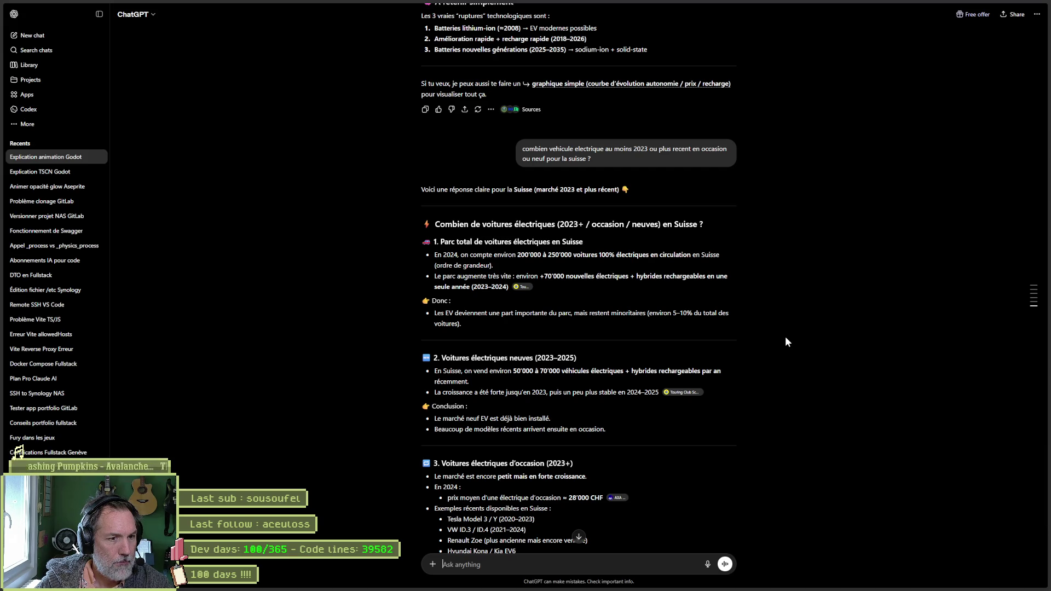
{"action": "scroll", "coordinate": [785, 336], "scroll_direction": "down", "scroll_amount": 1}
{"action": "scroll", "coordinate": [785, 336], "scroll_direction": "down", "scroll_amount": 4}
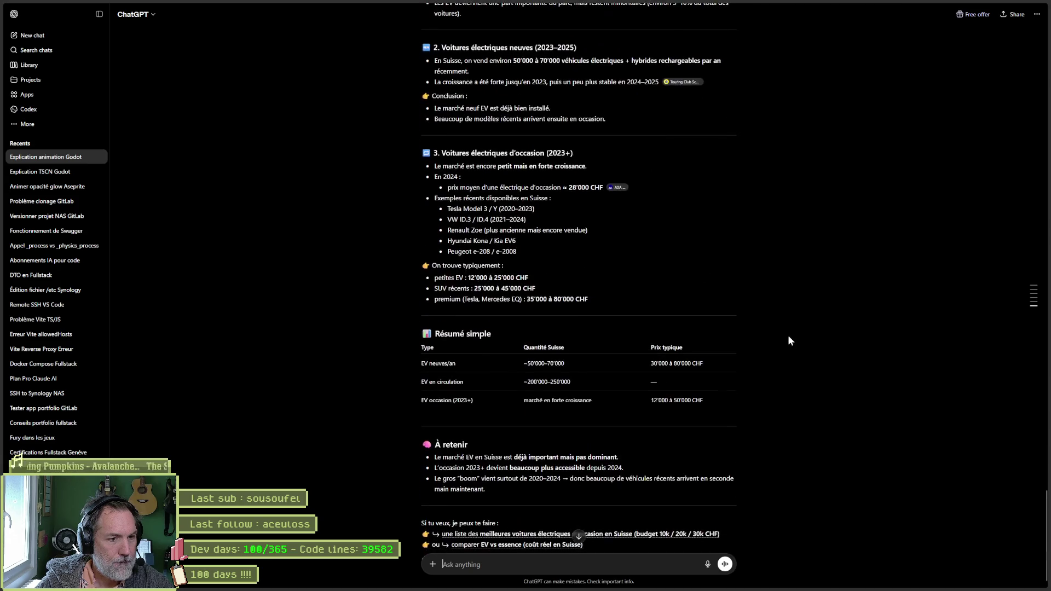
{"action": "left_click_drag", "start_coordinate": [645, 373], "coordinate": [780, 377]}
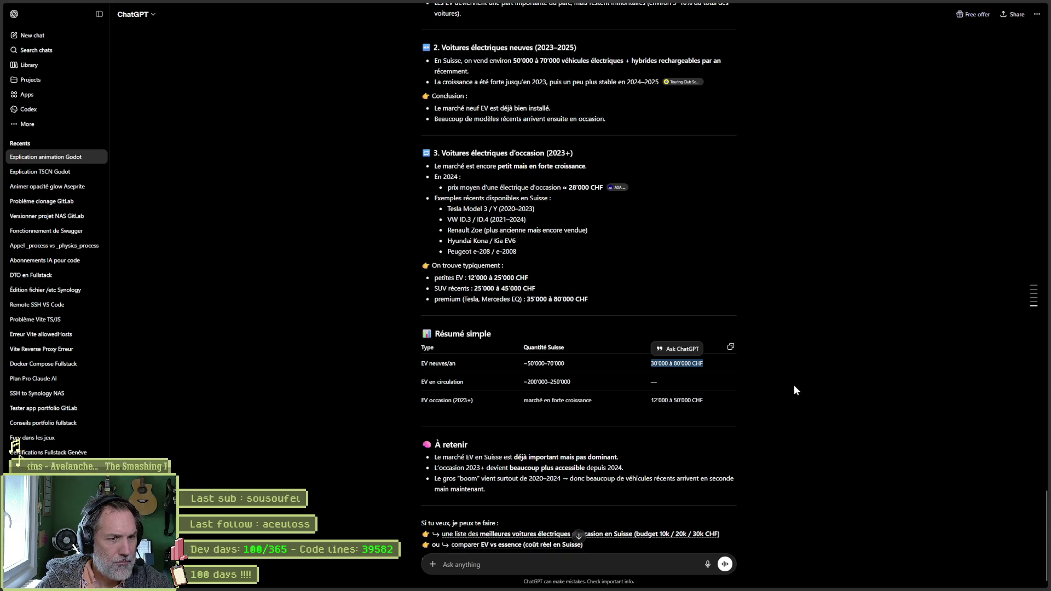
{"action": "left_click", "coordinate": [686, 362]}
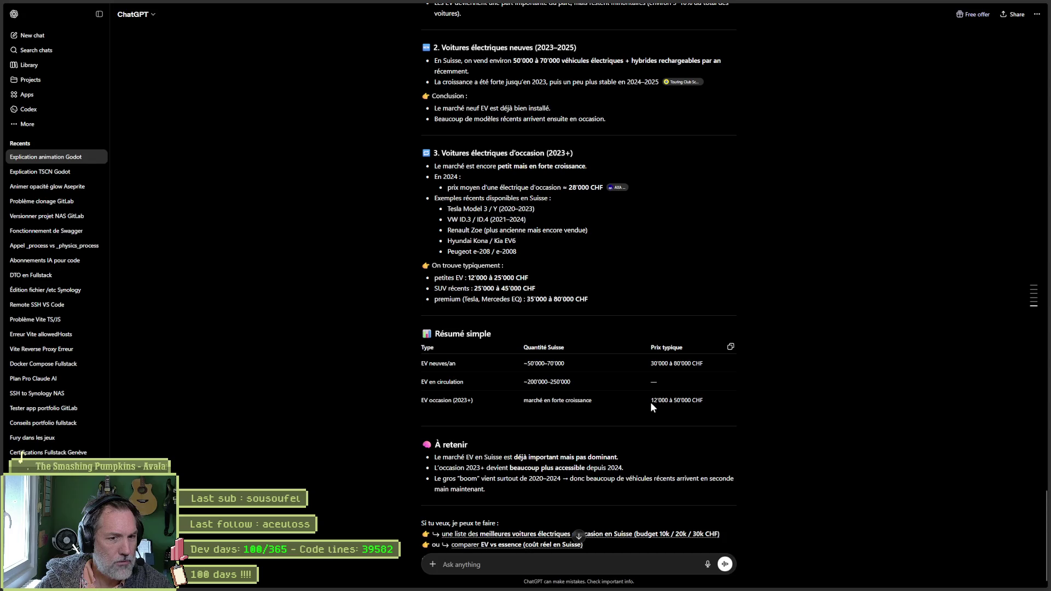
{"action": "left_click_drag", "start_coordinate": [651, 401], "coordinate": [704, 400]}
{"action": "left_click", "coordinate": [705, 400]}
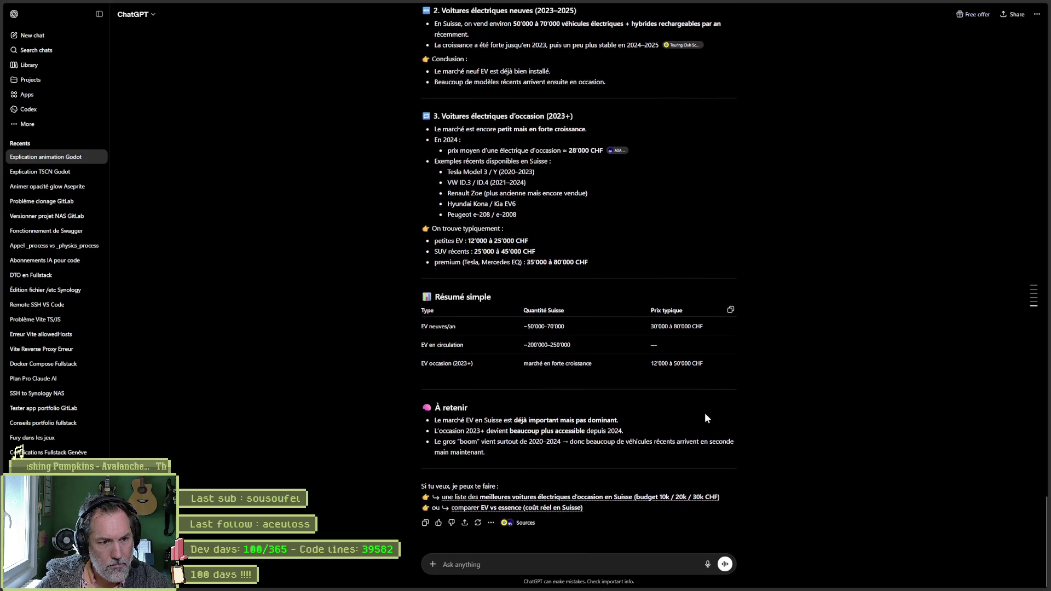
{"action": "scroll", "coordinate": [705, 413], "scroll_direction": "down", "scroll_amount": 1}
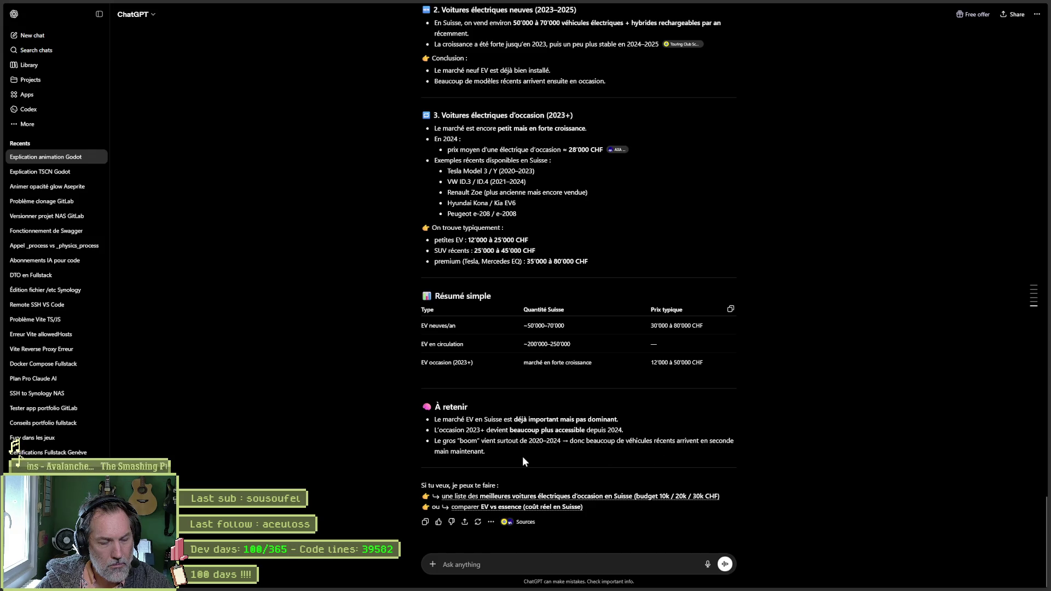
{"action": "left_click", "coordinate": [635, 497]}
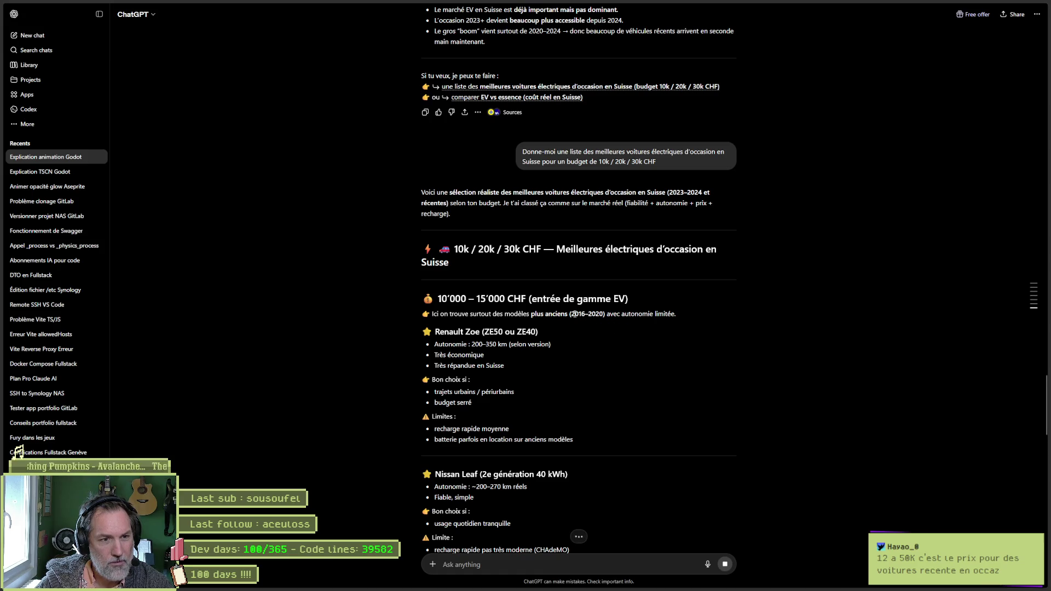
- Highlight the 2016–2020 model years in the used-EV list and start a new message
{"action": "left_click_drag", "start_coordinate": [570, 315], "coordinate": [604, 315]}
{"action": "scroll", "coordinate": [658, 339], "scroll_direction": "down", "scroll_amount": 2}
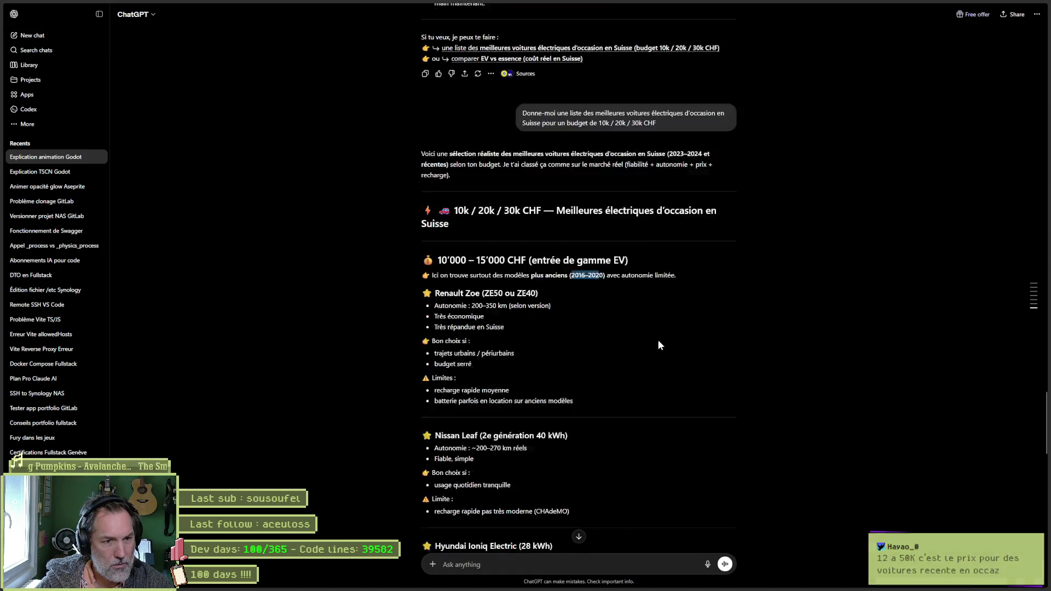
{"action": "scroll", "coordinate": [658, 340], "scroll_direction": "down", "scroll_amount": 1}
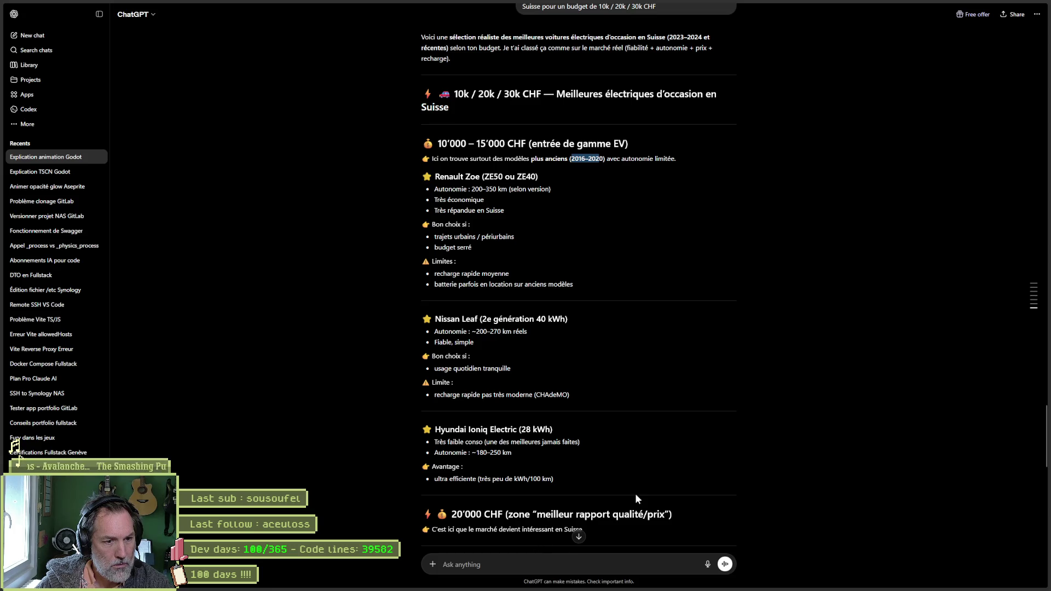
{"action": "scroll", "coordinate": [635, 493], "scroll_direction": "down", "scroll_amount": 5}
{"action": "left_click", "coordinate": [564, 566]}
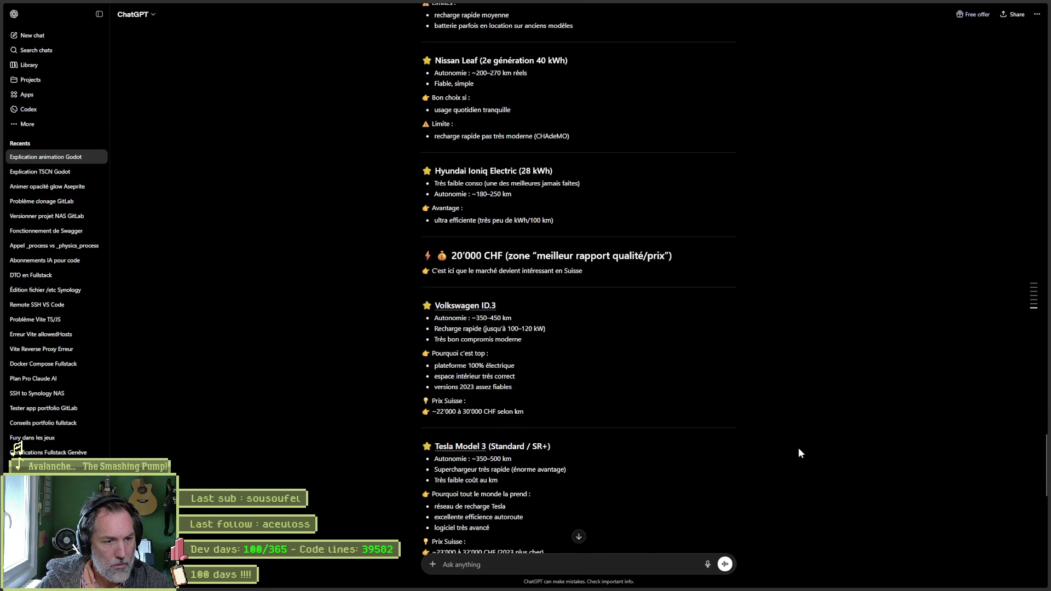
{"action": "type", "text": "refais avec"}
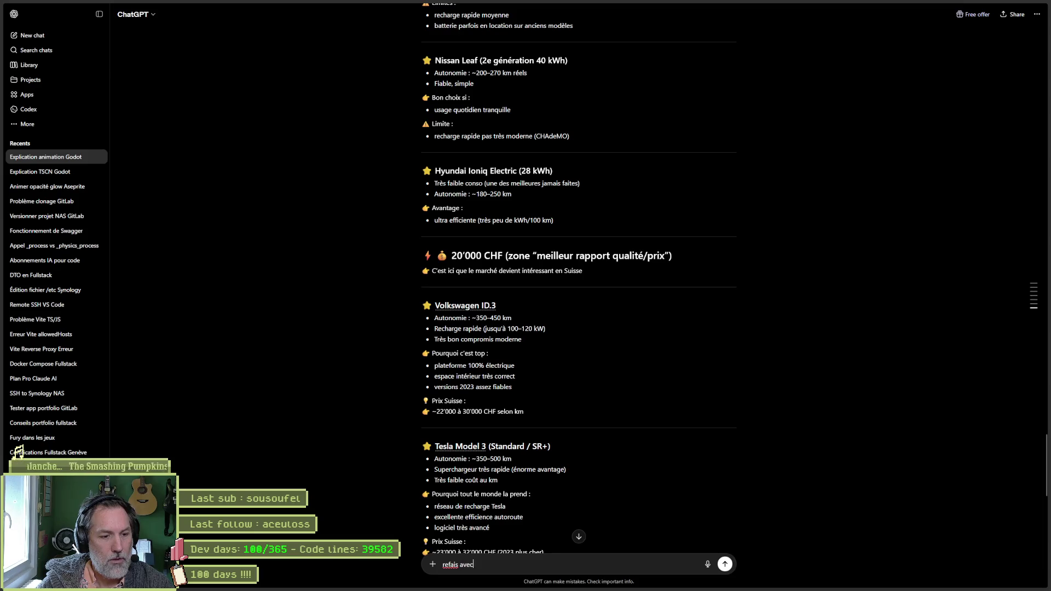
{"action": "type", "text": " des vehicule"}
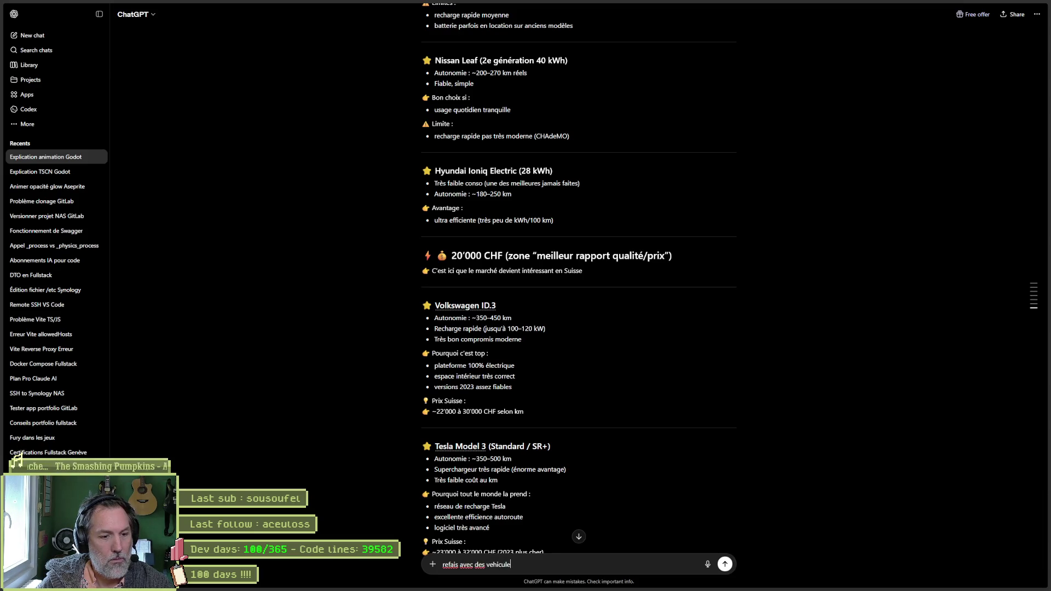
{"action": "type", "text": "s post 2023"}
- Send 'refais avec des vehicules post 2023' and highlight the budget range and Cupra, ID.3, MG4 prices
{"action": "key", "text": "Return"}
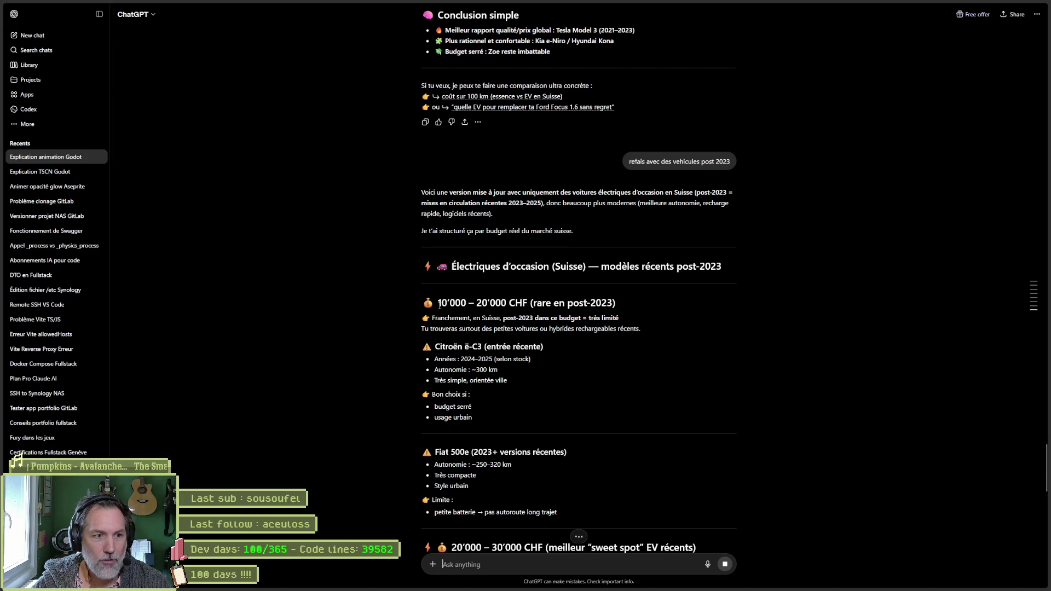
{"action": "left_click_drag", "start_coordinate": [438, 303], "coordinate": [507, 303]}
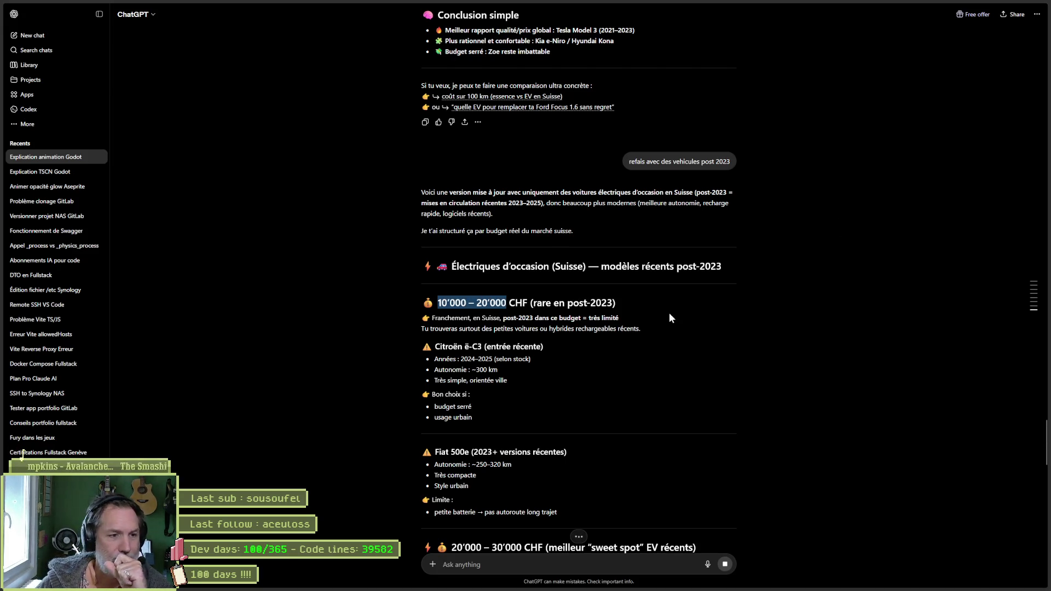
{"action": "scroll", "coordinate": [766, 358], "scroll_direction": "down", "scroll_amount": 3}
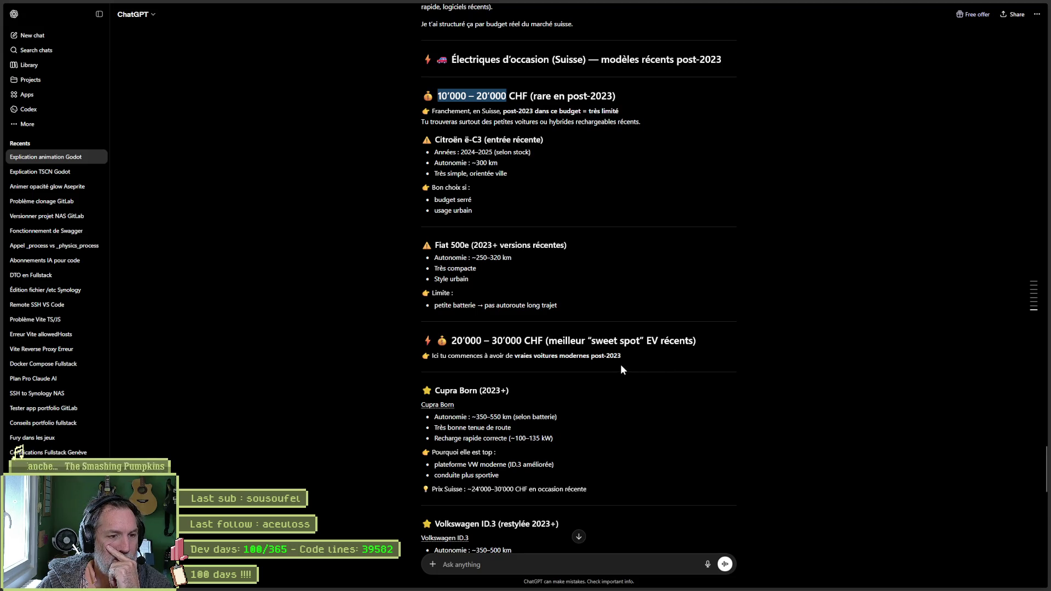
{"action": "scroll", "coordinate": [621, 370], "scroll_direction": "down", "scroll_amount": 2}
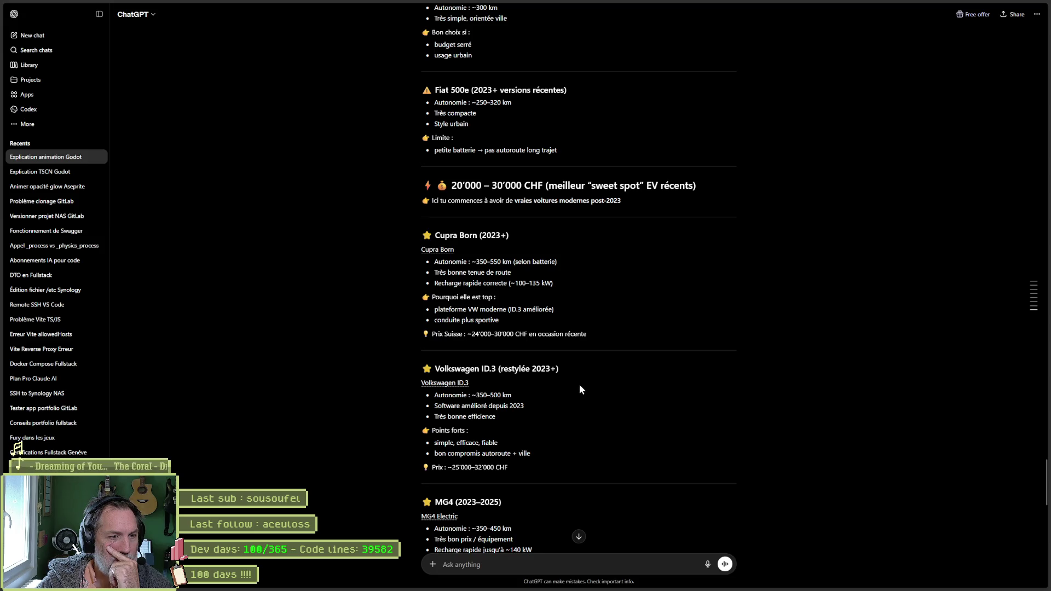
{"action": "scroll", "coordinate": [578, 389], "scroll_direction": "down", "scroll_amount": 2}
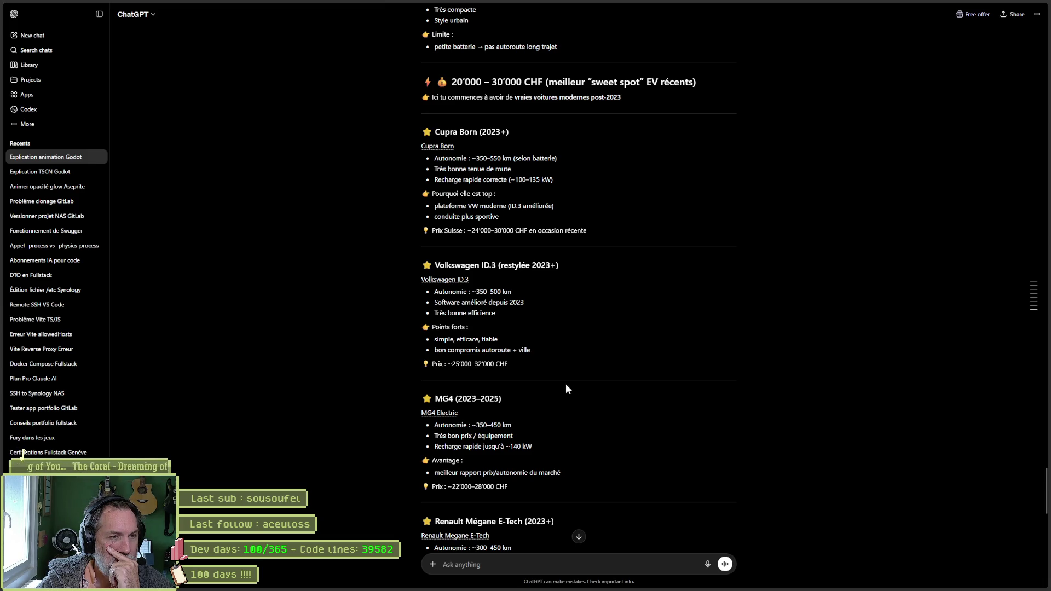
{"action": "left_click_drag", "start_coordinate": [471, 231], "coordinate": [625, 469]}
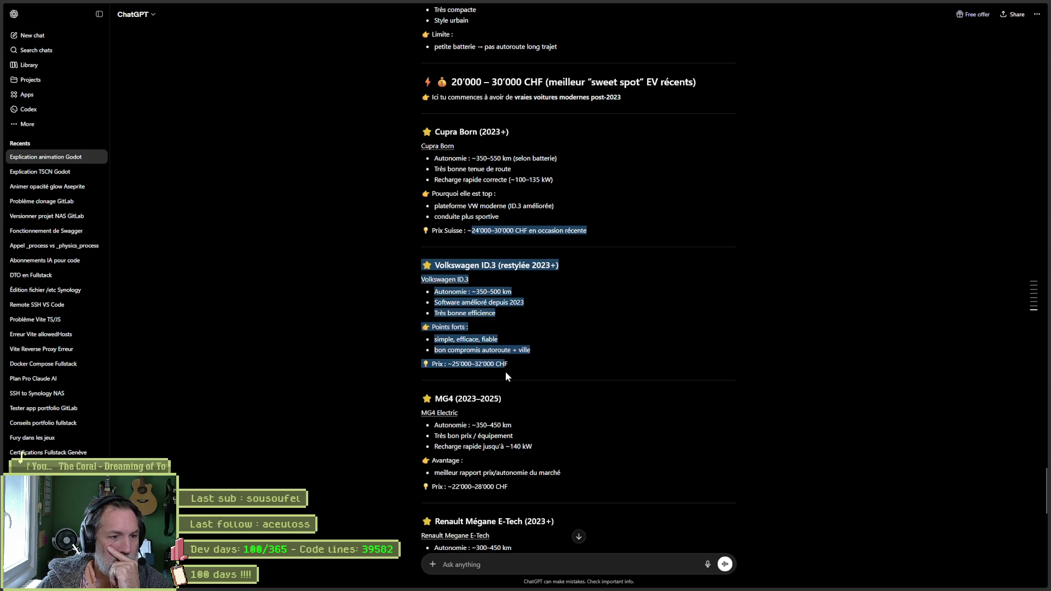
{"action": "scroll", "coordinate": [626, 469], "scroll_direction": "down", "scroll_amount": 2}
{"action": "scroll", "coordinate": [617, 465], "scroll_direction": "down", "scroll_amount": 2}
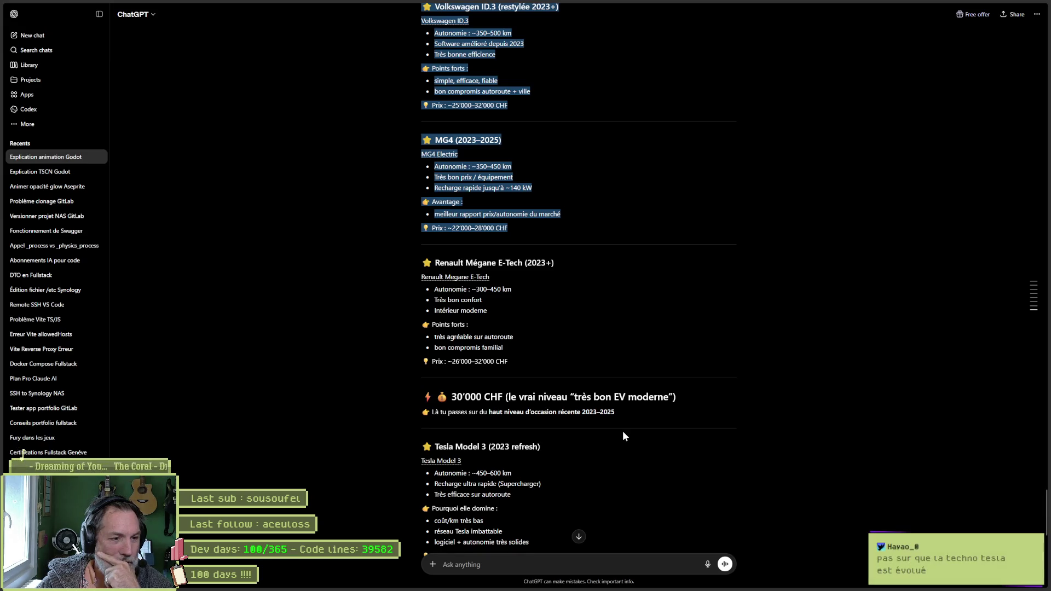
{"action": "scroll", "coordinate": [590, 435], "scroll_direction": "down", "scroll_amount": 1}
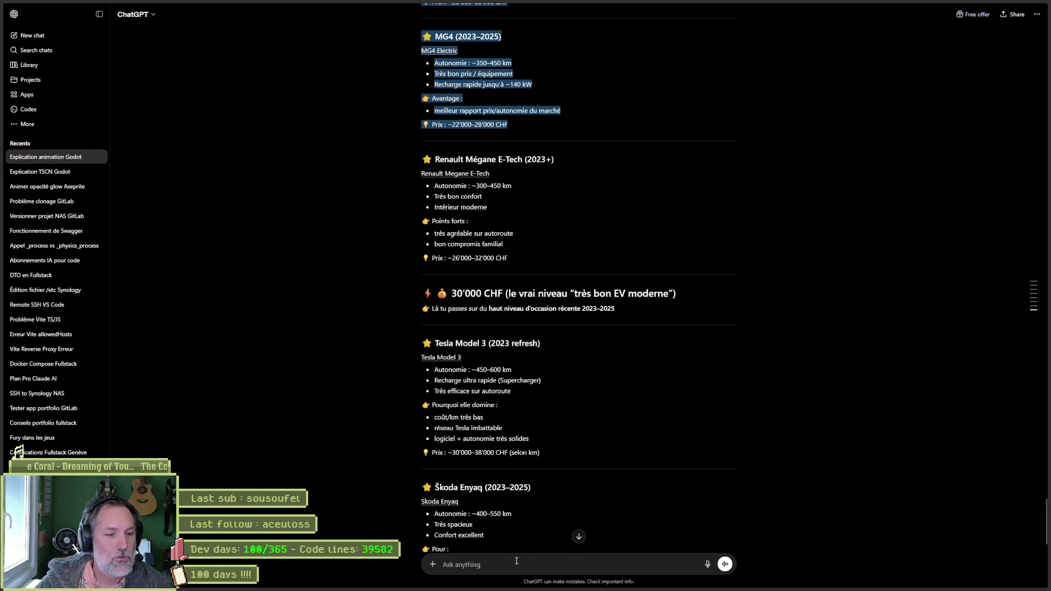
- Draft the joint-thickness question in ChatGPT with the tile.expert link pasted after 'suivant:'
{"action": "left_click", "coordinate": [575, 564]}
{"action": "type", "text": "tu "}
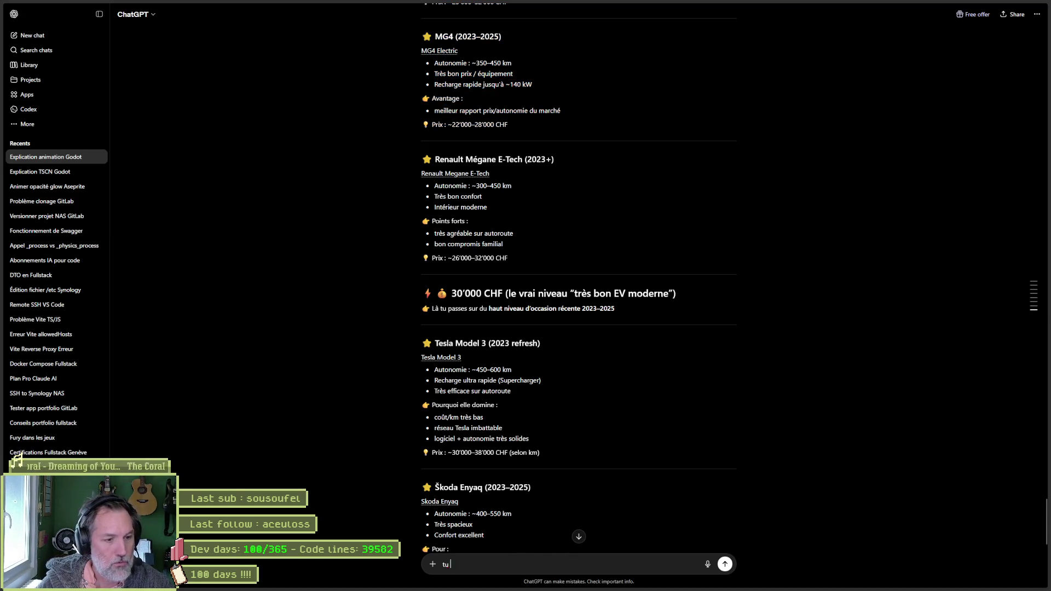
{"action": "type", "text": "me dire quel"}
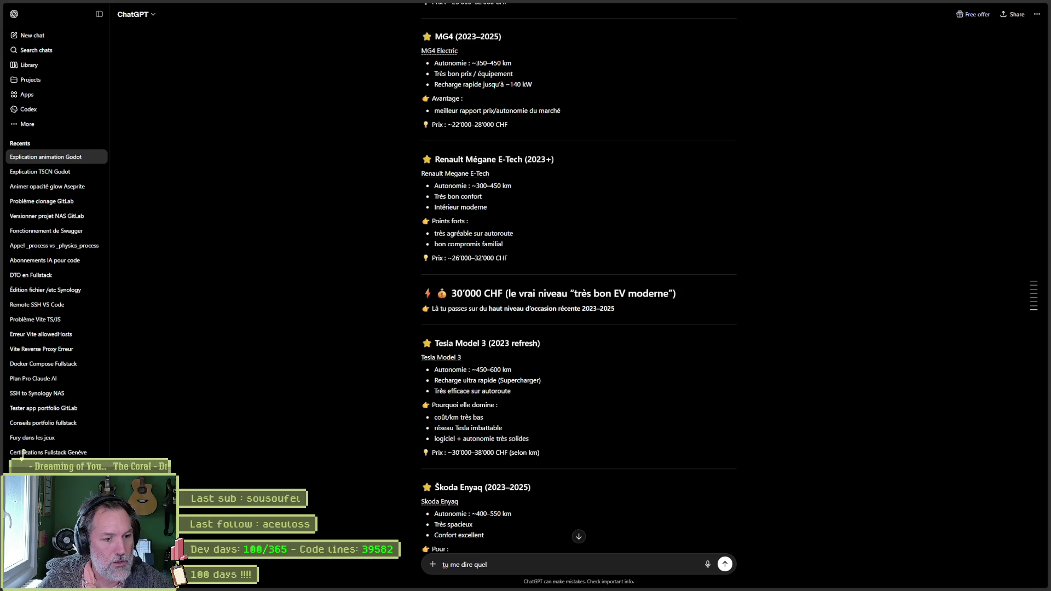
{"action": "type", "text": "le est l-"}
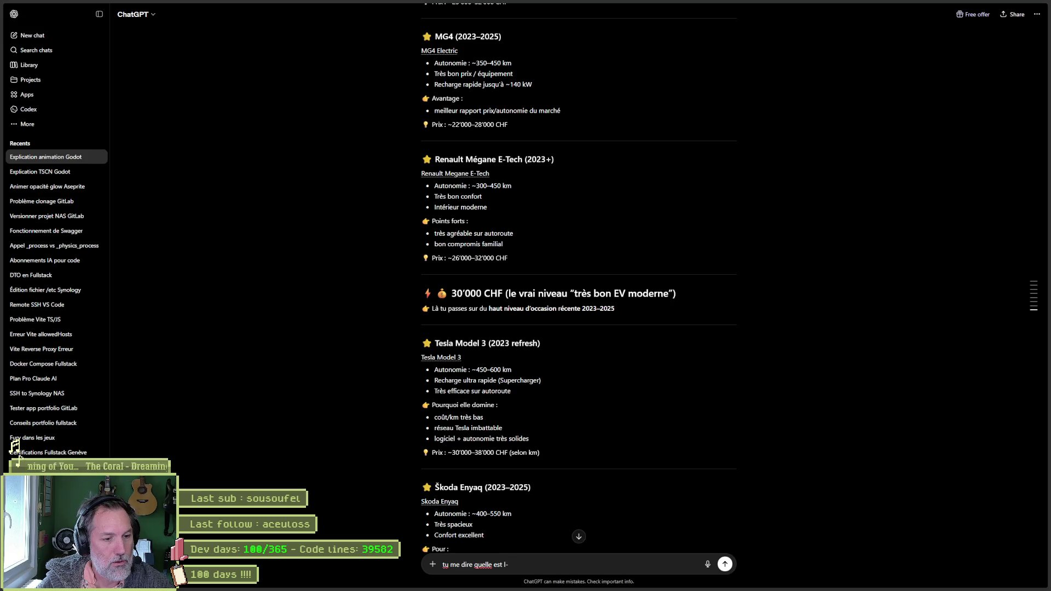
{"action": "type", "text": "a"}
{"action": "key", "text": "BackSpace"}
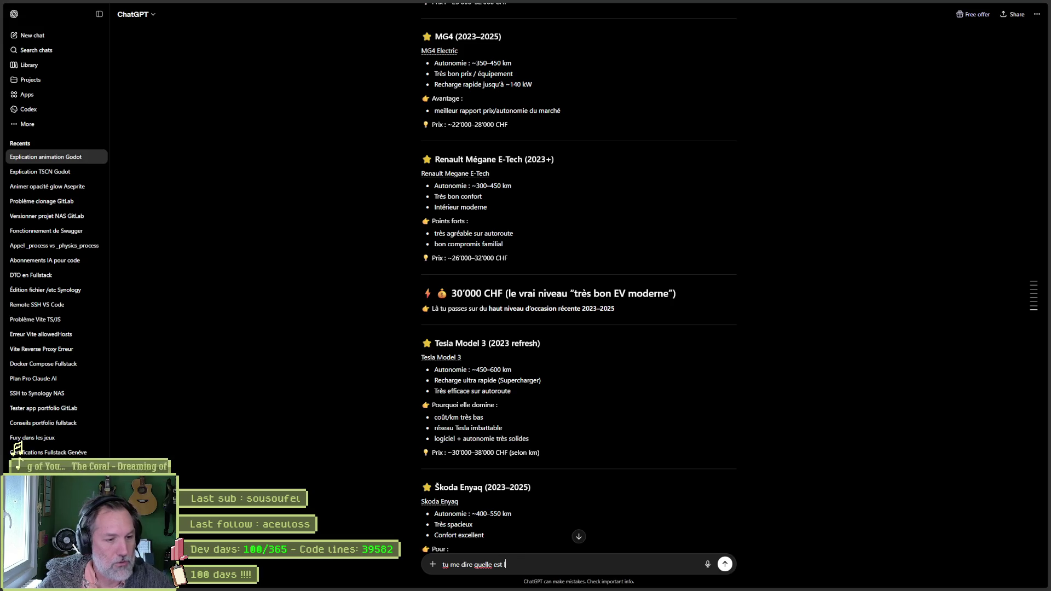
{"action": "type", "text": "sseur du j"}
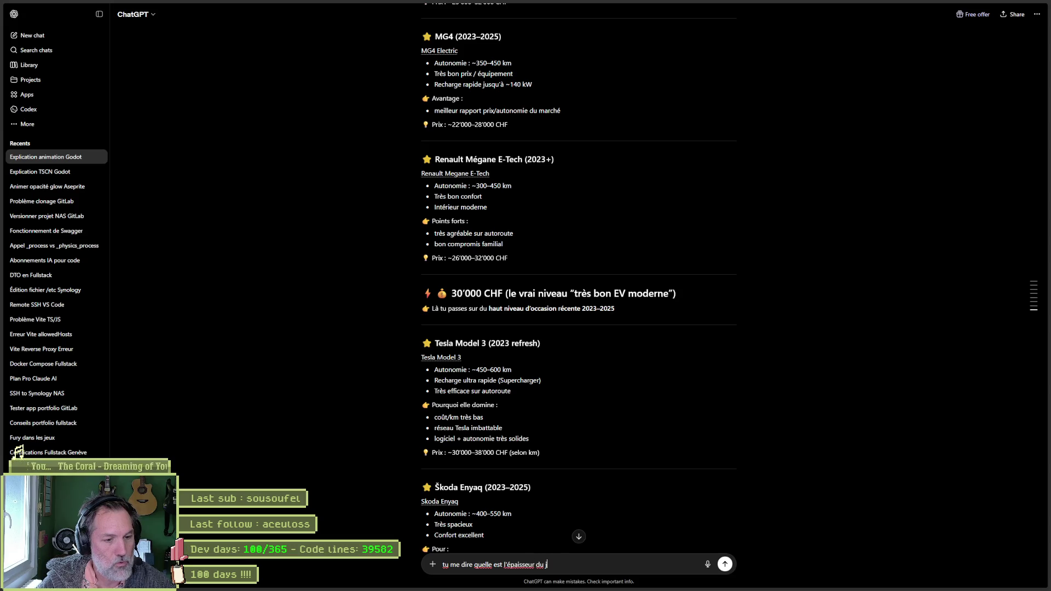
{"action": "type", "text": "oint sur cette ima"}
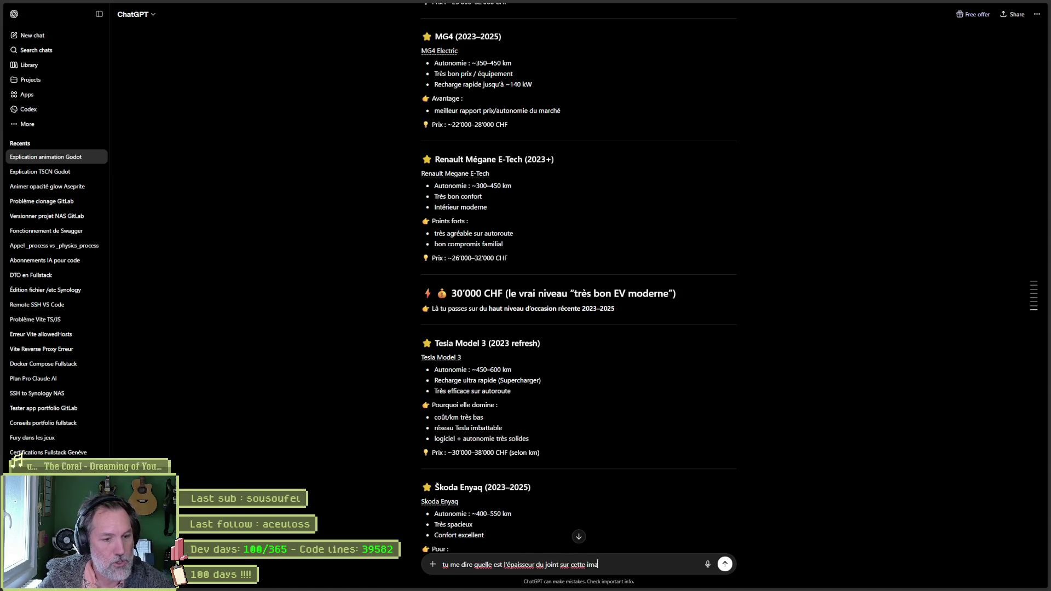
{"action": "type", "text": "ge avec cette"}
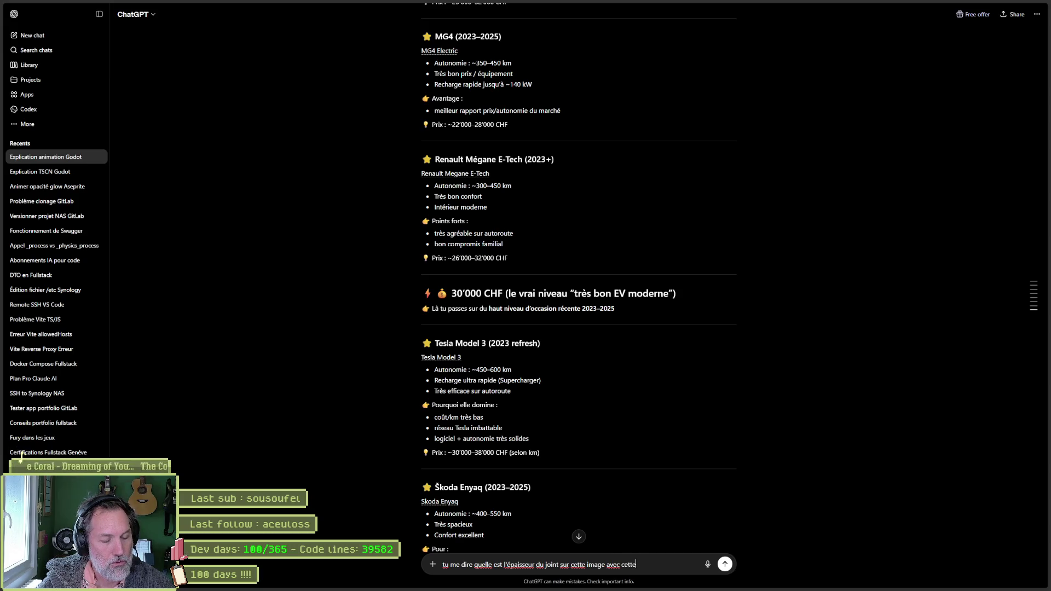
{"action": "key", "text": "BackSpace"}
{"action": "key", "text": "BackSpace"}
{"action": "key", "text": "BackSpace"}
{"action": "key", "text": "BackSpace"}
{"action": "key", "text": "BackSpace"}
{"action": "type", "text": "la référen"}
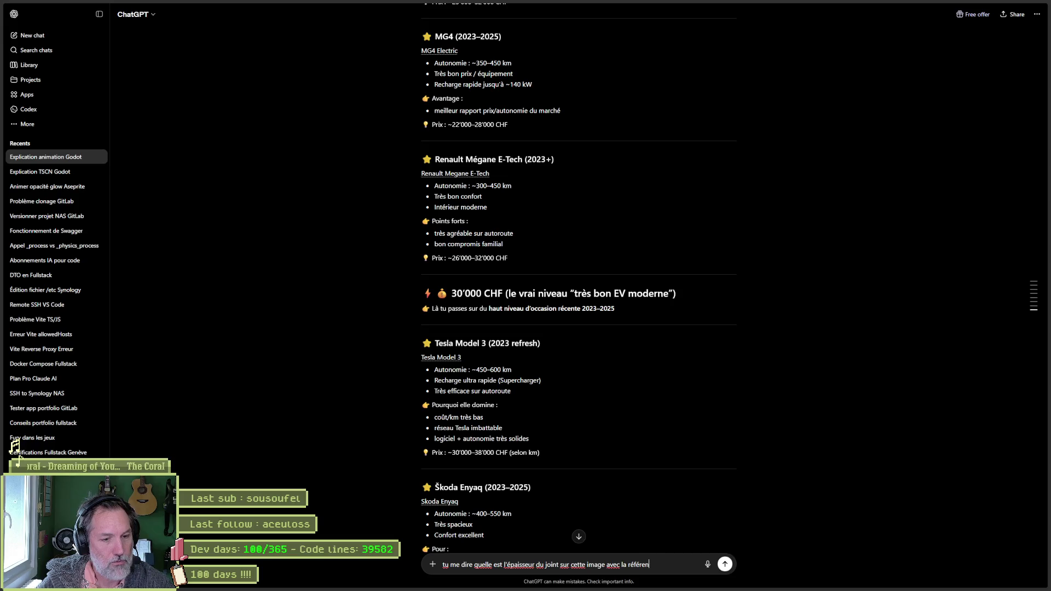
{"action": "type", "text": "ce des"}
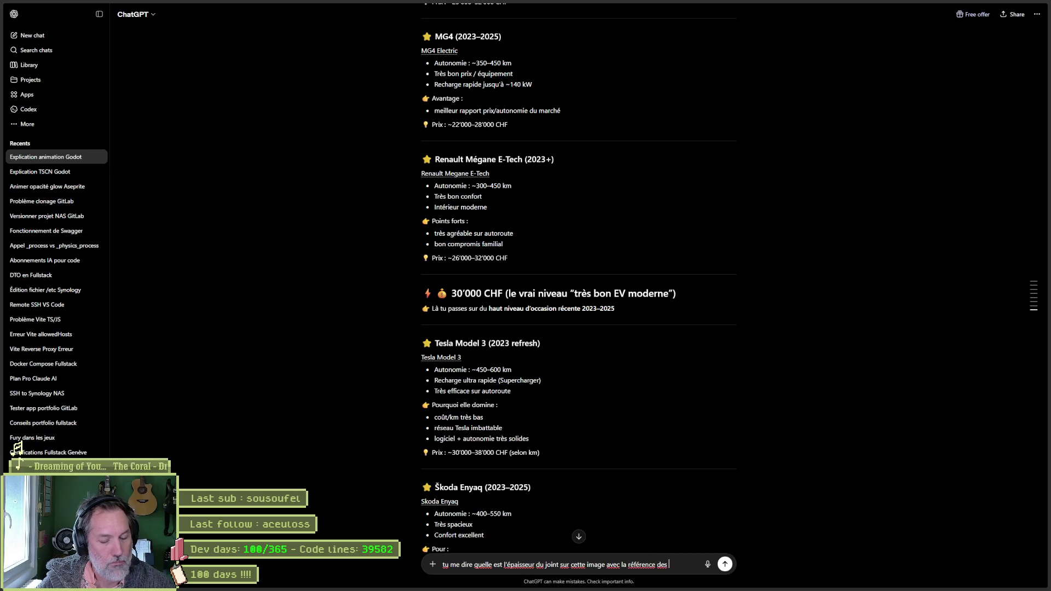
{"action": "key", "text": "BackSpace"}
{"action": "key", "text": "BackSpace"}
{"action": "key", "text": "BackSpace"}
{"action": "type", "text": "u car"}
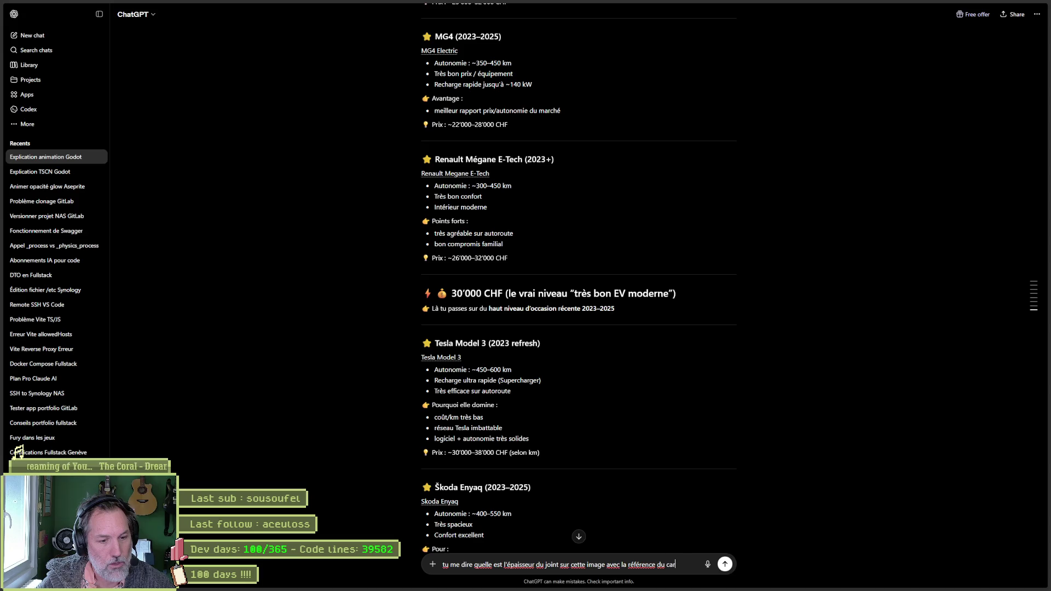
{"action": "type", "text": "relage"}
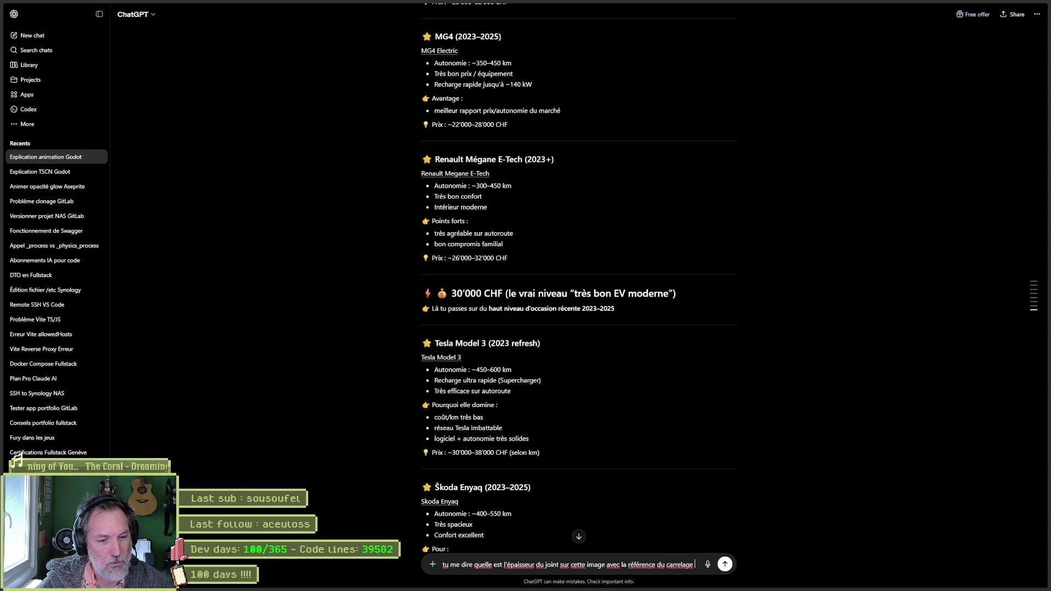
{"action": "type", "text": " suivant:"}
{"action": "key", "text": "ctrl+v"}
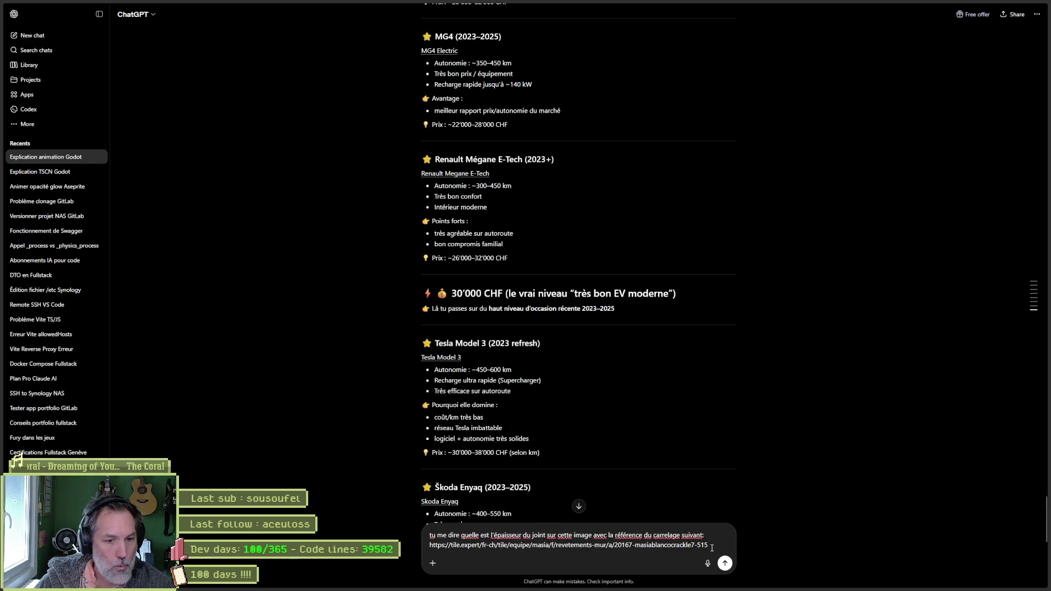
- After the image paste is refused, select the whole question to copy and leave for another site
{"action": "key", "text": "ctrl+v"}
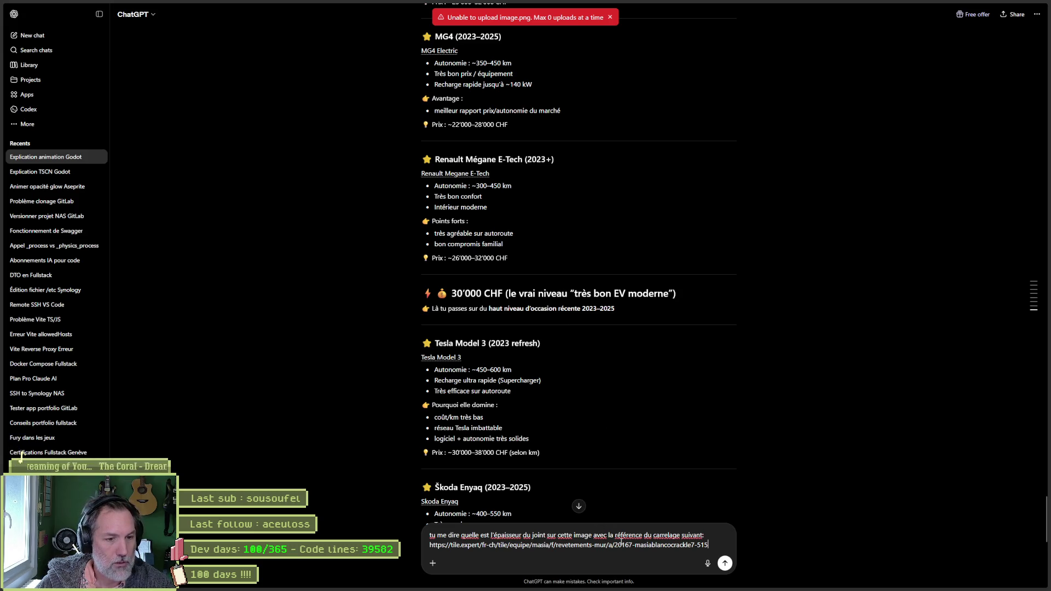
{"action": "key", "text": "ctrl+a"}
{"action": "key", "text": "ctrl+t"}
{"action": "type", "text": "g"}
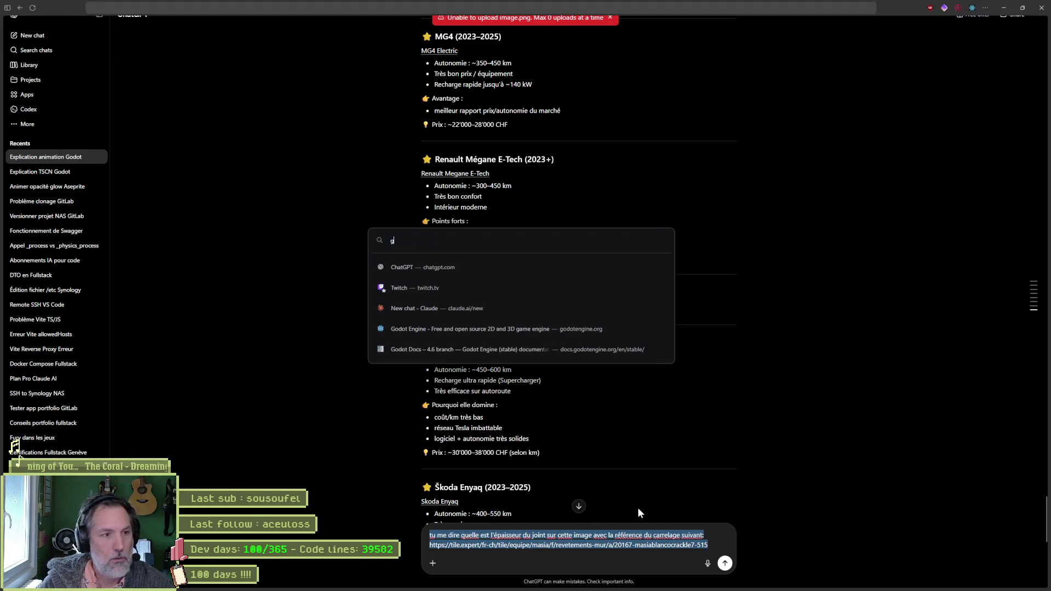
{"action": "type", "text": "mini.google.com/"}
- Paste the question into Gemini and attach a Win+Shift+S screen capture of the photo
{"action": "key", "text": "Return"}
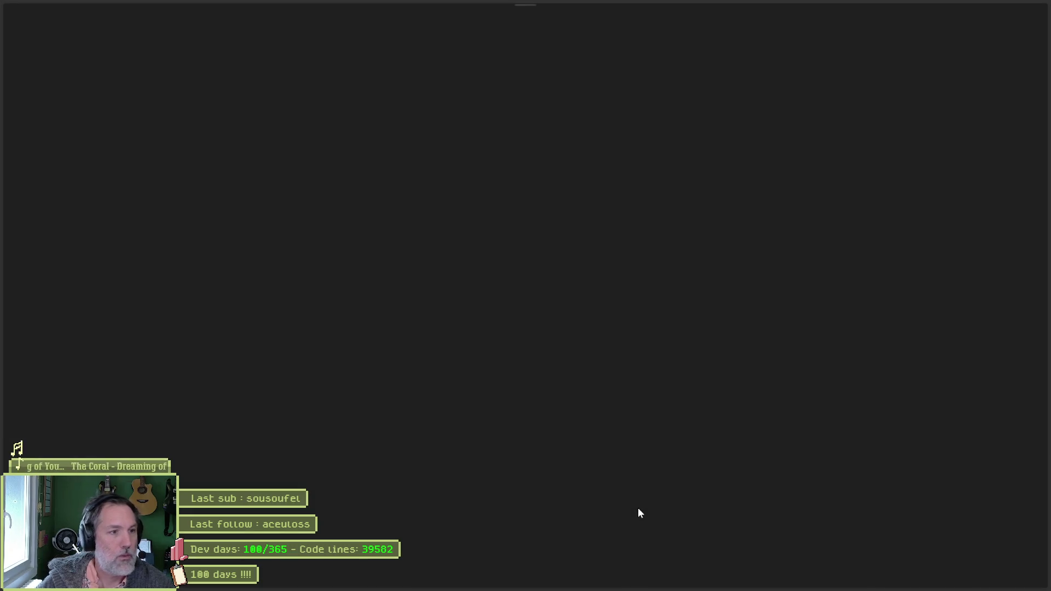
{"action": "key", "text": "ctrl+v"}
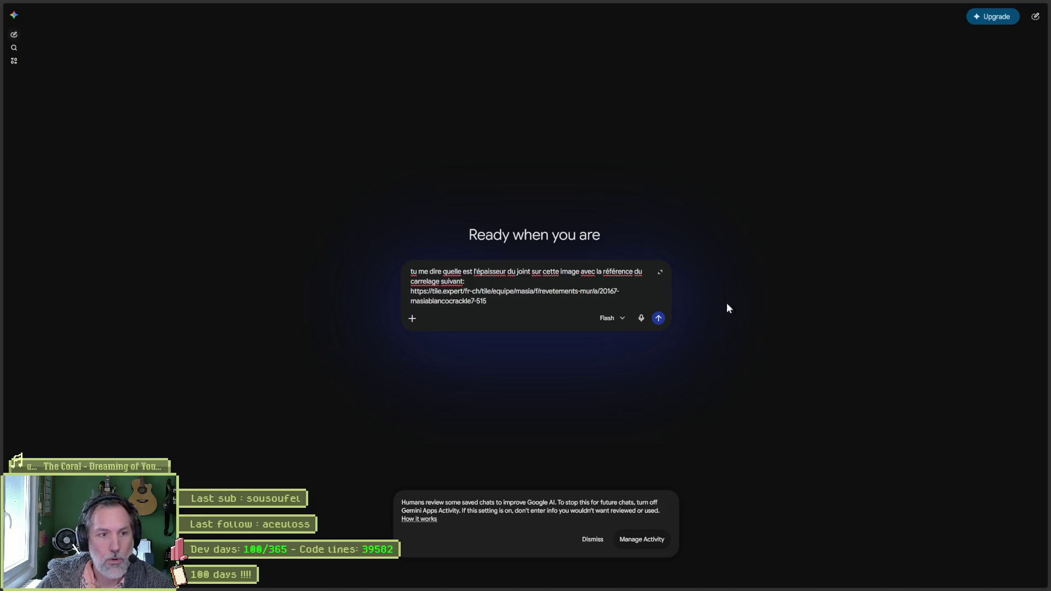
{"action": "key", "text": "super+shift+s"}
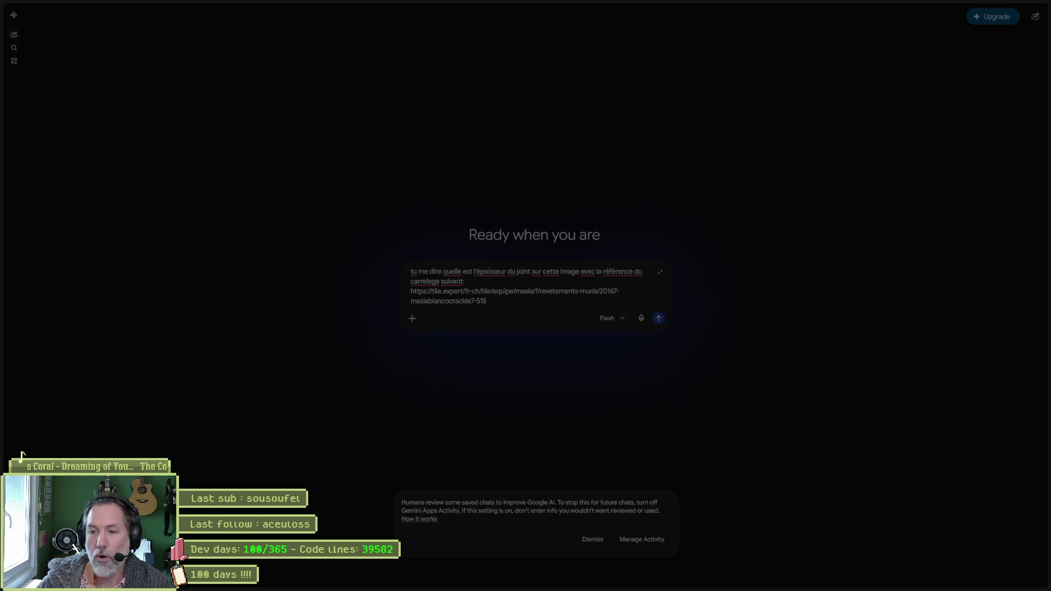
{"action": "key", "text": "Escape"}
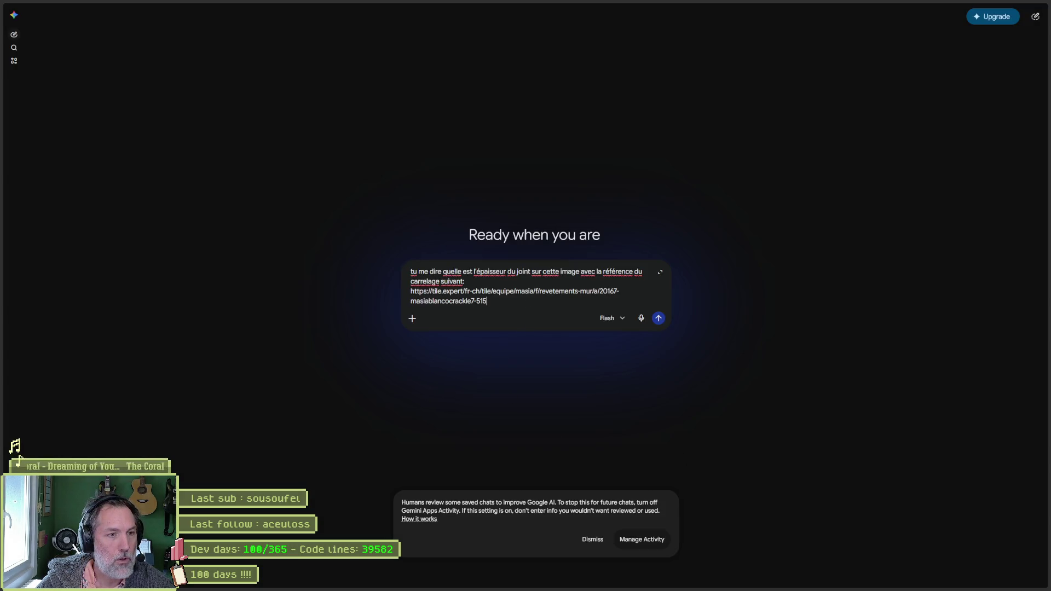
{"action": "key", "text": "ctrl+v"}
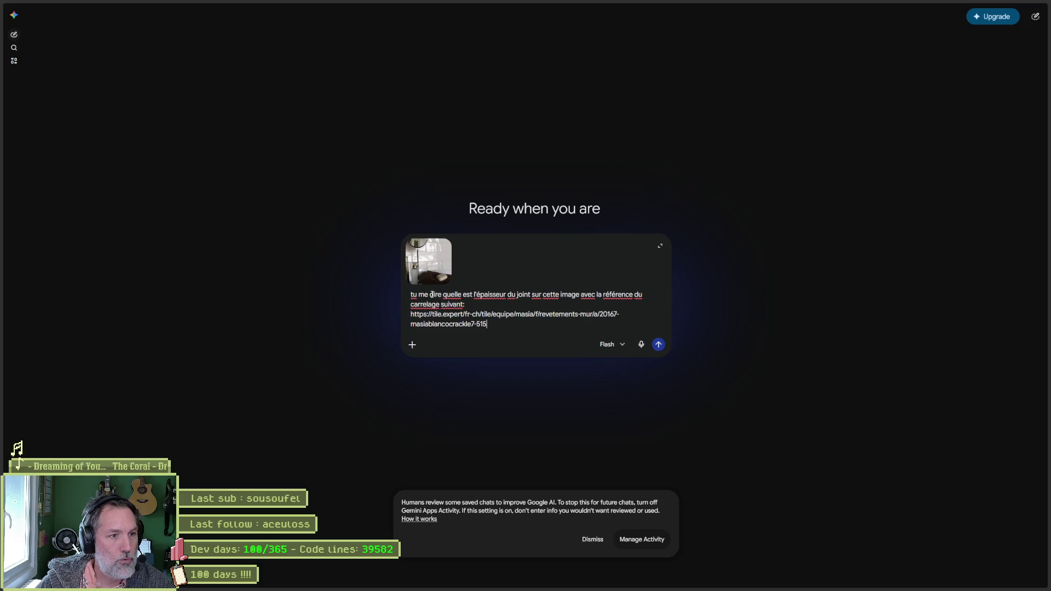
- Reword the prompt to 'déduire ... qui utilise le carrelage suivant', dropping 'avec référence du' and 'montre'
{"action": "left_click", "coordinate": [431, 294]}
{"action": "type", "text": "d"}
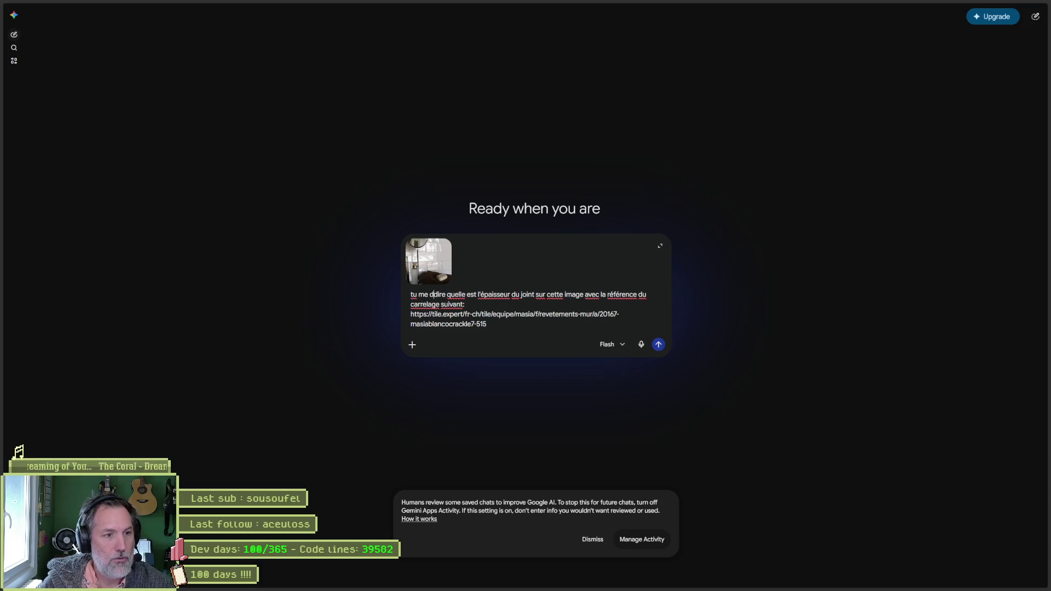
{"action": "type", "text": "édudire"}
{"action": "key", "text": "Delete"}
{"action": "key", "text": "Delete"}
{"action": "key", "text": "Delete"}
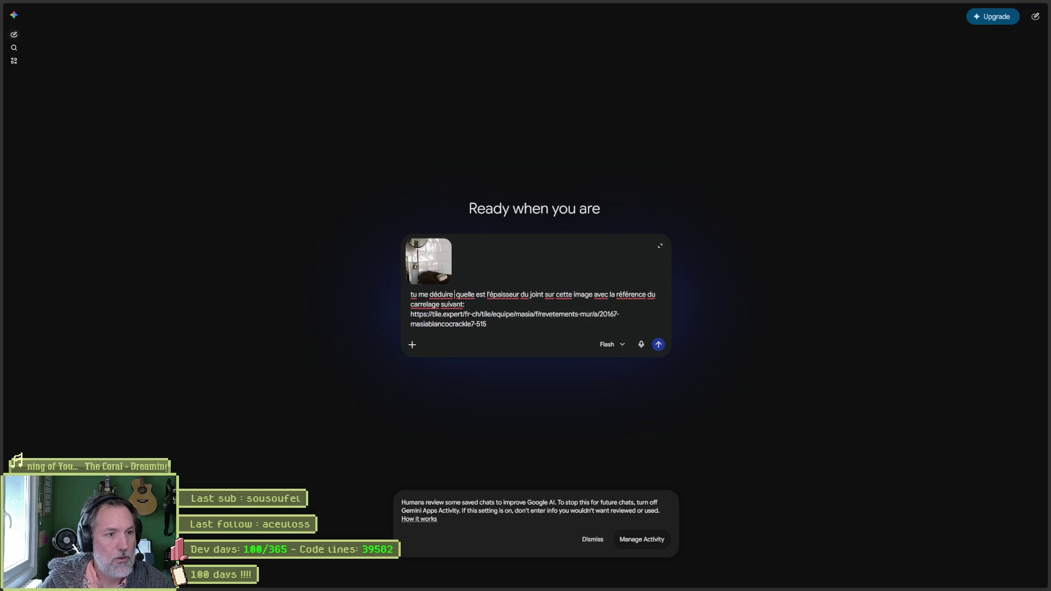
{"action": "key", "text": "Delete"}
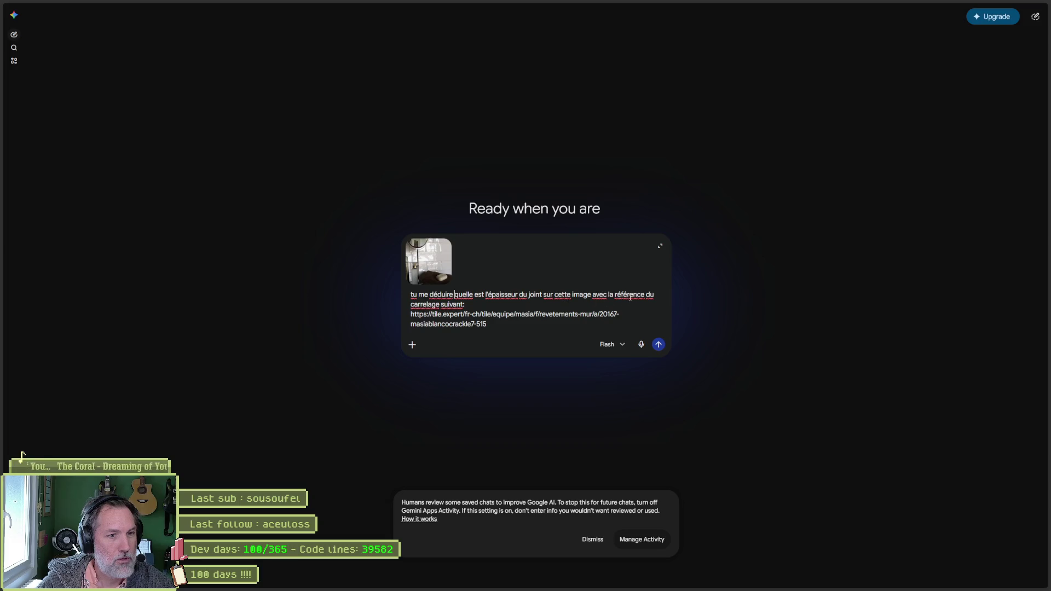
{"action": "left_click", "coordinate": [593, 294]}
{"action": "type", "text": "qui "}
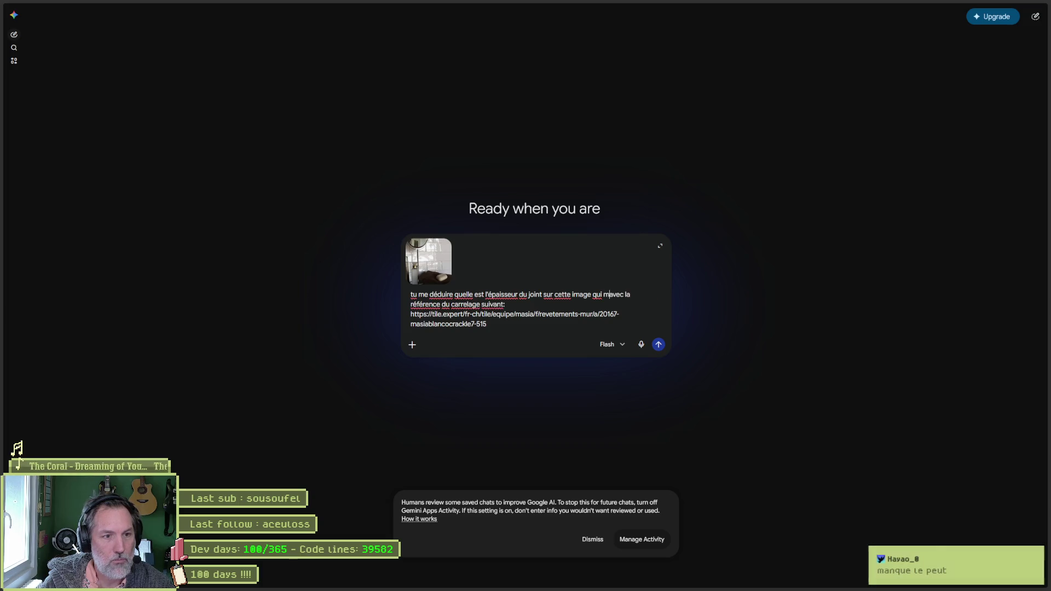
{"action": "type", "text": "montre"}
{"action": "key", "text": "Delete"}
{"action": "key", "text": "Delete"}
{"action": "key", "text": "Delete"}
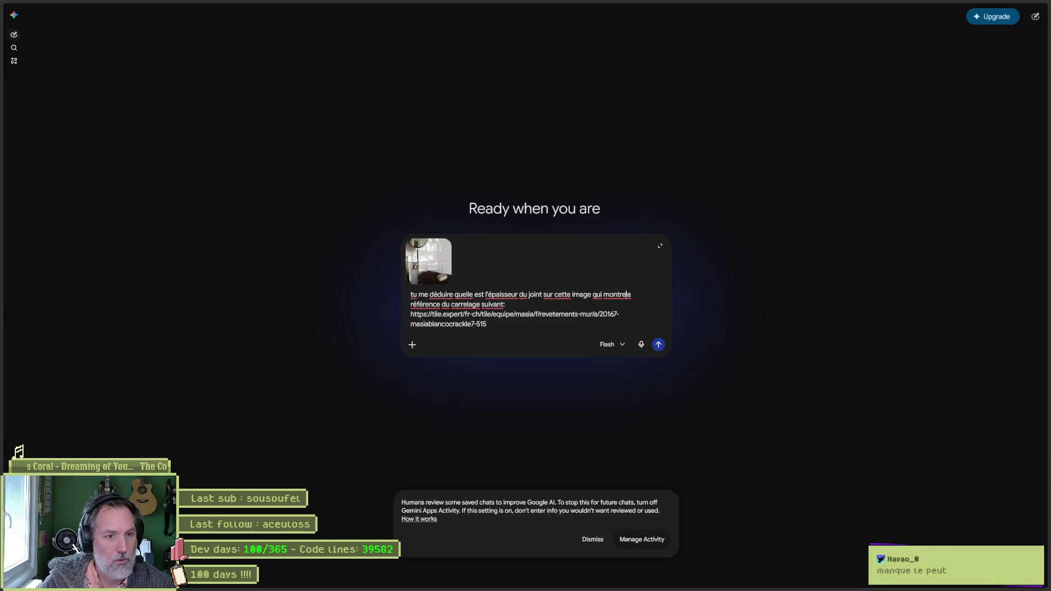
{"action": "key", "text": "Delete"}
{"action": "key", "text": "Delete"}
{"action": "key", "text": "Delete"}
{"action": "key", "text": "Delete"}
{"action": "key", "text": "Delete"}
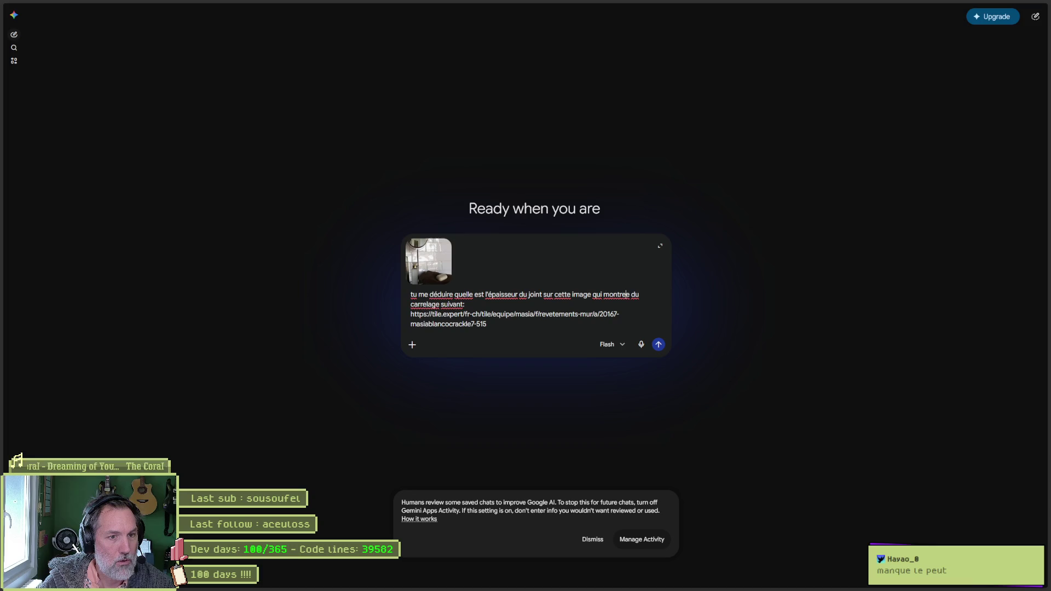
{"action": "key", "text": "Delete"}
{"action": "key", "text": "Delete"}
{"action": "key", "text": "BackSpace"}
{"action": "key", "text": "BackSpace"}
{"action": "key", "text": "BackSpace"}
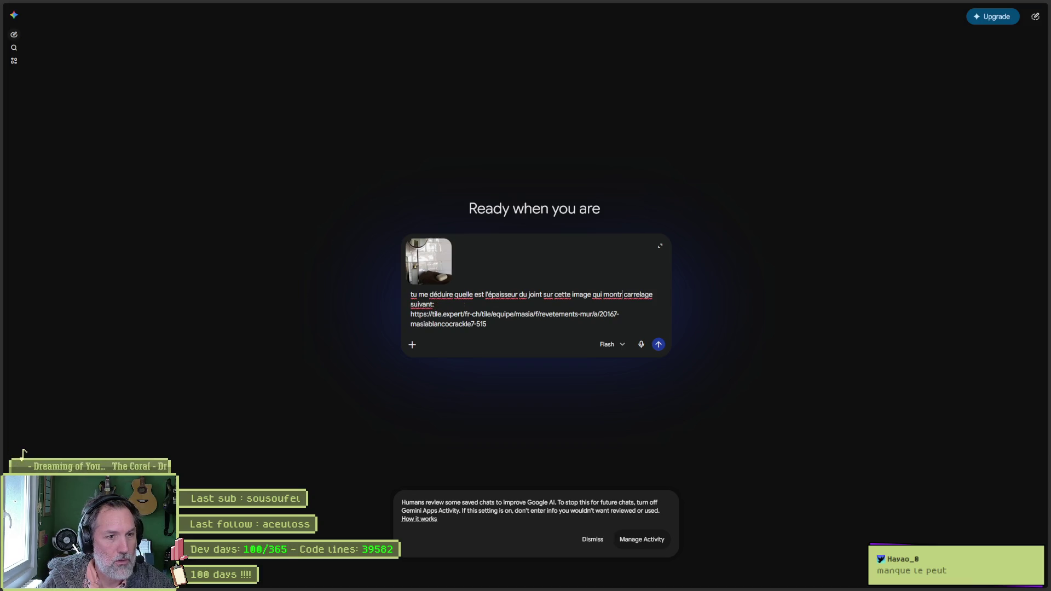
{"action": "key", "text": "BackSpace"}
{"action": "key", "text": "BackSpace"}
{"action": "key", "text": "BackSpace"}
{"action": "type", "text": "utilise le"}
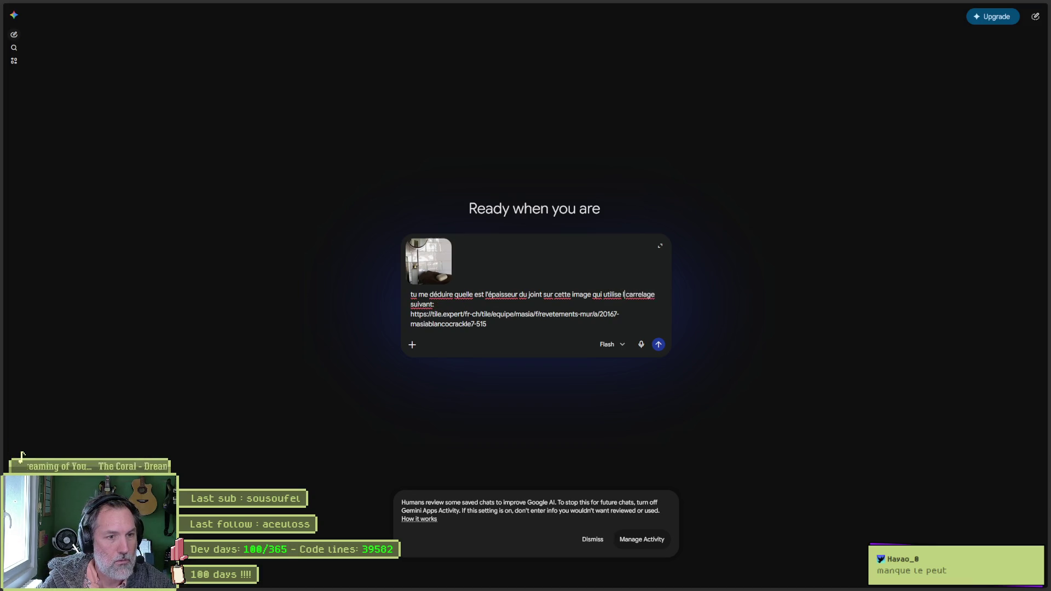
- Send the question, get Gemini's 3–4 mm joint estimate, and minimize the browser over Godot
{"action": "left_click", "coordinate": [658, 345]}
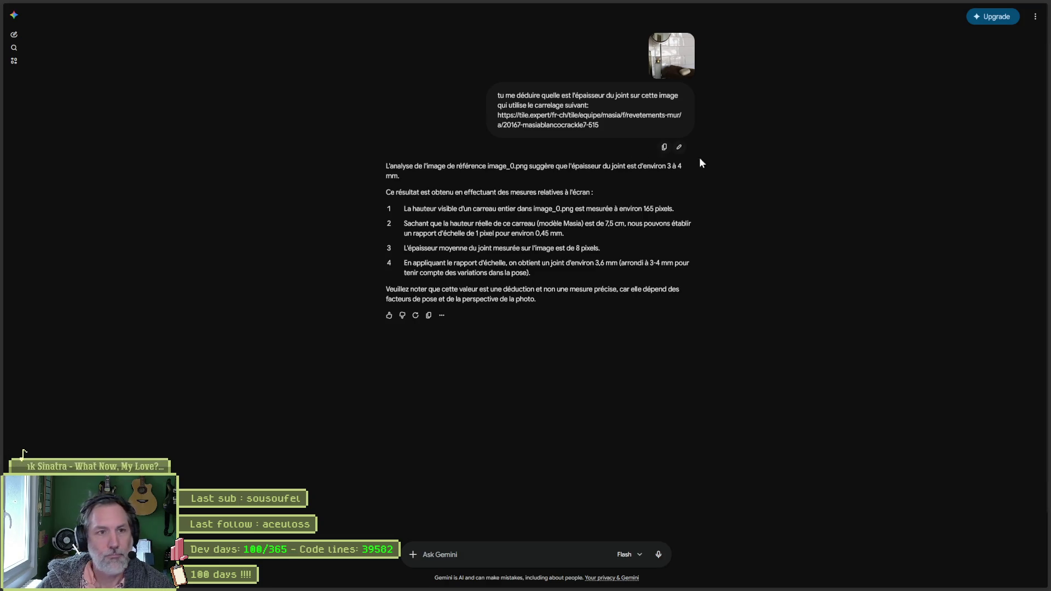
{"action": "left_click", "coordinate": [1001, 9]}
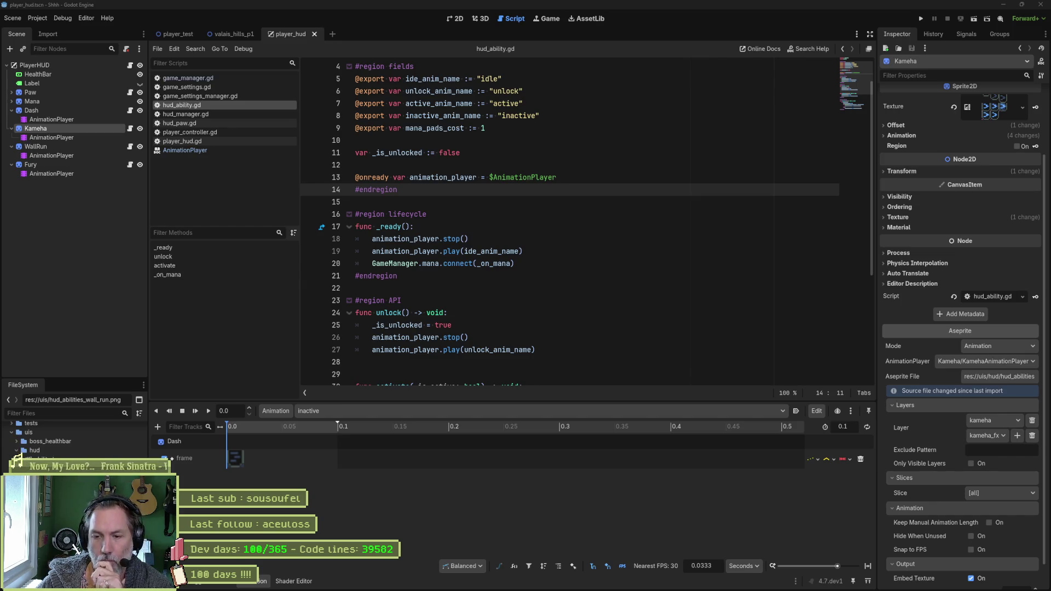
- Place the cursor on line 15 of hud_ability.gd, then Alt+Tab to Aseprite
{"action": "left_click", "coordinate": [433, 202]}
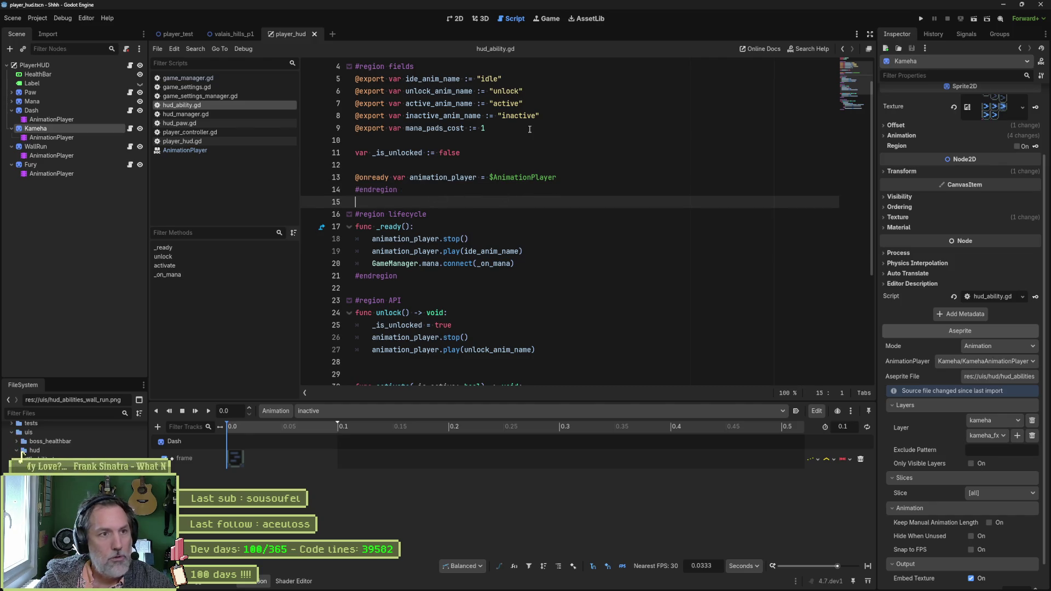
{"action": "mouse_move", "coordinate": [176, 34]}
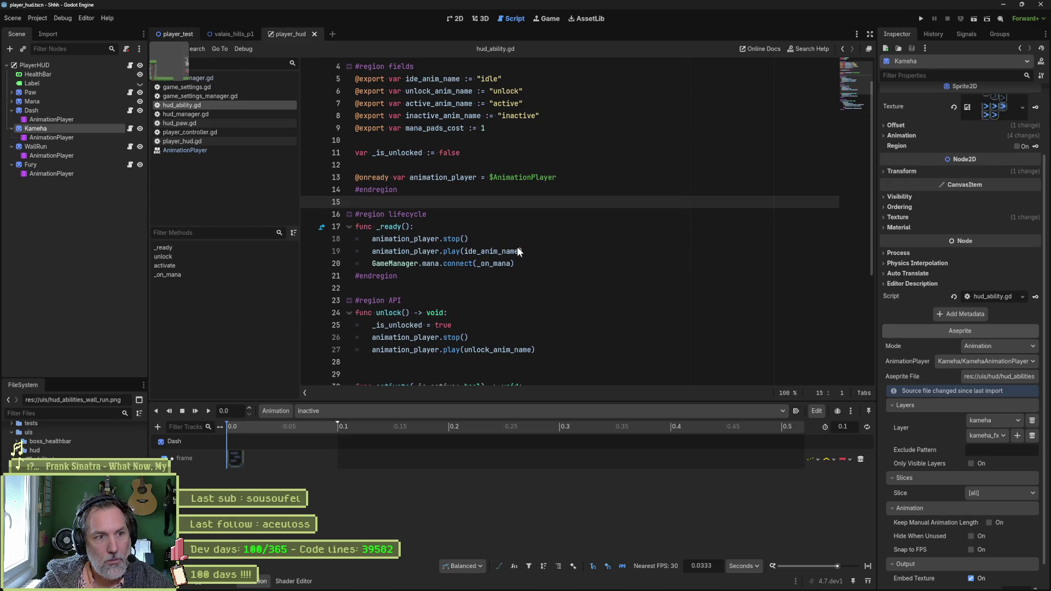
{"action": "key", "text": "alt+Tab"}
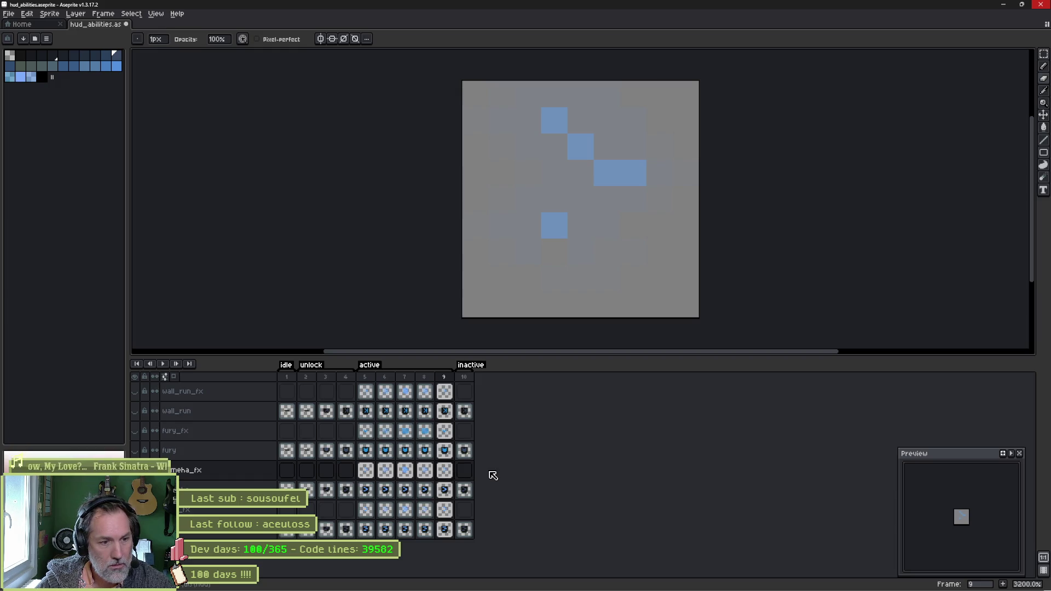
- Undo and redo the last eraser stroke on hud_abilities, keep it, and save the sprite
{"action": "key", "text": "ctrl+z"}
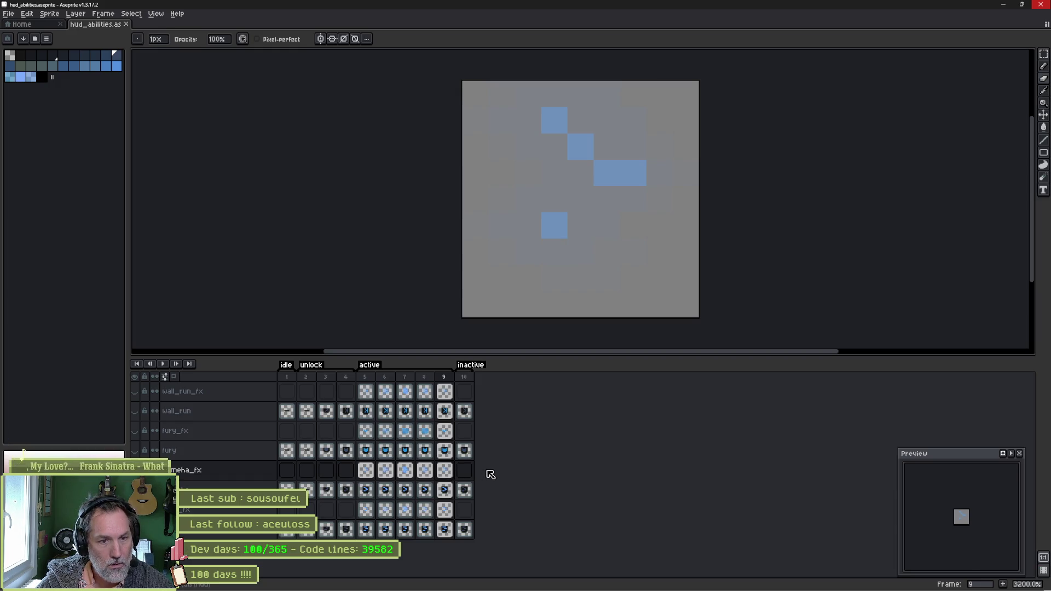
{"action": "key", "text": "ctrl+z"}
{"action": "key", "text": "ctrl+y"}
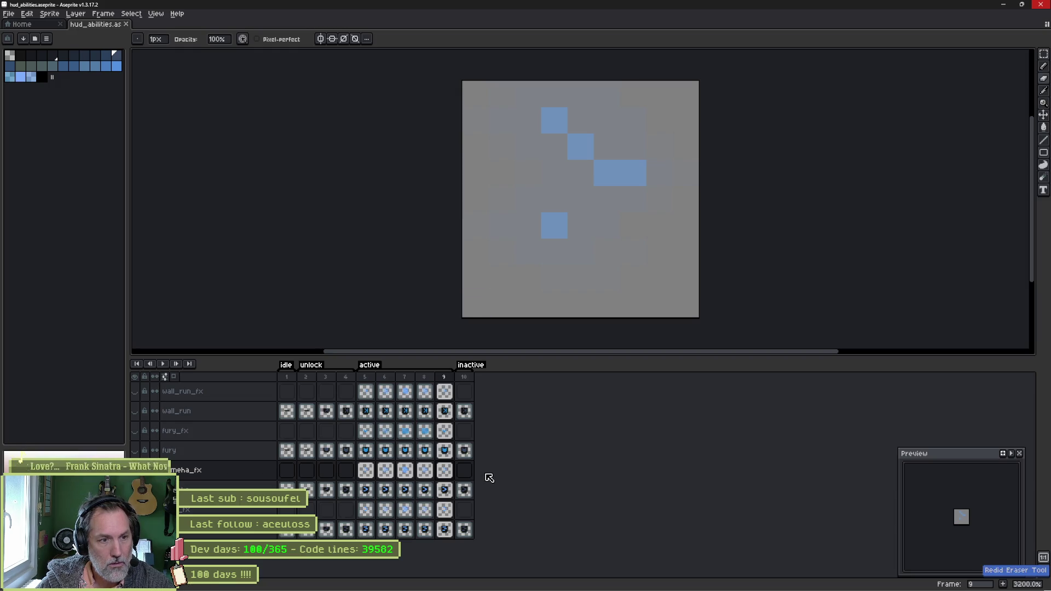
{"action": "key", "text": "ctrl+s"}
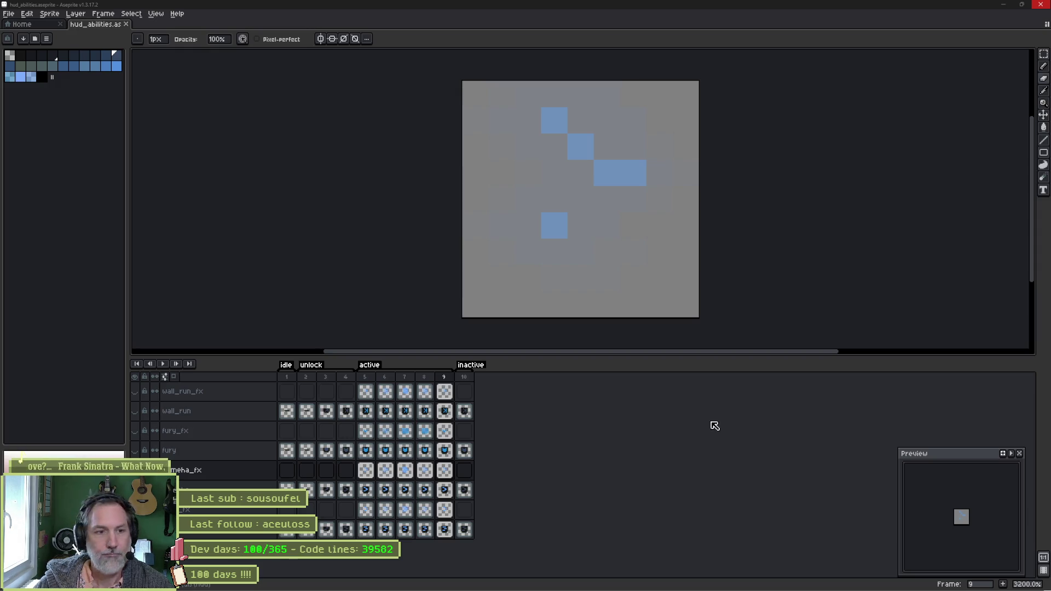
- Review timeline frames 5 and 8 of the dash icon, settle on frame 5, and minimize Aseprite
{"action": "left_click", "coordinate": [369, 379]}
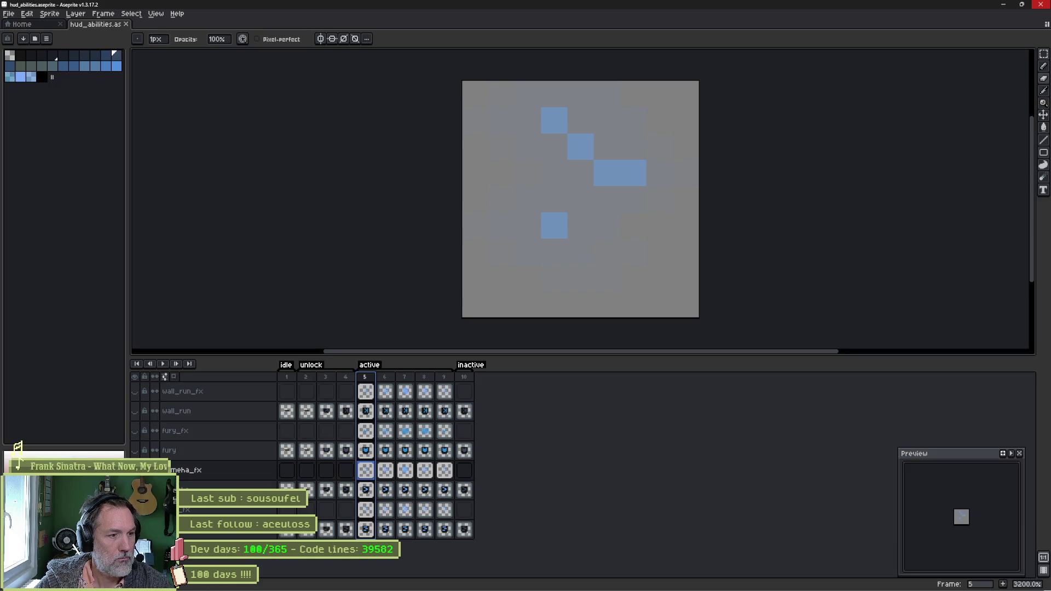
{"action": "left_click", "coordinate": [425, 377]}
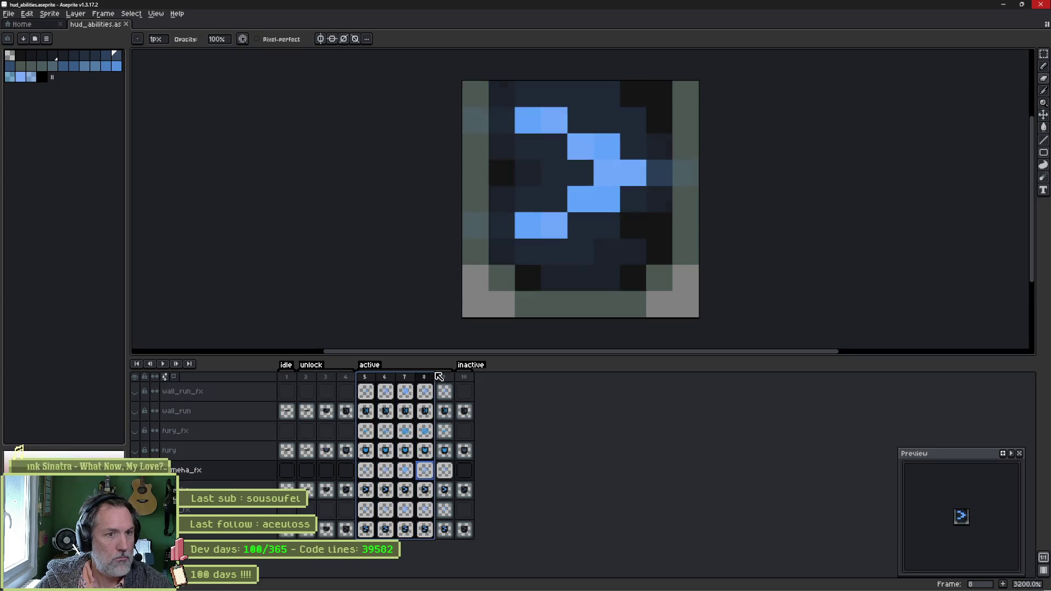
{"action": "left_click", "coordinate": [364, 379]}
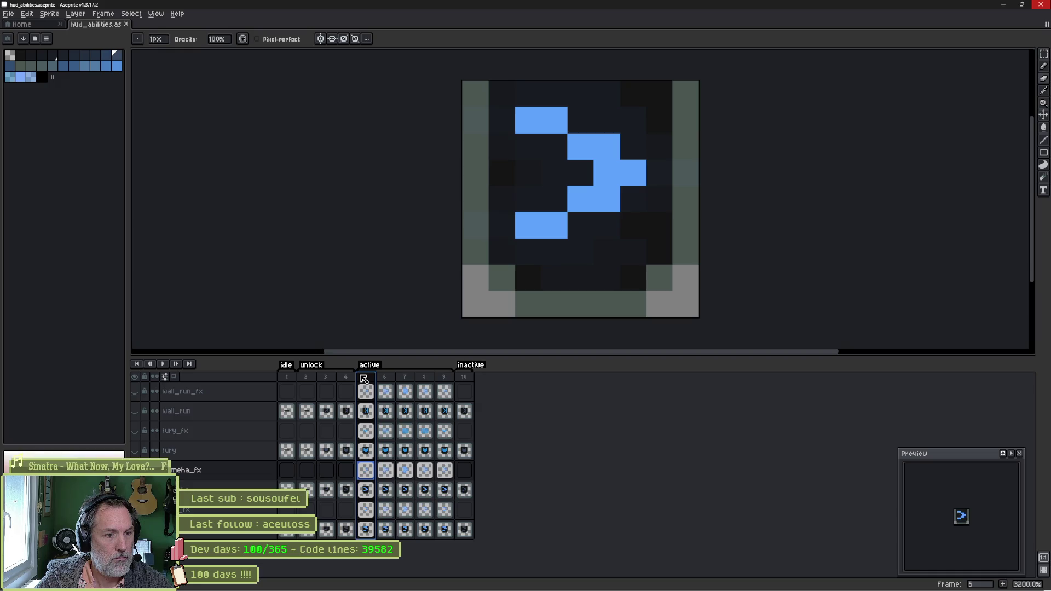
{"action": "left_click", "coordinate": [1005, 7]}
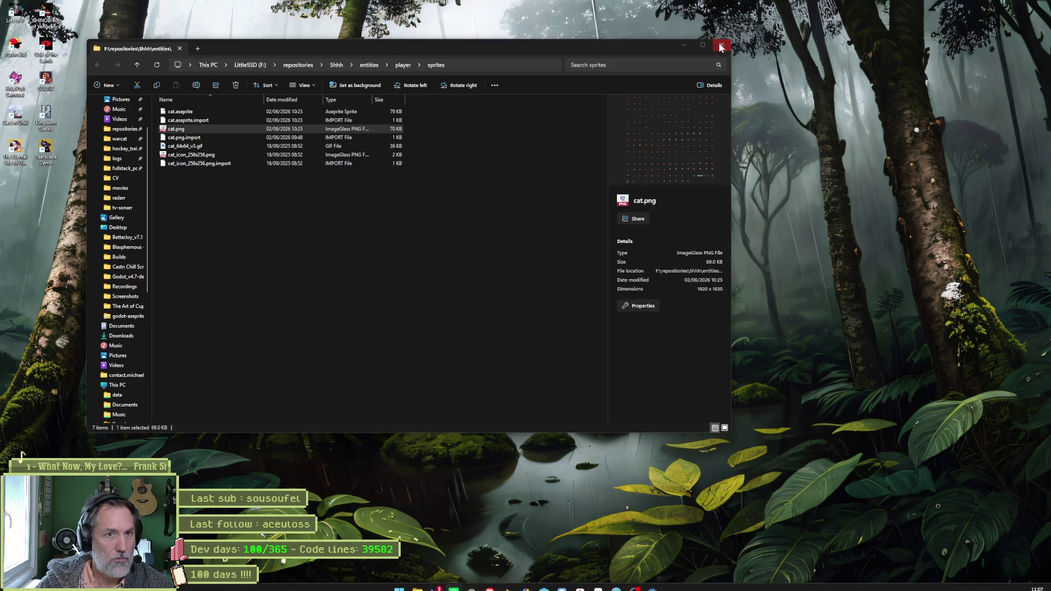
- Close the player sprites Explorer window and launch the Godot Project Manager from the taskbar
{"action": "left_click", "coordinate": [720, 47]}
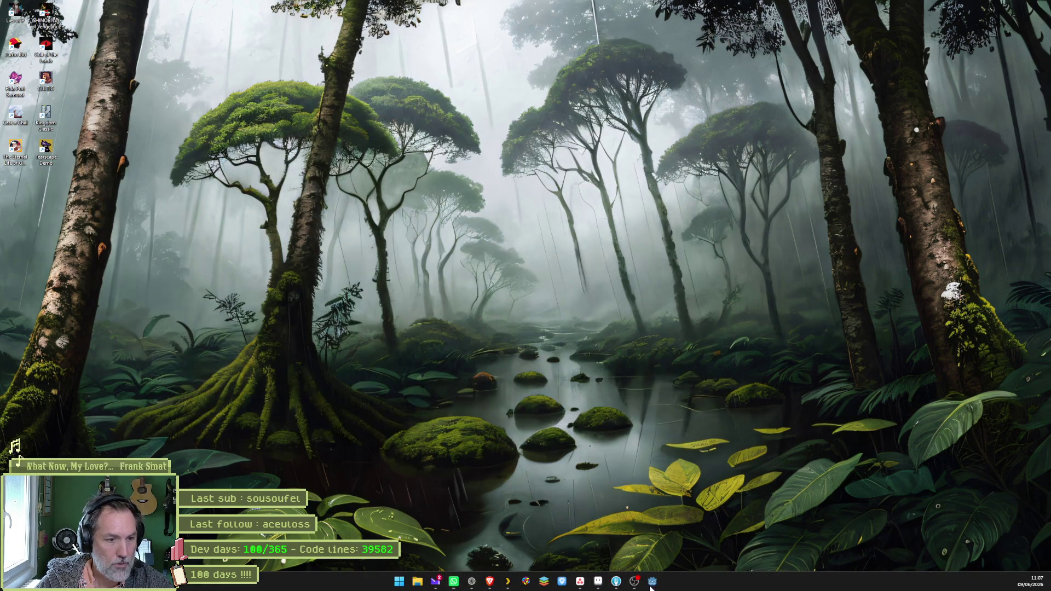
{"action": "left_click", "coordinate": [653, 580]}
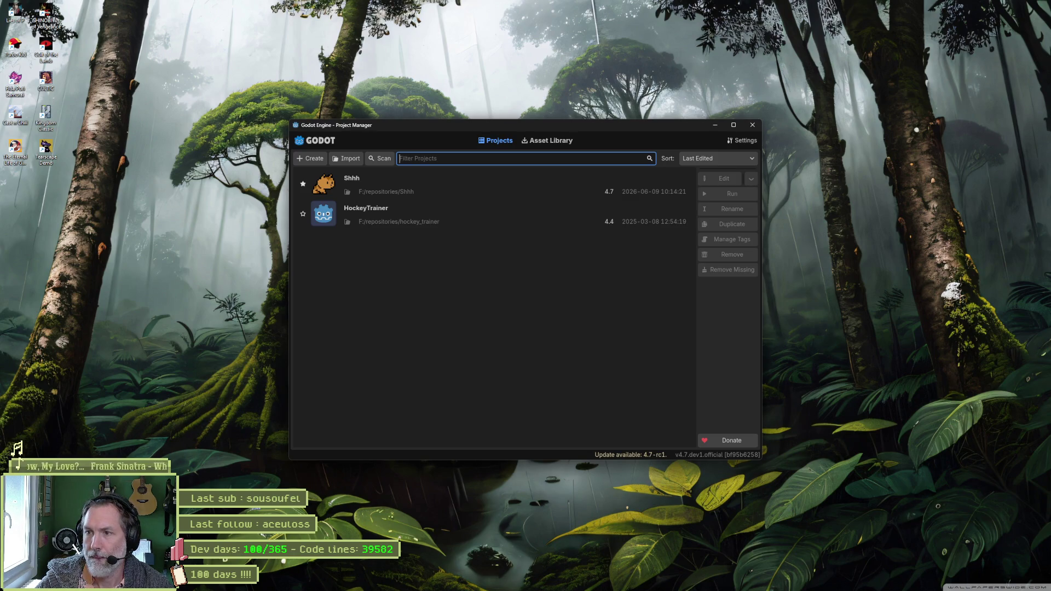
- Open the Shhh project, run player_test with F6, walk right and left to check the HUD, stop with F8
{"action": "double_click", "coordinate": [415, 184]}
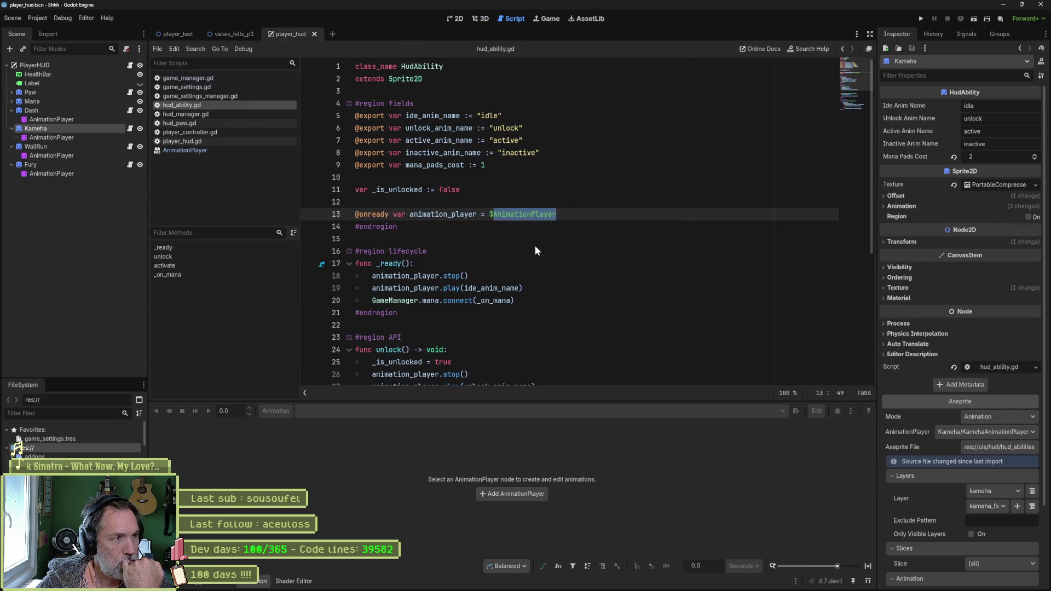
{"action": "left_click", "coordinate": [172, 35]}
{"action": "key", "text": "F6"}
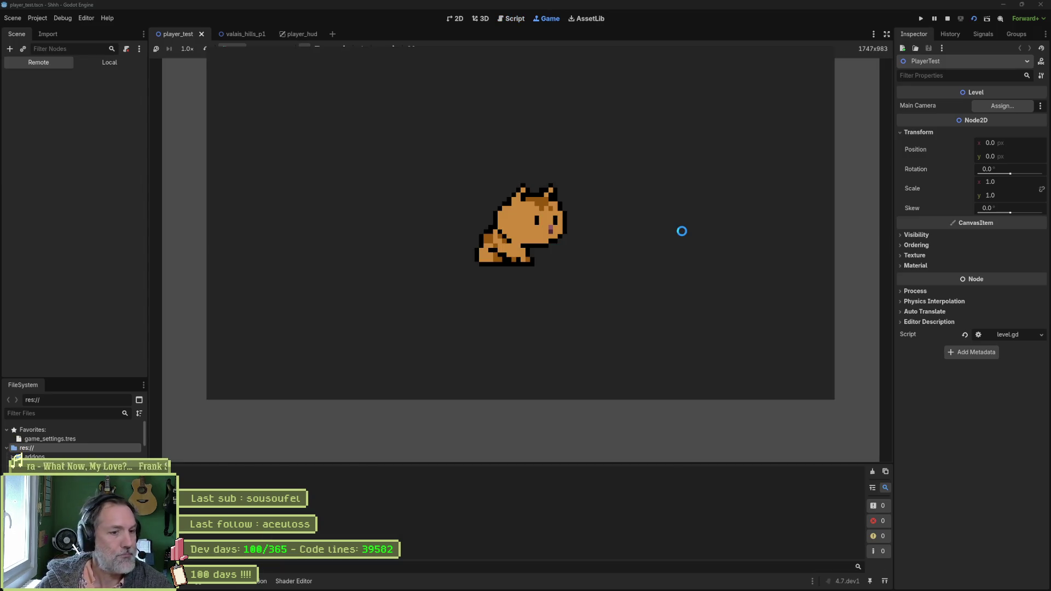
{"action": "key", "text": "Right"}
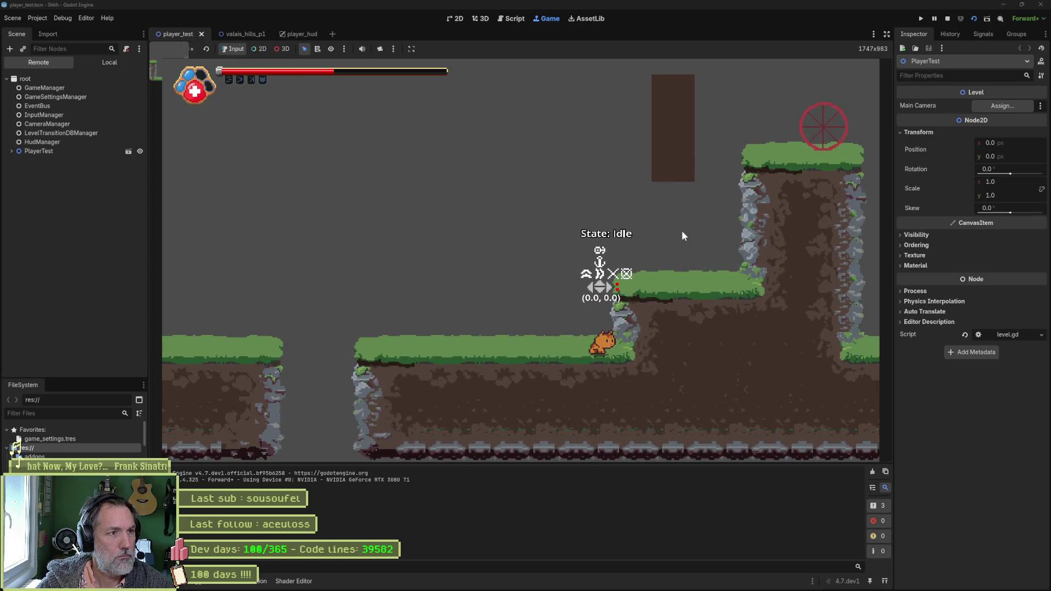
{"action": "key", "text": "Left"}
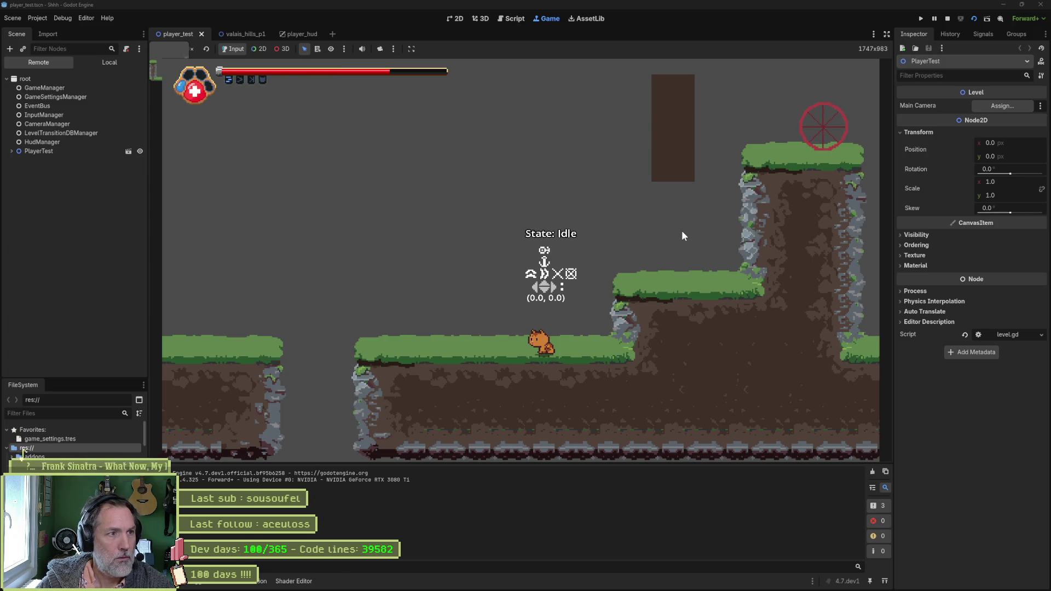
{"action": "key", "text": "F8"}
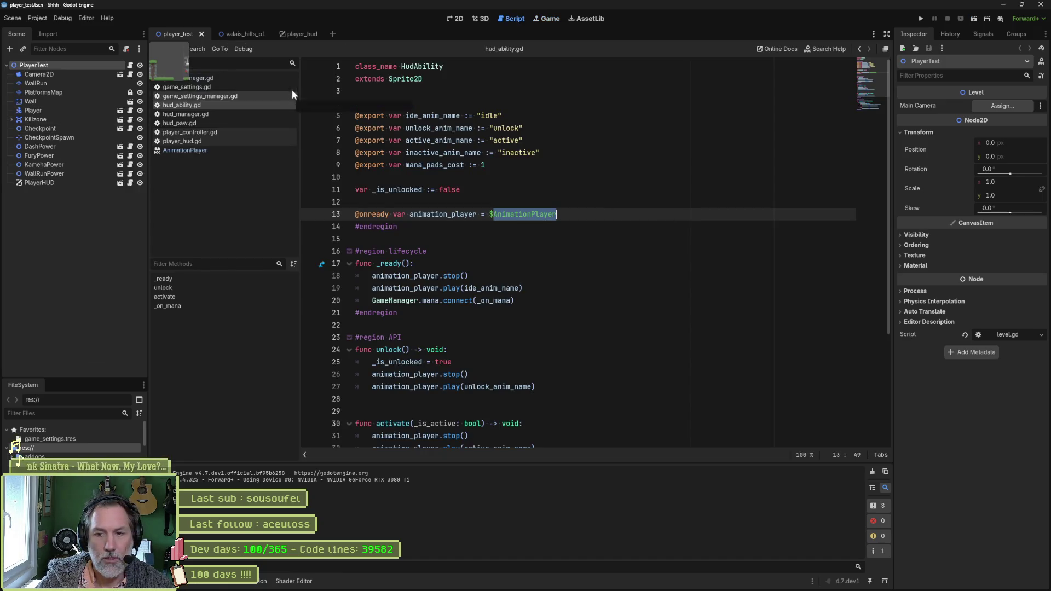
- In player_hud, fix Dash's 'AnimationPlayer not found' by targeting Dash/AnimationPlayer, reimport, and reload the project
{"action": "left_click", "coordinate": [301, 35]}
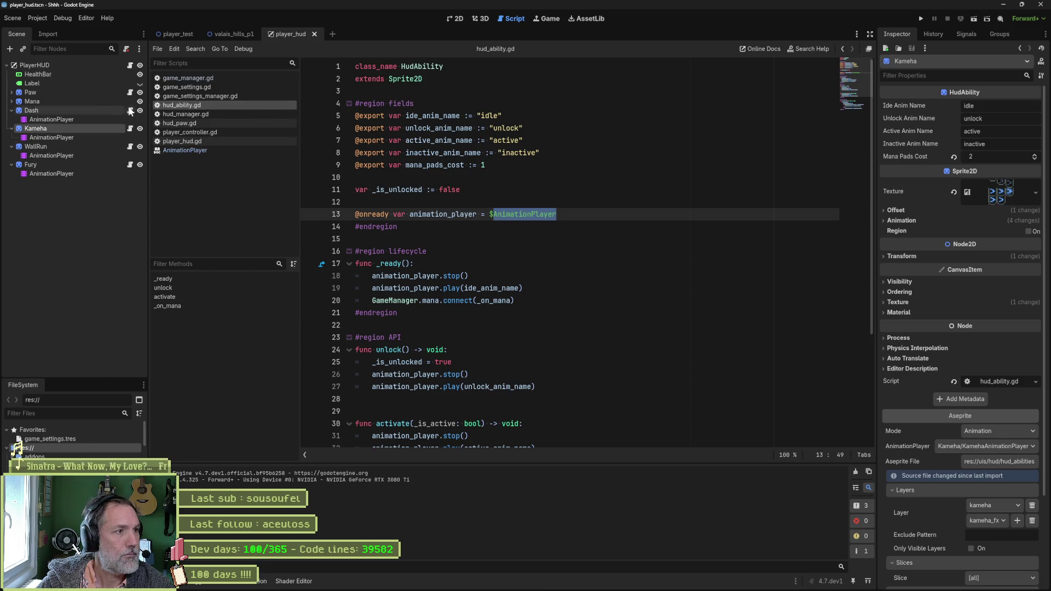
{"action": "left_click", "coordinate": [31, 110]}
{"action": "scroll", "coordinate": [978, 493], "scroll_direction": "down", "scroll_amount": 3}
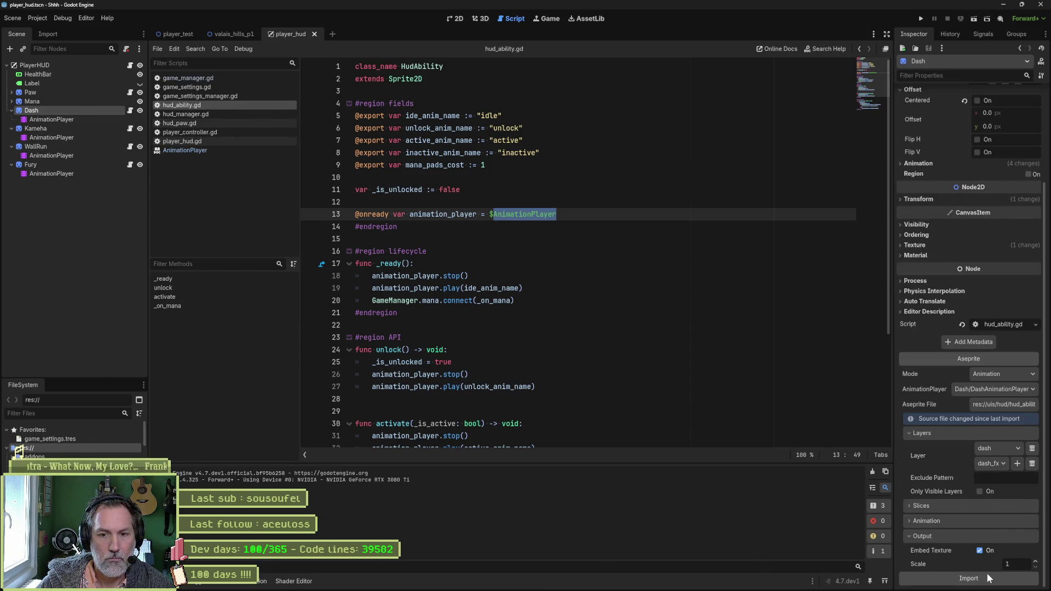
{"action": "left_click", "coordinate": [986, 572]}
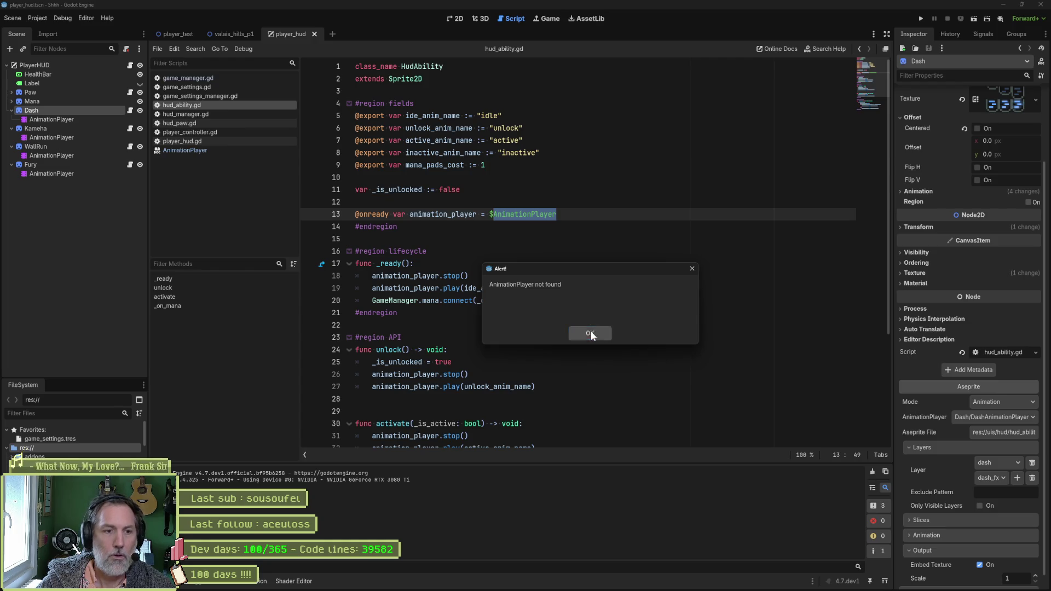
{"action": "left_click", "coordinate": [591, 332]}
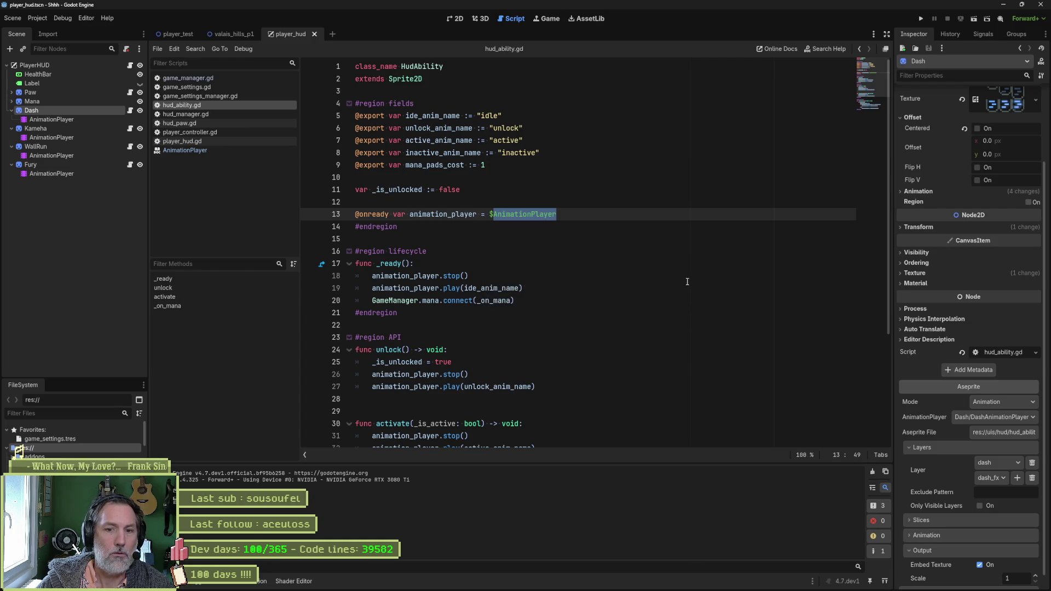
{"action": "left_click", "coordinate": [1006, 421]}
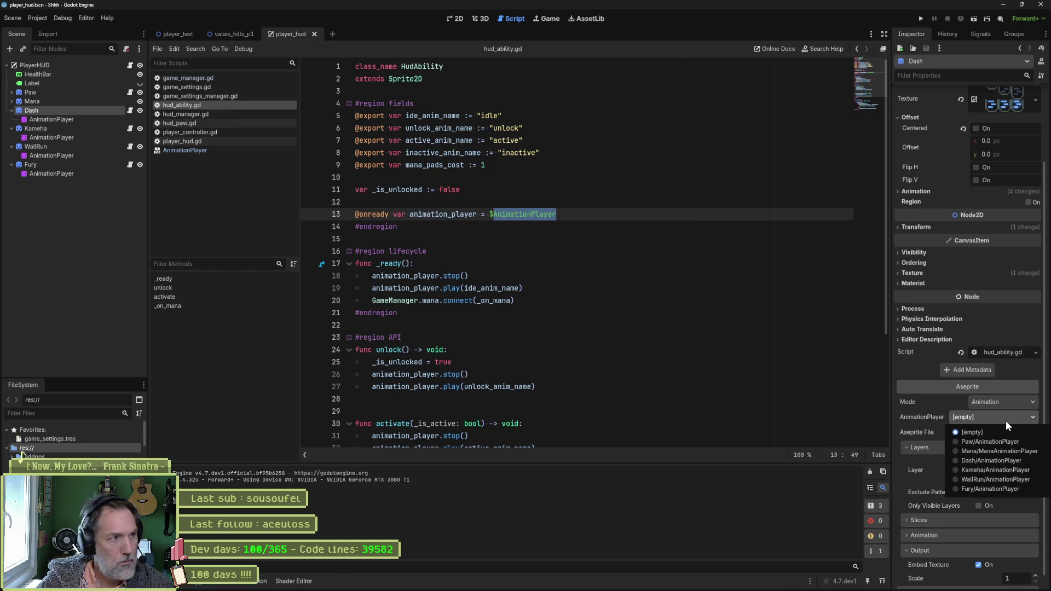
{"action": "left_click", "coordinate": [991, 461]}
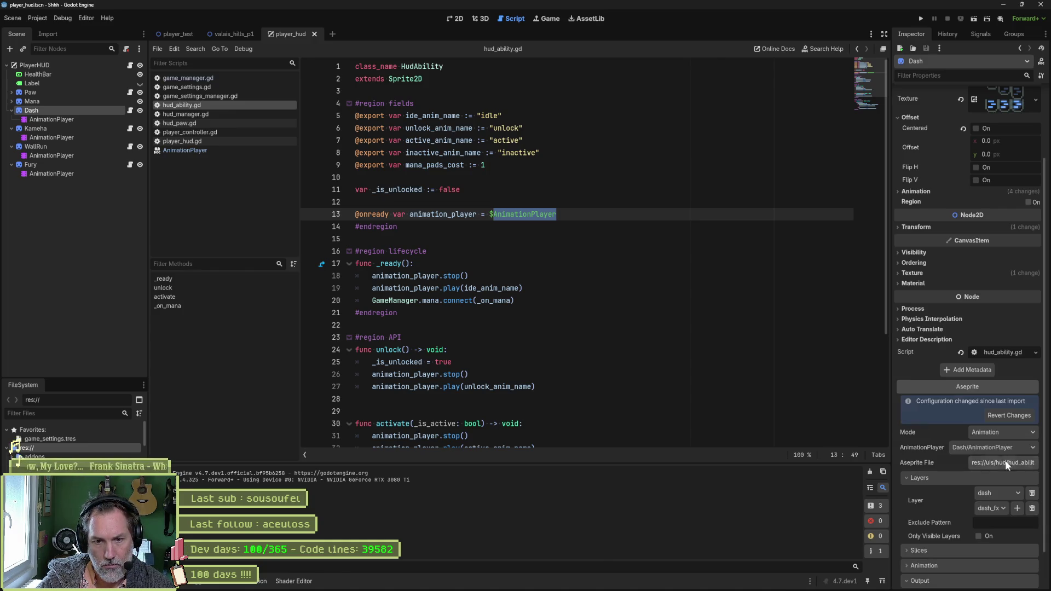
{"action": "scroll", "coordinate": [974, 542], "scroll_direction": "down", "scroll_amount": 2}
{"action": "left_click", "coordinate": [970, 567]}
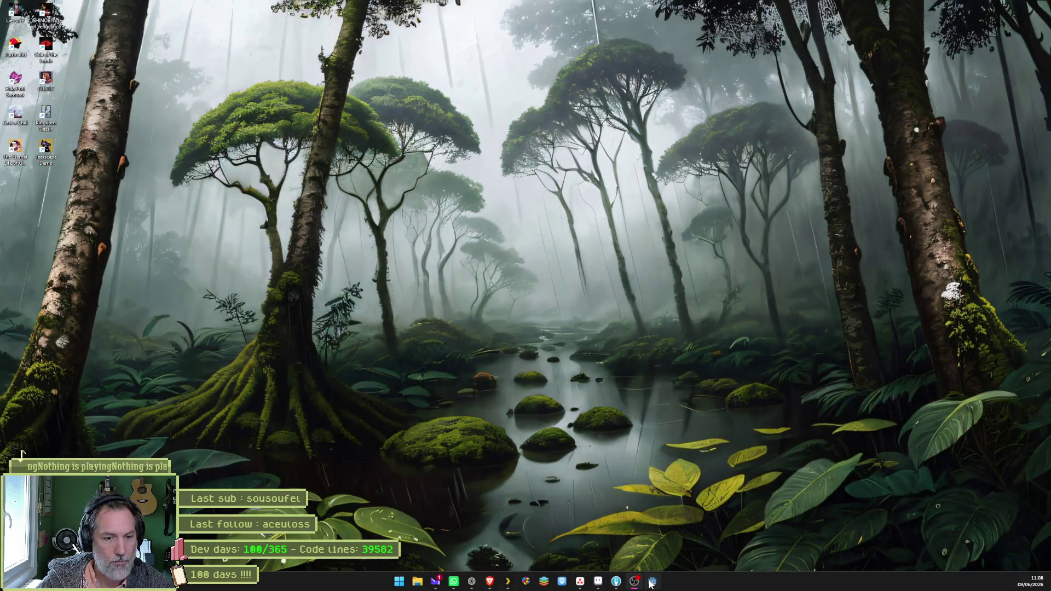
{"action": "left_click", "coordinate": [651, 582]}
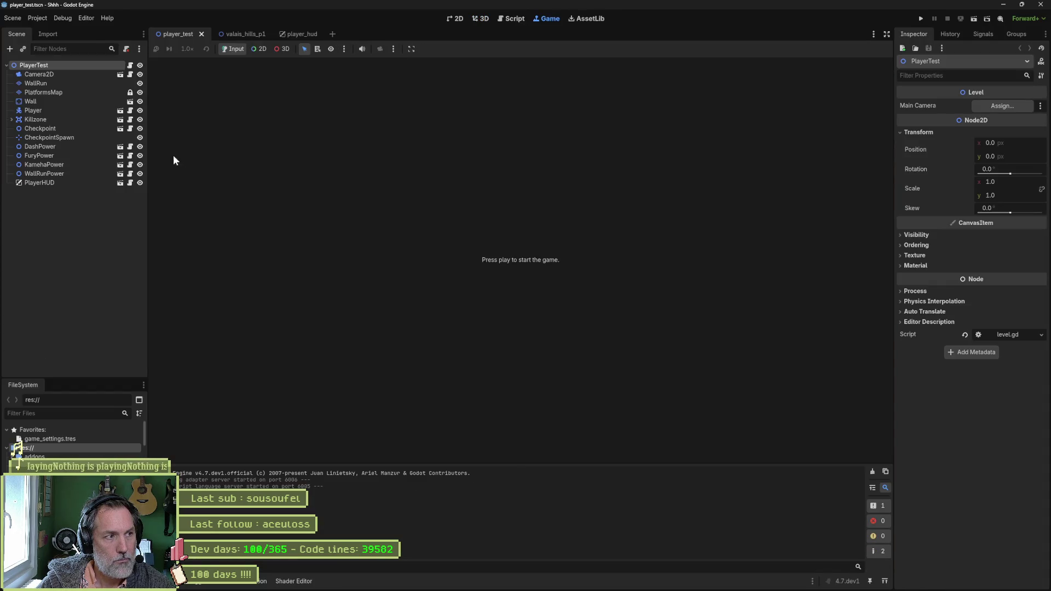
- Link Kameha's Aseprite import to Kameha/AnimationPlayer and reimport its icon animations
{"action": "left_click", "coordinate": [296, 34]}
{"action": "left_click", "coordinate": [60, 130]}
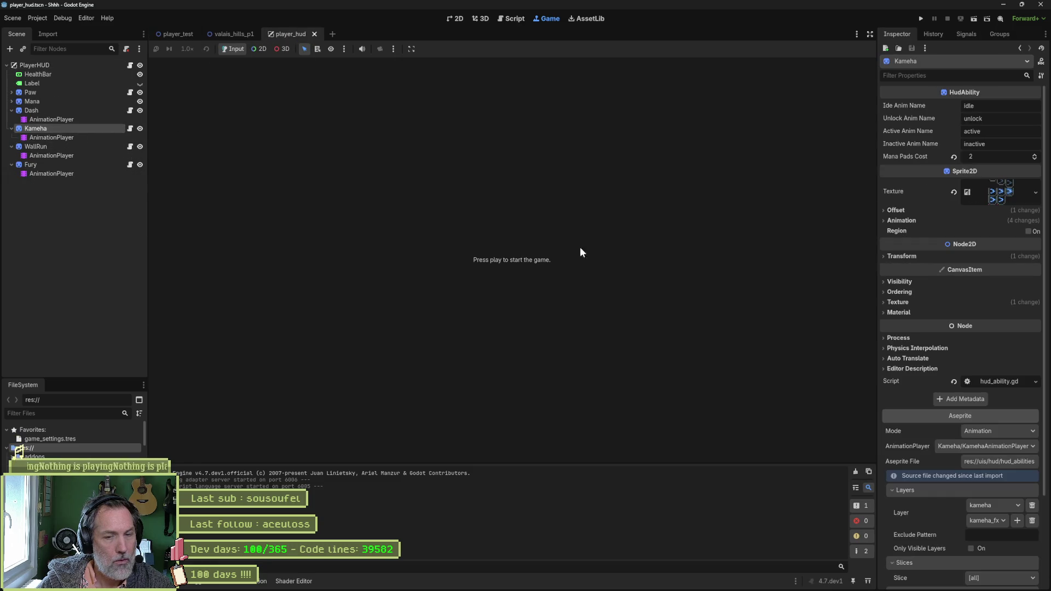
{"action": "left_click", "coordinate": [1014, 449]}
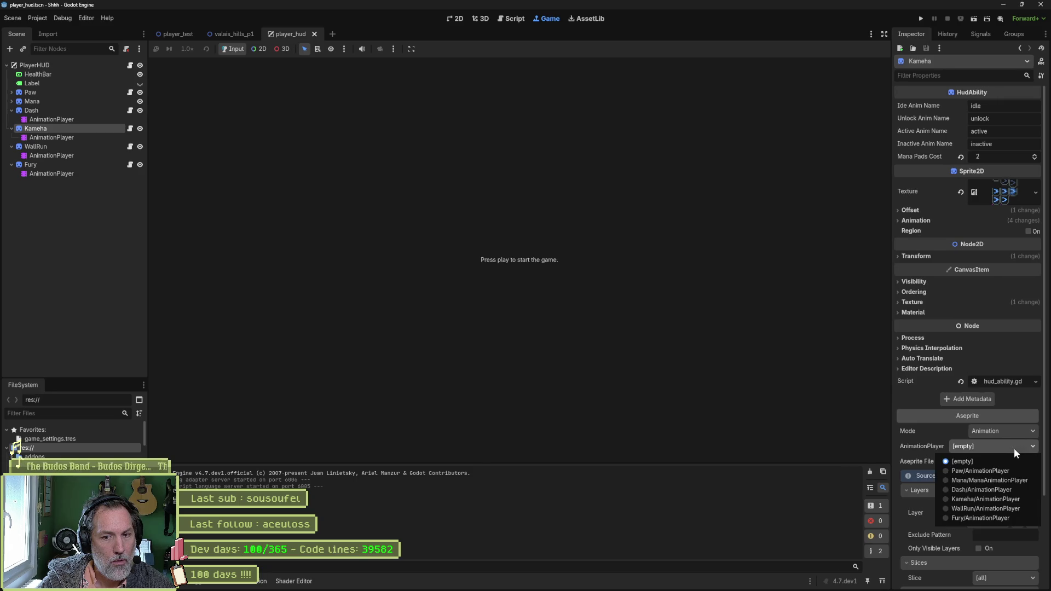
{"action": "left_click", "coordinate": [986, 499]}
{"action": "scroll", "coordinate": [992, 524], "scroll_direction": "down", "scroll_amount": 3}
{"action": "left_click", "coordinate": [986, 577]}
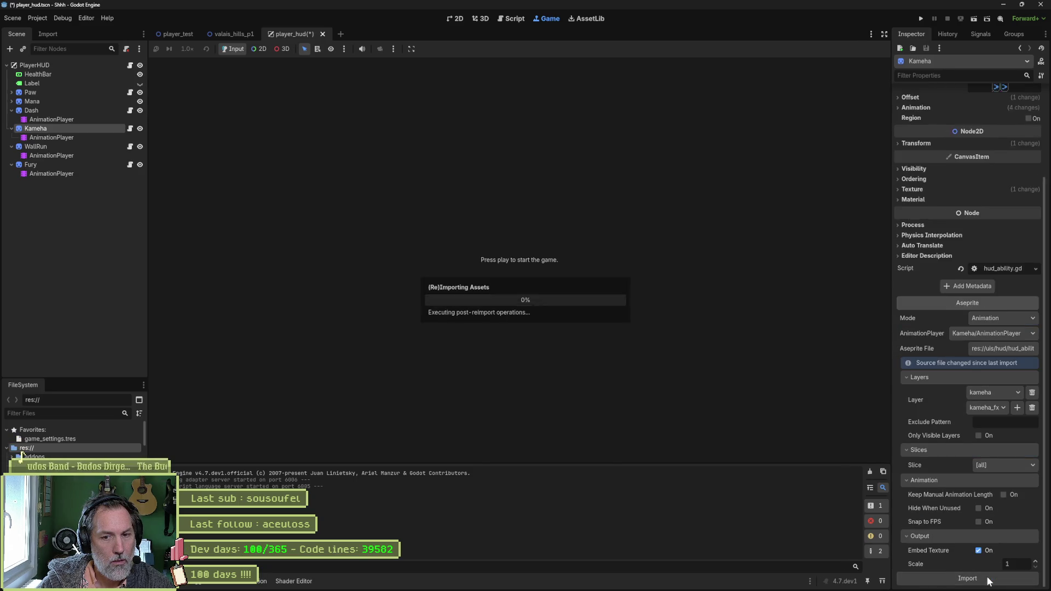
- Link WallRun and Fury to their own AnimationPlayers, reimport WallRun, and save player_hud
{"action": "left_click", "coordinate": [83, 147]}
{"action": "left_click", "coordinate": [999, 510]}
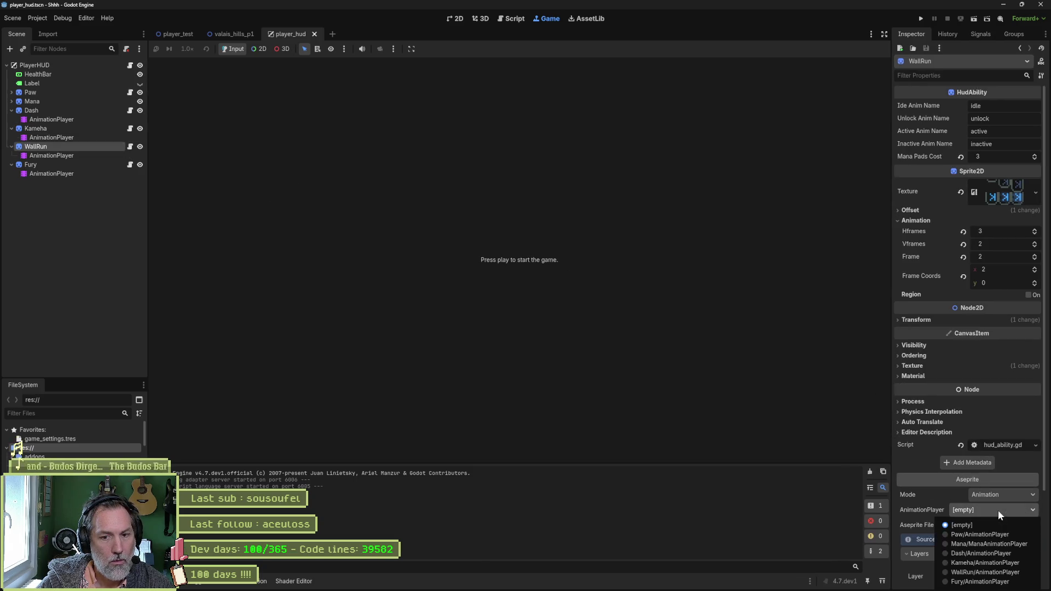
{"action": "left_click", "coordinate": [992, 571]}
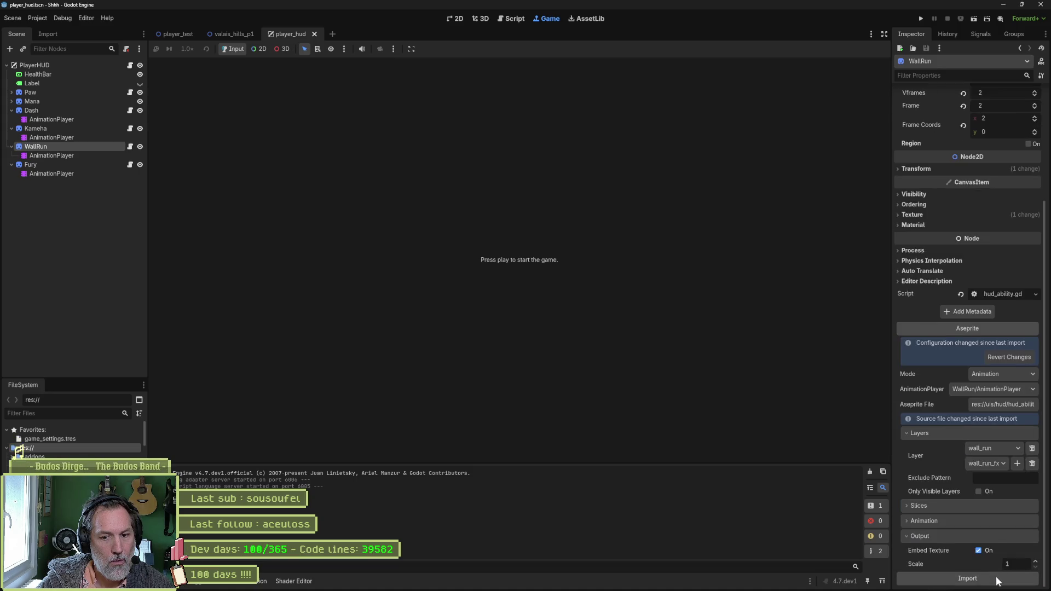
{"action": "left_click", "coordinate": [996, 577]}
{"action": "left_click", "coordinate": [101, 165]}
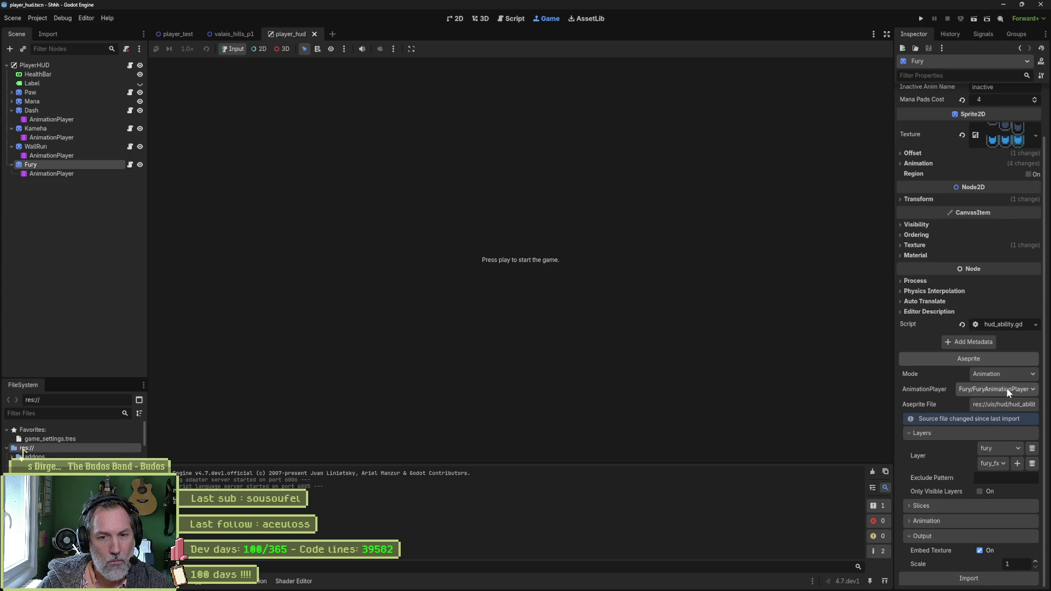
{"action": "left_click", "coordinate": [998, 390]}
{"action": "left_click", "coordinate": [1001, 462]}
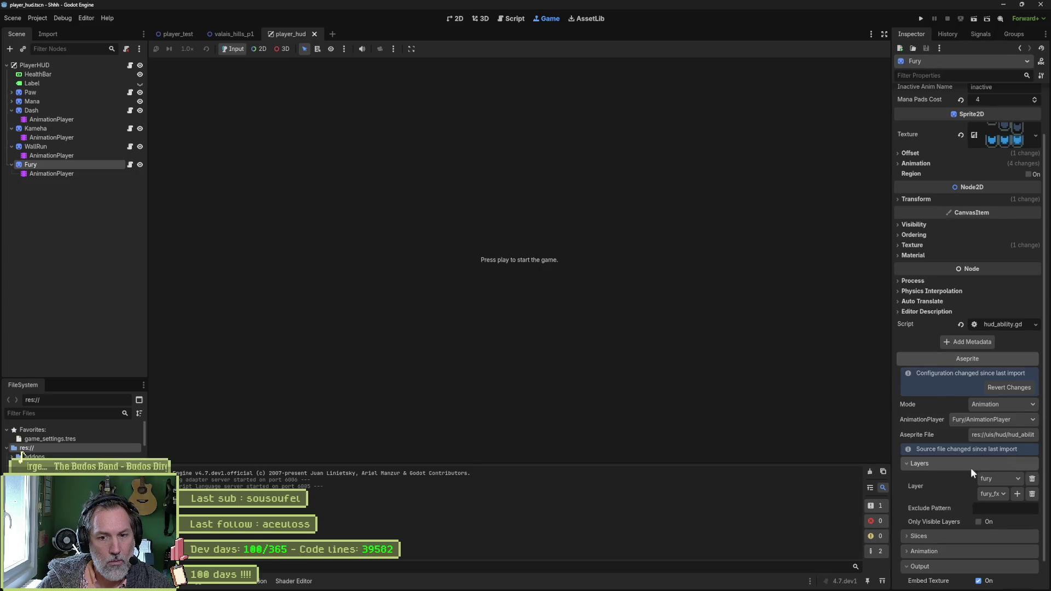
{"action": "key", "text": "ctrl+s"}
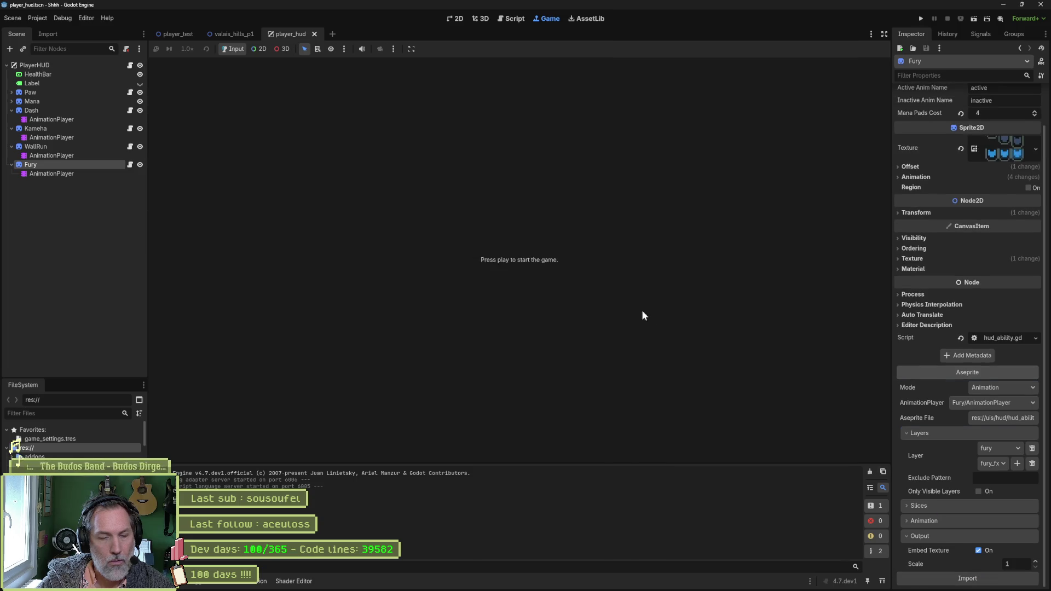
- Reassign Dash to Dash/AnimationPlayer once more, reimport, verify Kameha, and return to player_test
{"action": "left_click", "coordinate": [60, 111]}
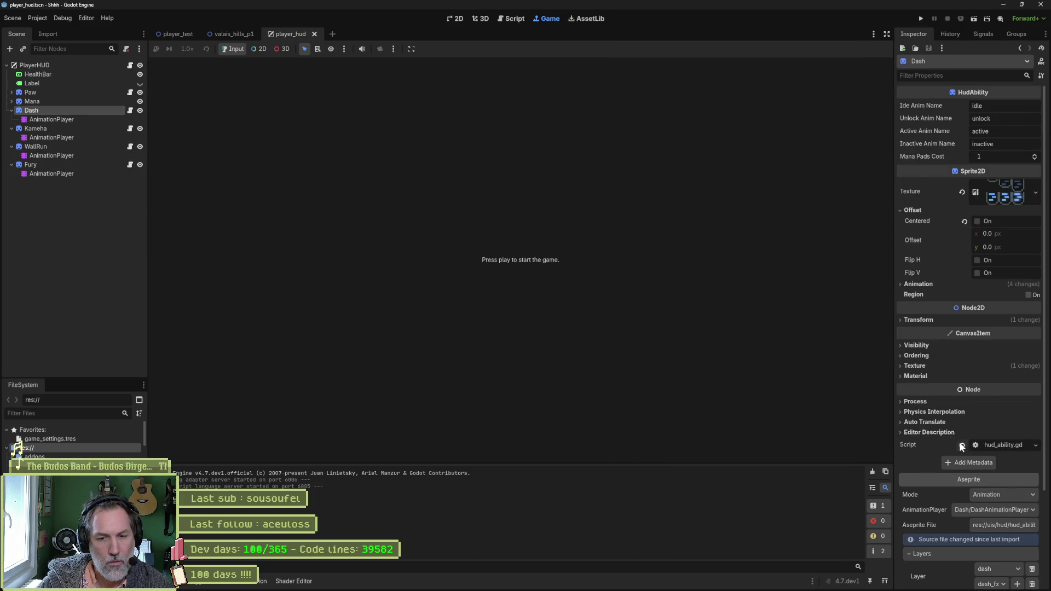
{"action": "scroll", "coordinate": [971, 481], "scroll_direction": "down", "scroll_amount": 3}
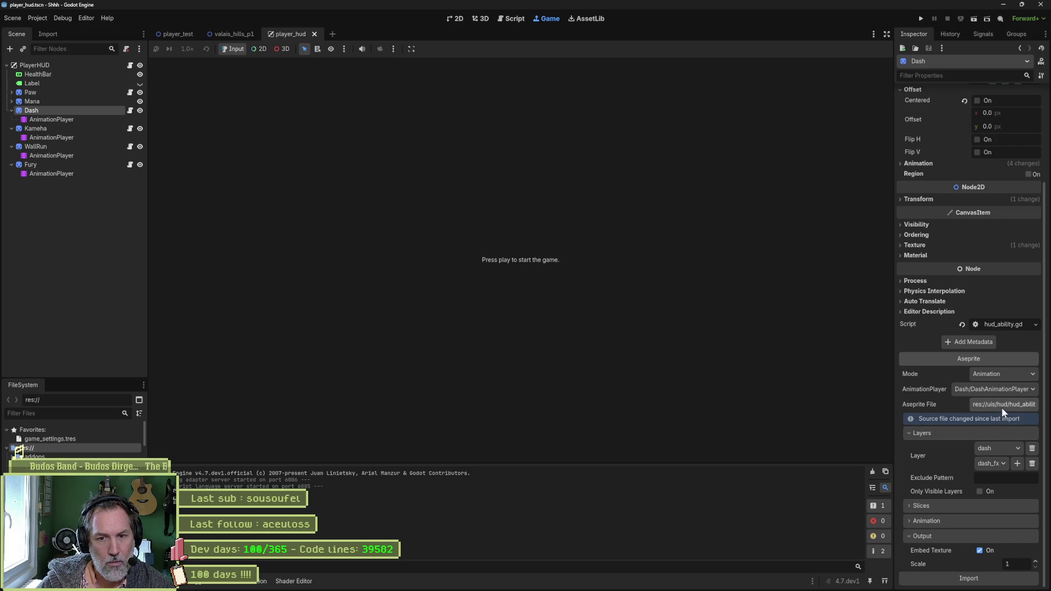
{"action": "left_click", "coordinate": [1008, 390]}
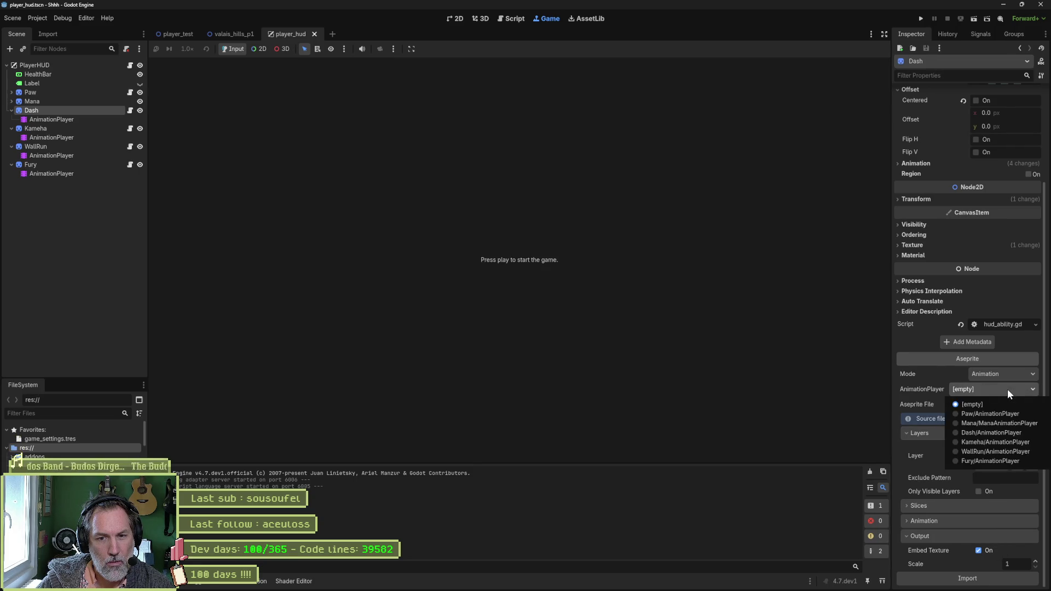
{"action": "left_click", "coordinate": [999, 432]}
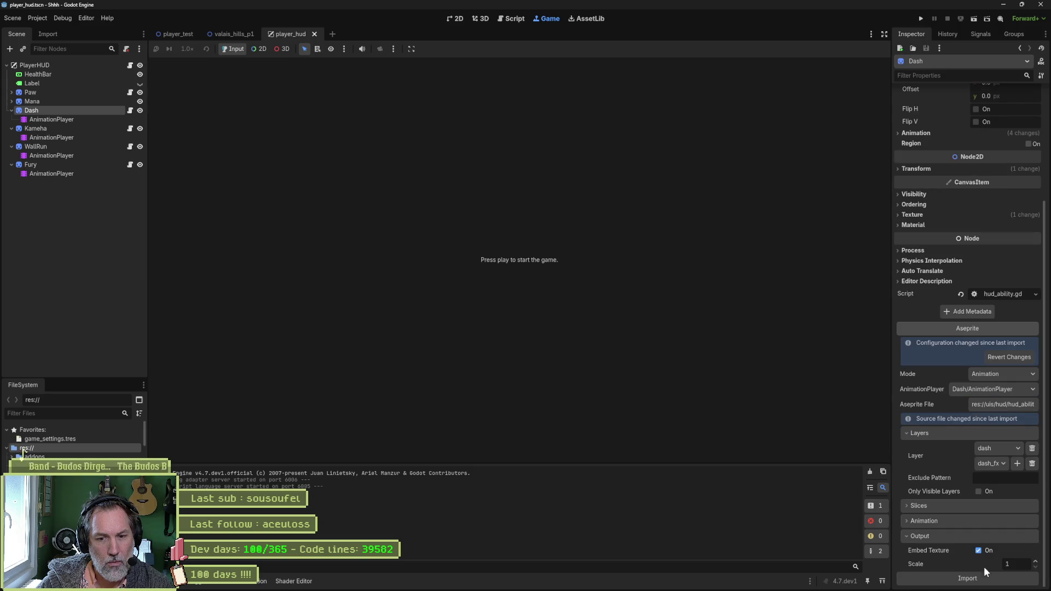
{"action": "left_click", "coordinate": [984, 578]}
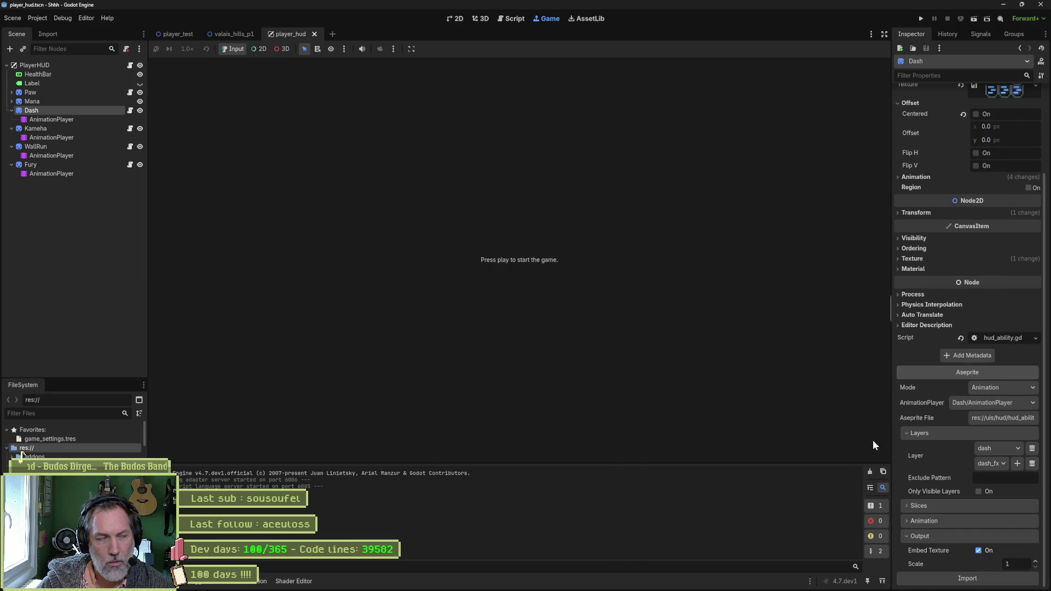
{"action": "left_click", "coordinate": [91, 129]}
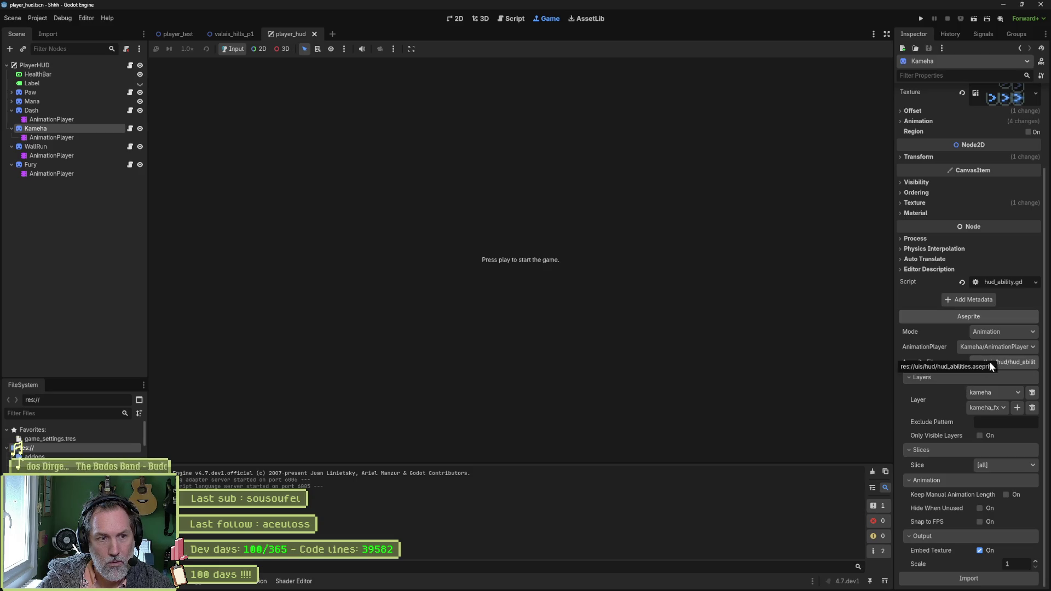
{"action": "left_click", "coordinate": [178, 34]}
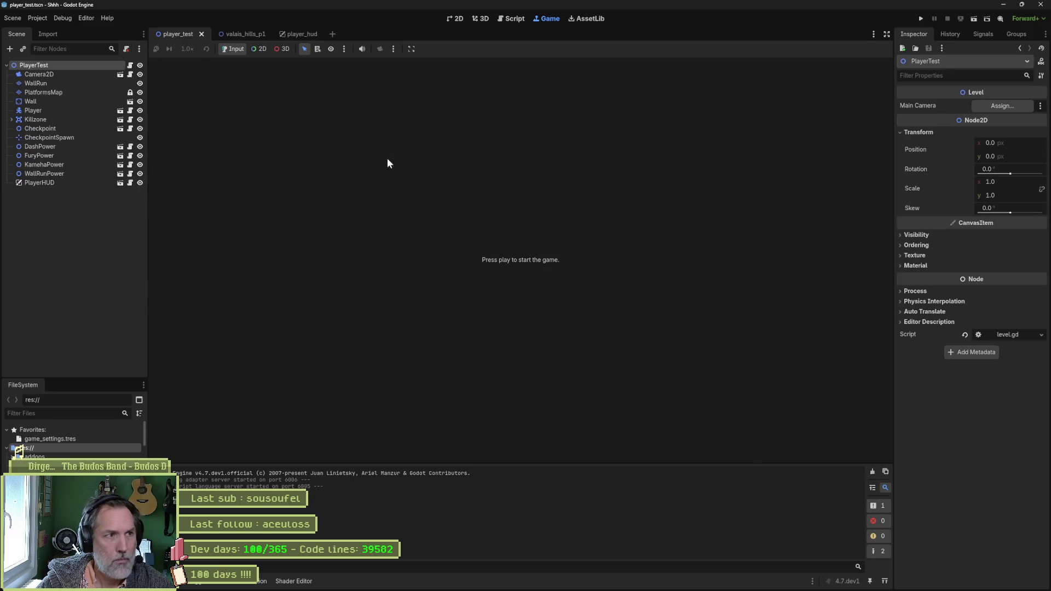
{"action": "key", "text": "F6"}
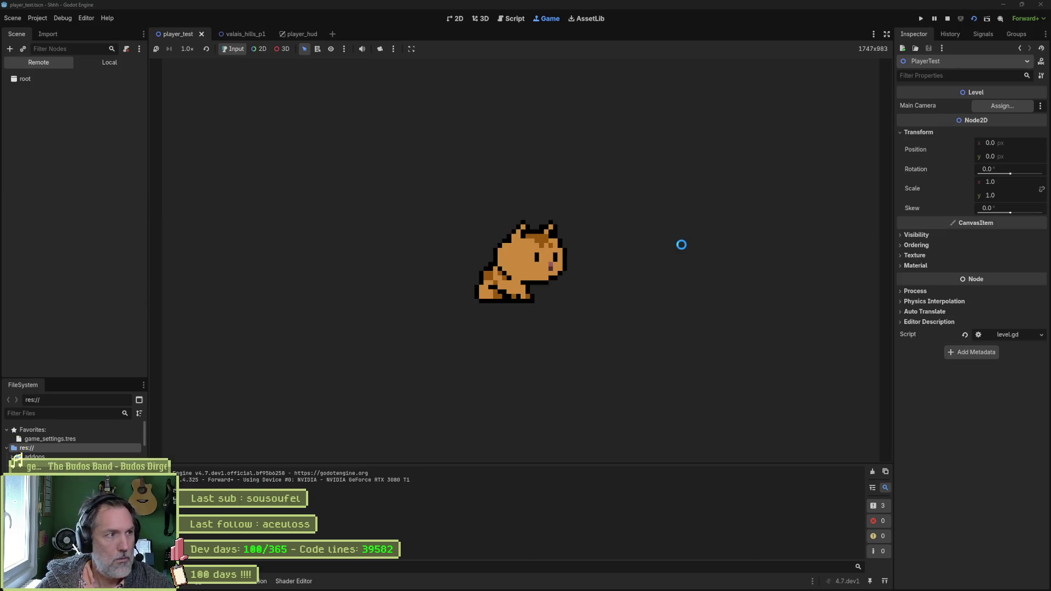
{"action": "key", "text": "Right"}
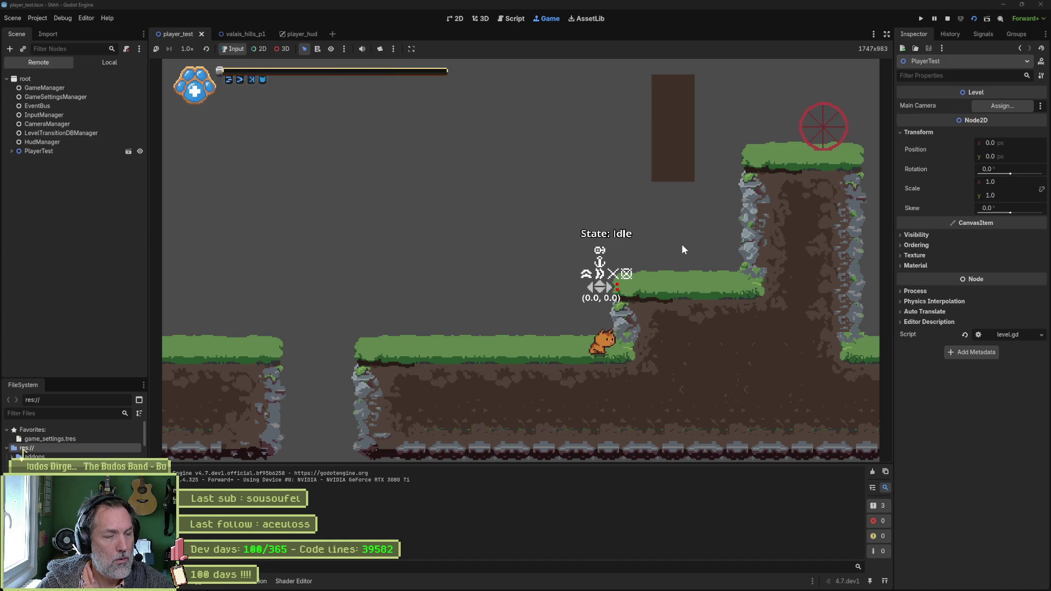
{"action": "key", "text": "F8"}
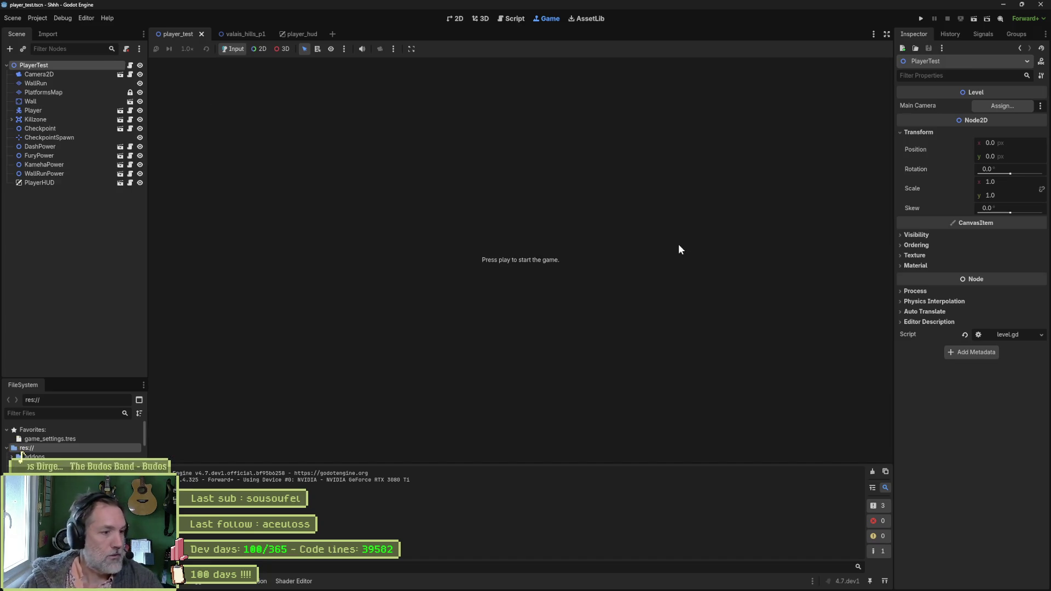
{"action": "mouse_move", "coordinate": [616, 581]}
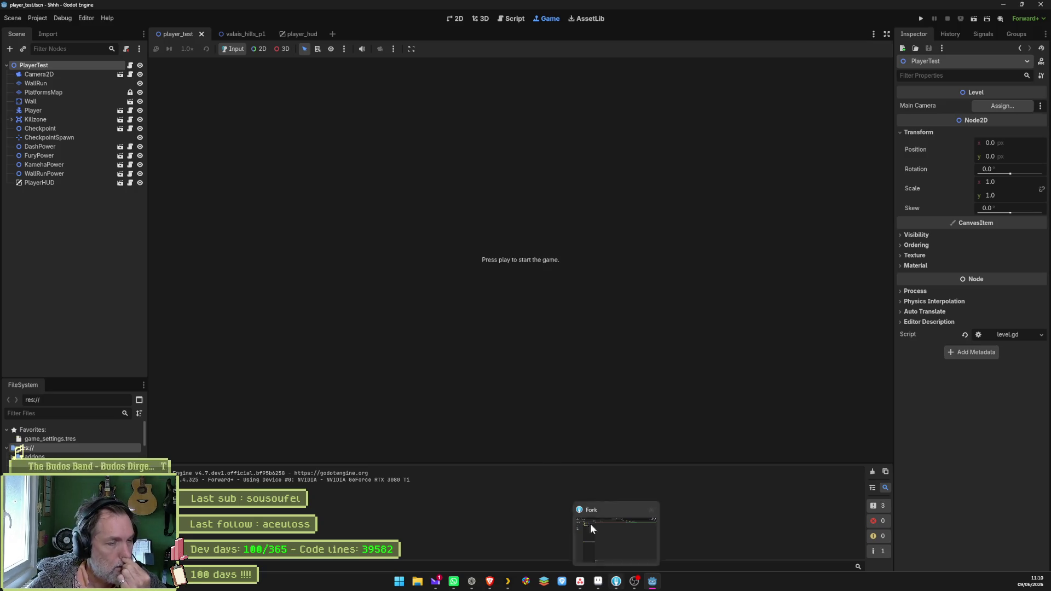
- In player_hud, select Dash and preview its Sprite2D sprite sheet texture in the Inspector
{"action": "left_click", "coordinate": [305, 35]}
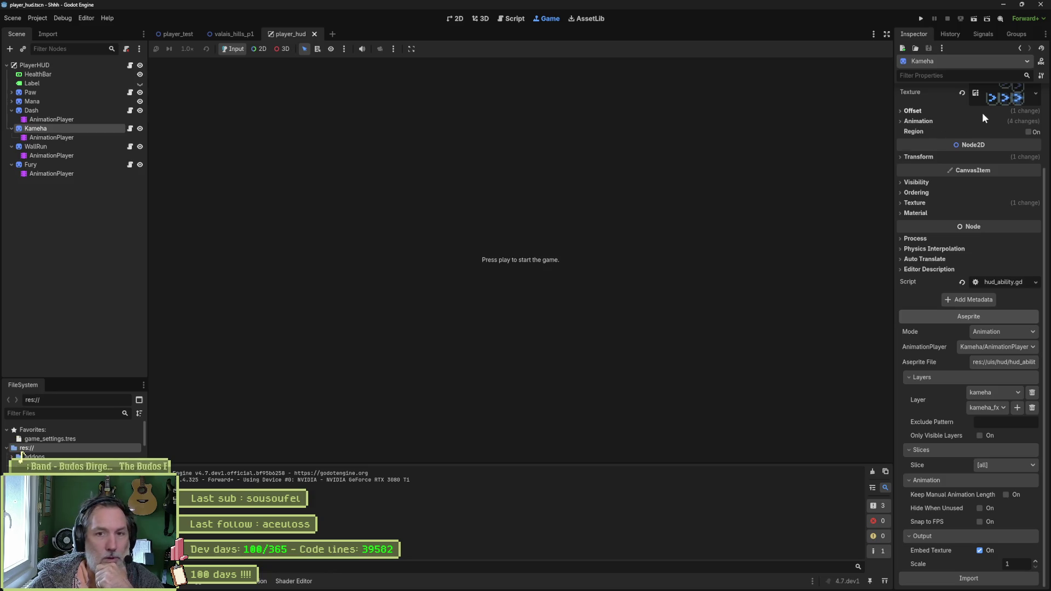
{"action": "left_click", "coordinate": [58, 110]}
{"action": "scroll", "coordinate": [957, 203], "scroll_direction": "up", "scroll_amount": 3}
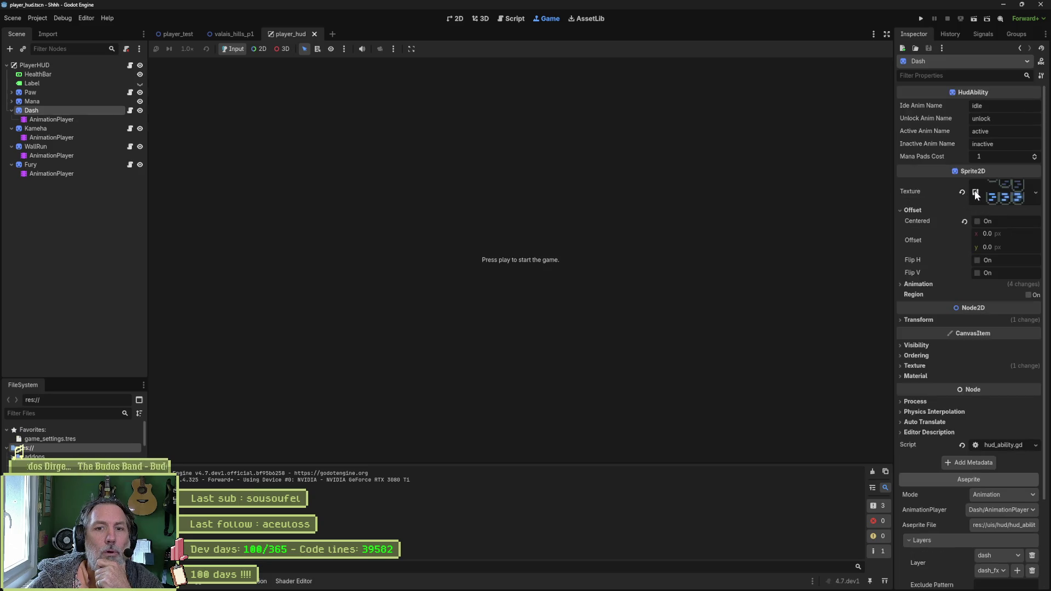
{"action": "left_click", "coordinate": [999, 195]}
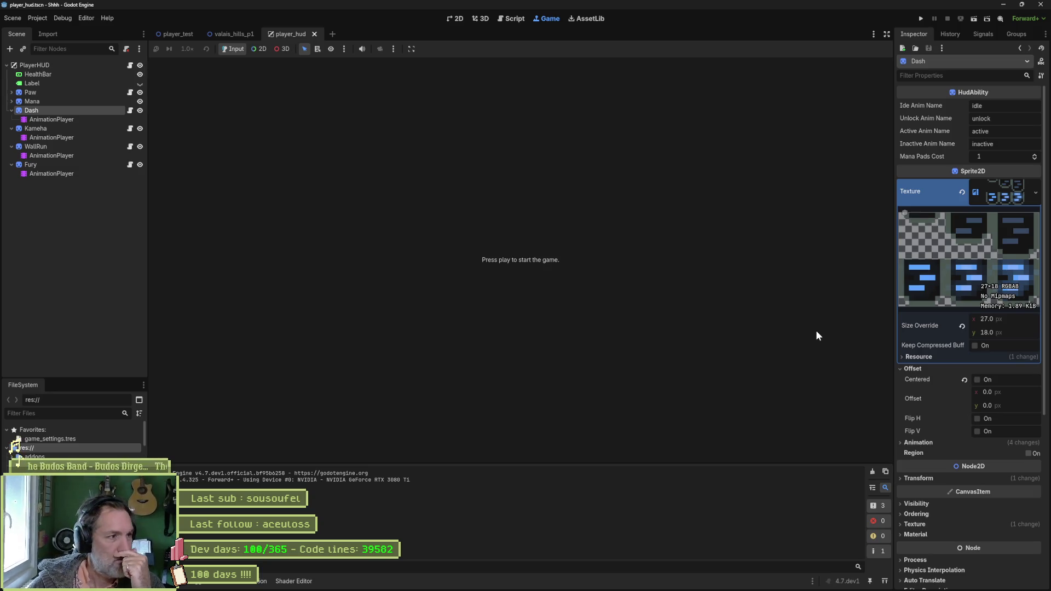
- Check the WallRun, Fury and Kameha nodes in turn, return to Dash, then bring up Asana
{"action": "left_click", "coordinate": [52, 148]}
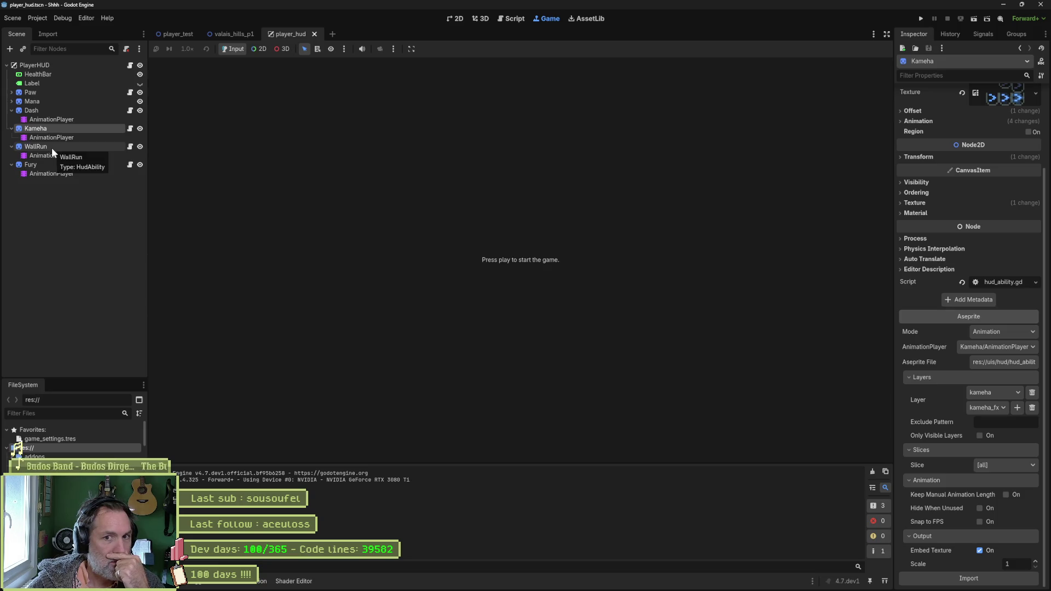
{"action": "scroll", "coordinate": [1003, 223], "scroll_direction": "up", "scroll_amount": 3}
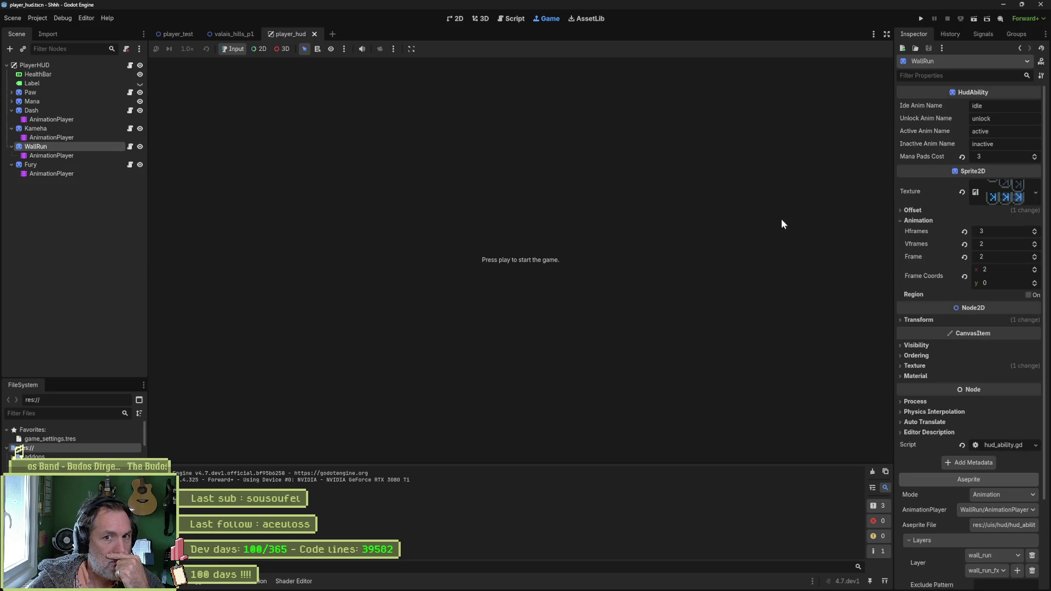
{"action": "left_click", "coordinate": [63, 165]}
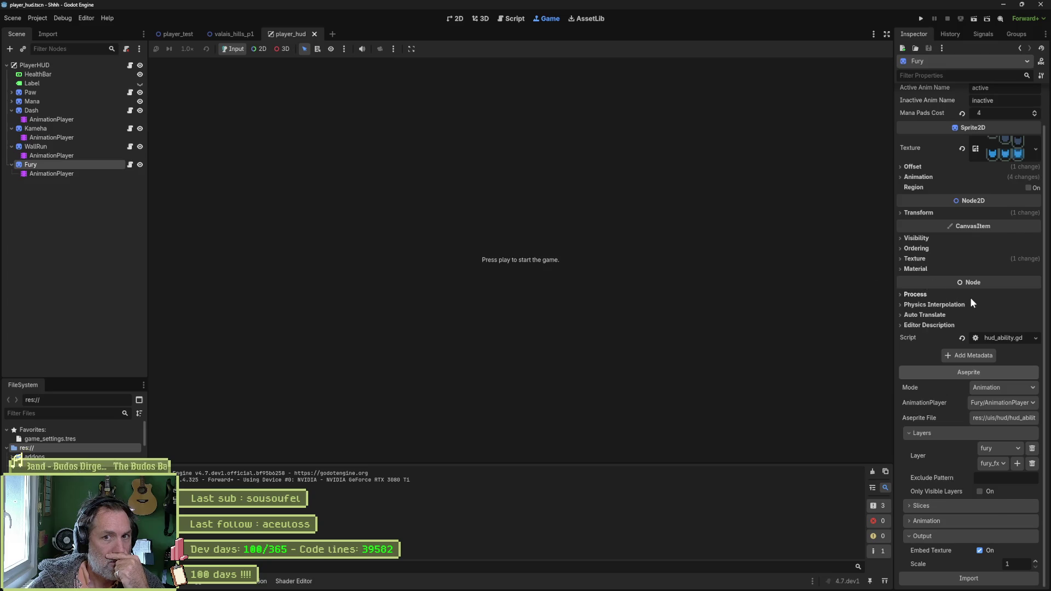
{"action": "left_click", "coordinate": [56, 146]}
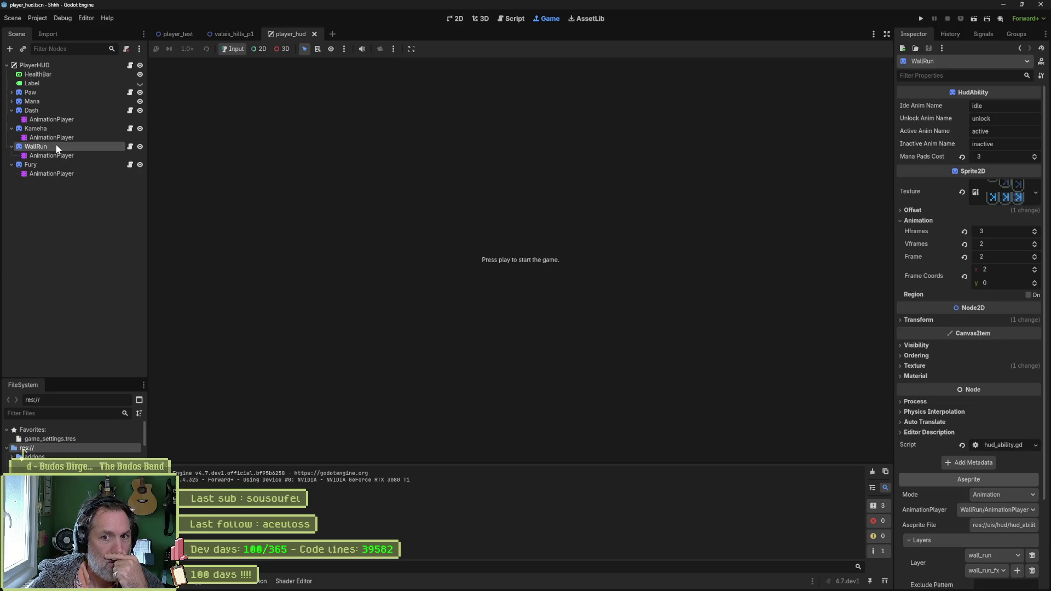
{"action": "left_click", "coordinate": [65, 127]}
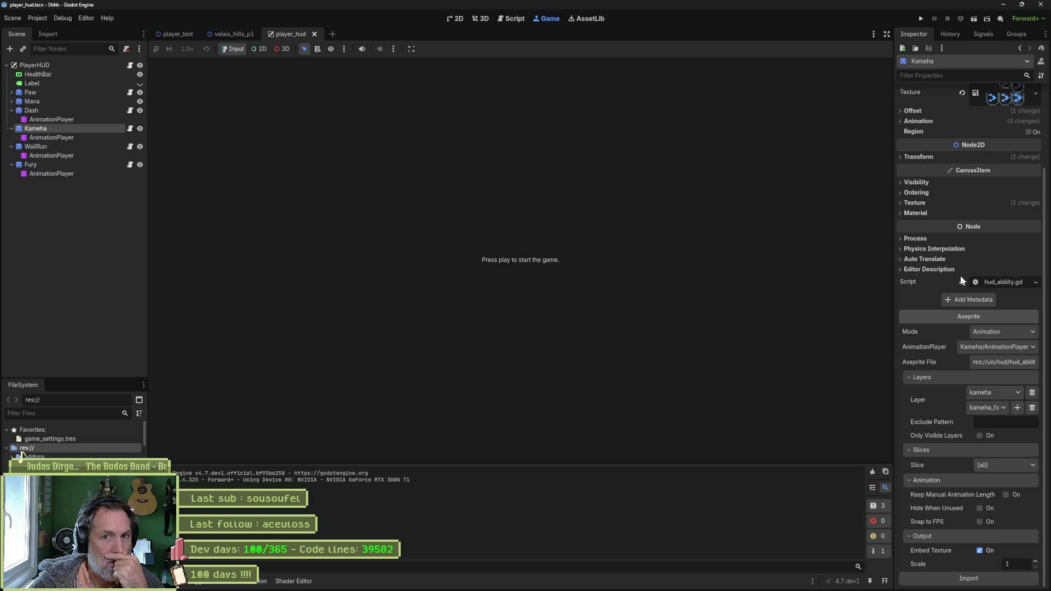
{"action": "left_click", "coordinate": [70, 113]}
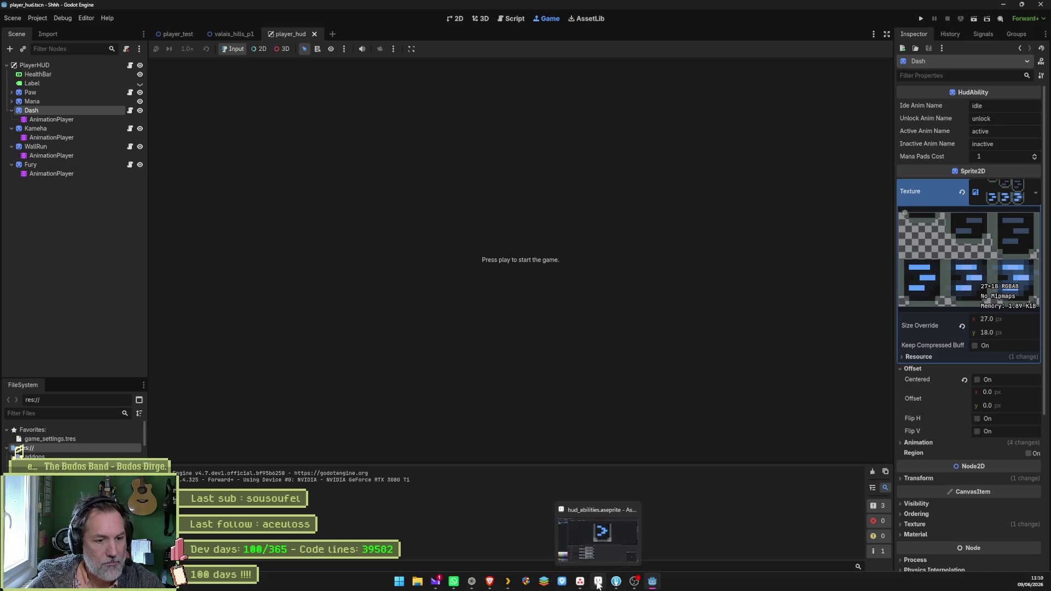
{"action": "mouse_move", "coordinate": [580, 581]}
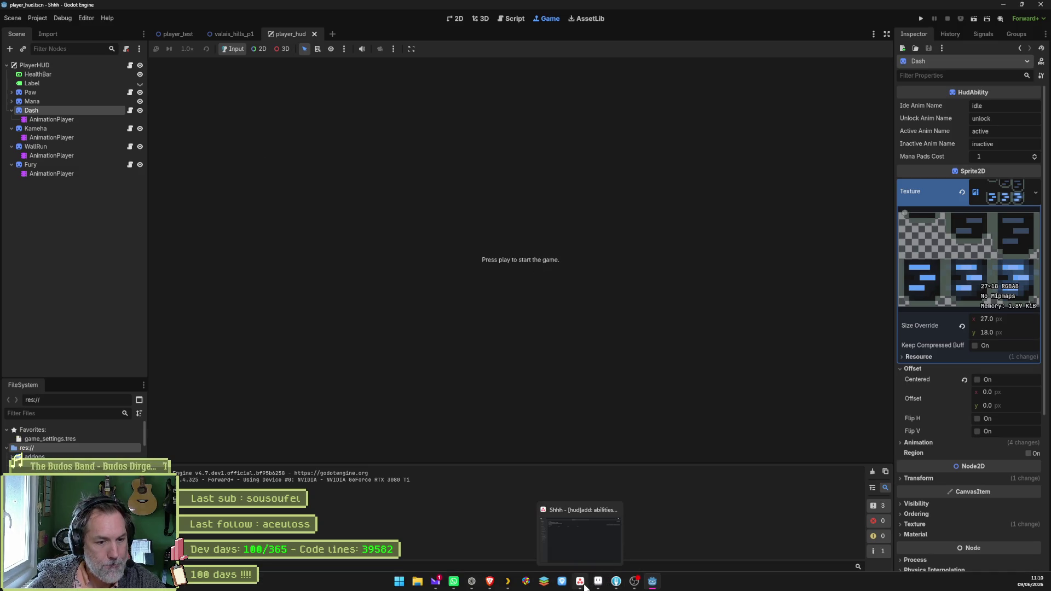
{"action": "left_click", "coordinate": [580, 583]}
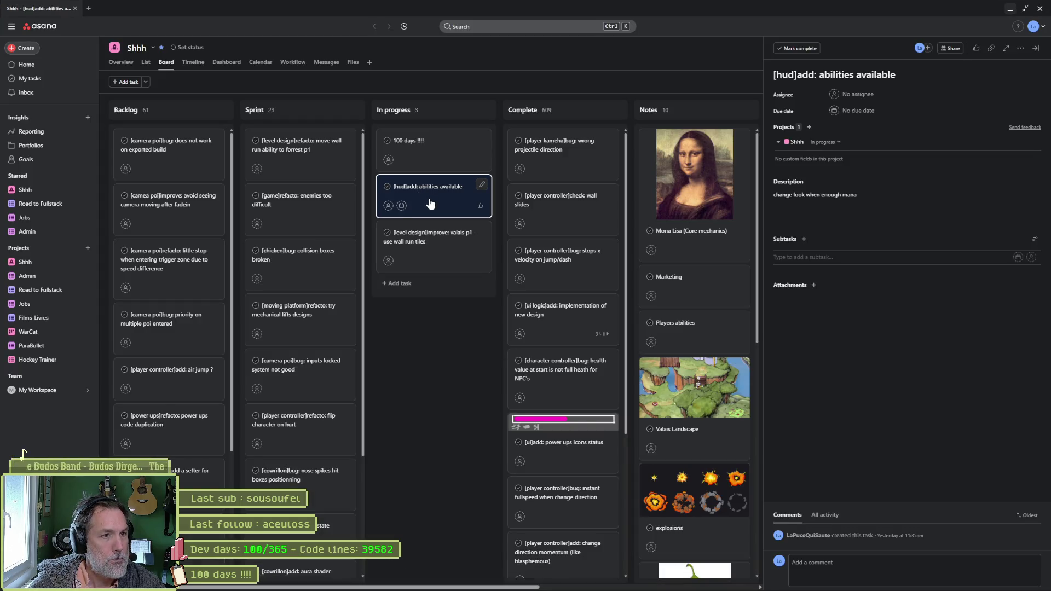
- Select the '[hud]add: abilities available' task title in Asana to copy it, then switch to Fork
{"action": "triple_click", "coordinate": [878, 73]}
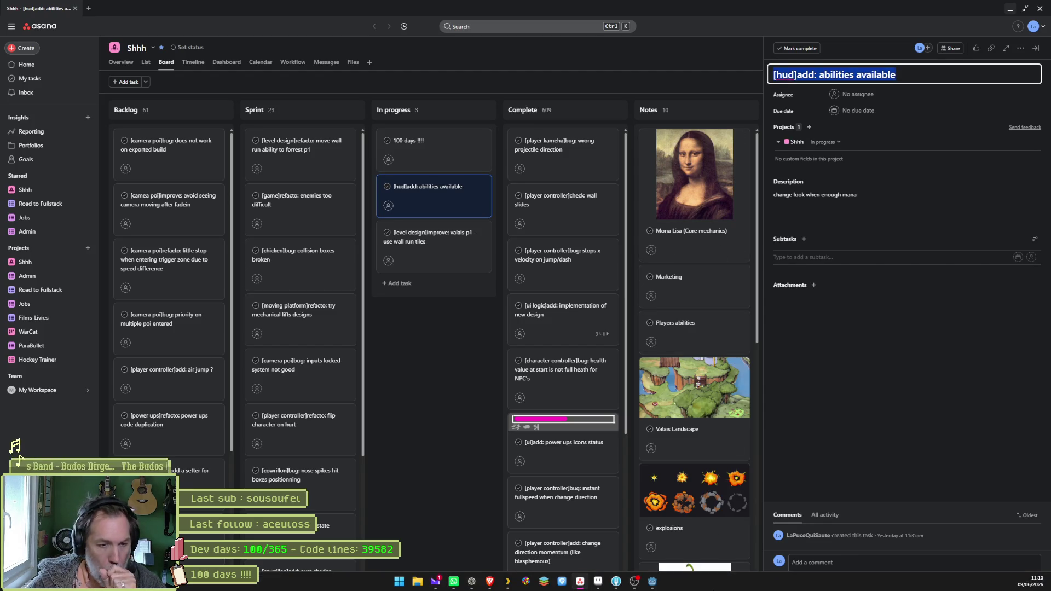
{"action": "left_click", "coordinate": [616, 581]}
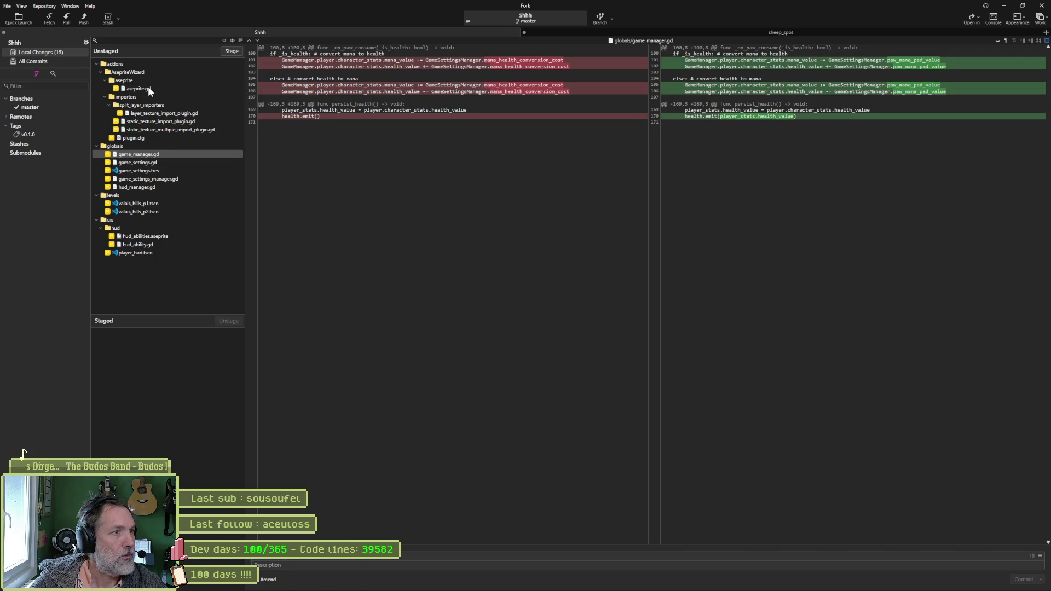
- Review diffs of the import plugin, game_manager, game_settings, settings_manager, hud_manager and hud_ability scripts
{"action": "left_click", "coordinate": [202, 116]}
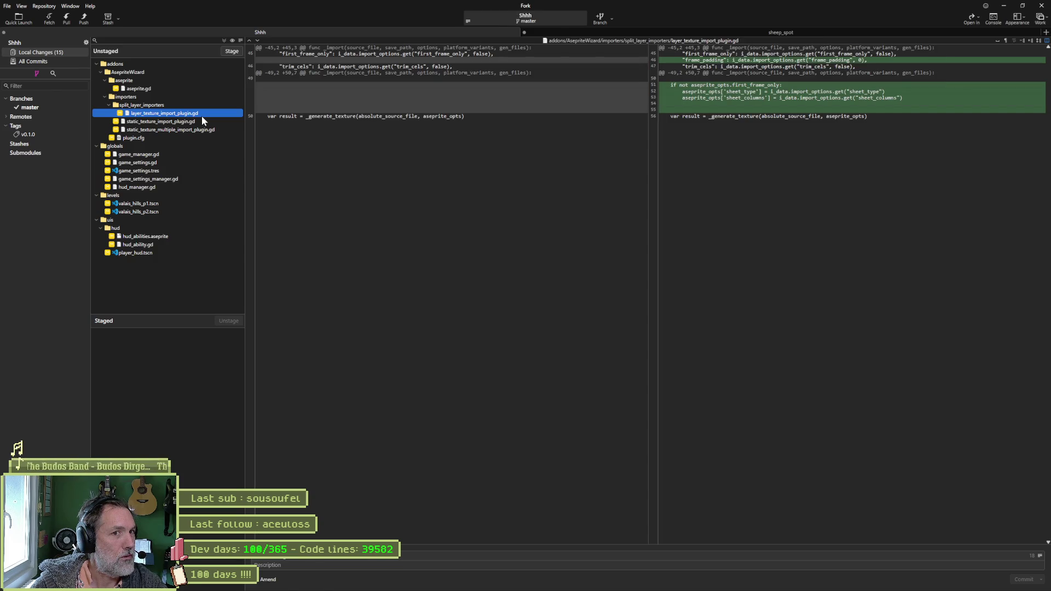
{"action": "left_click", "coordinate": [97, 63]}
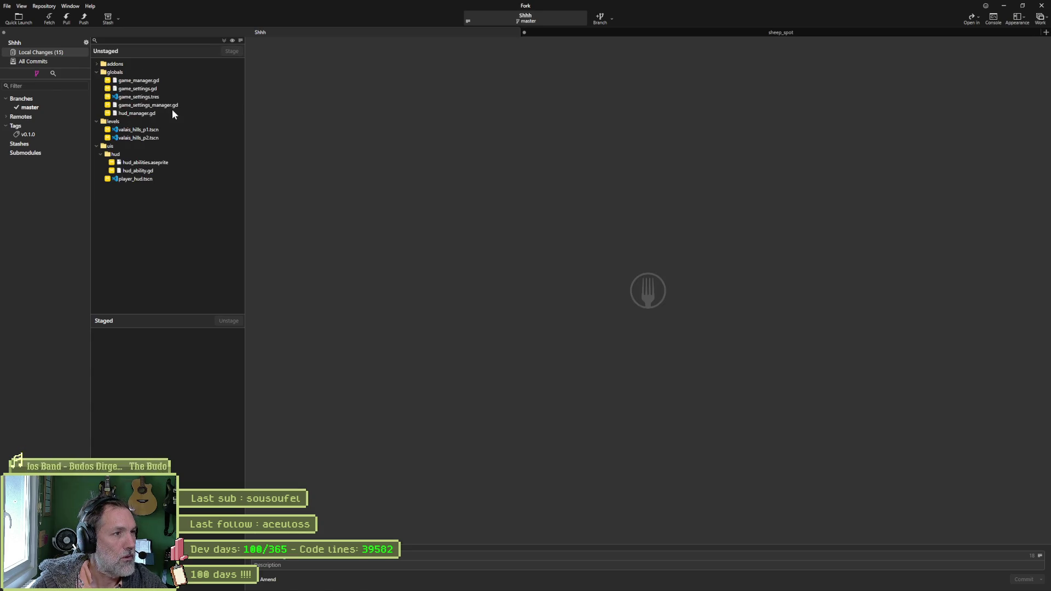
{"action": "left_click", "coordinate": [154, 81]}
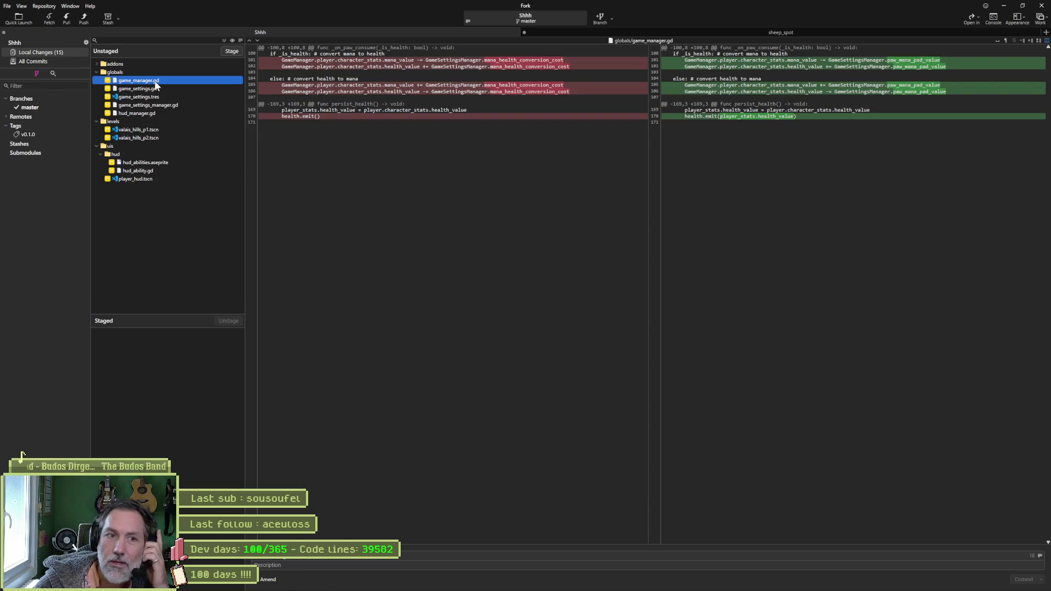
{"action": "left_click", "coordinate": [154, 88]}
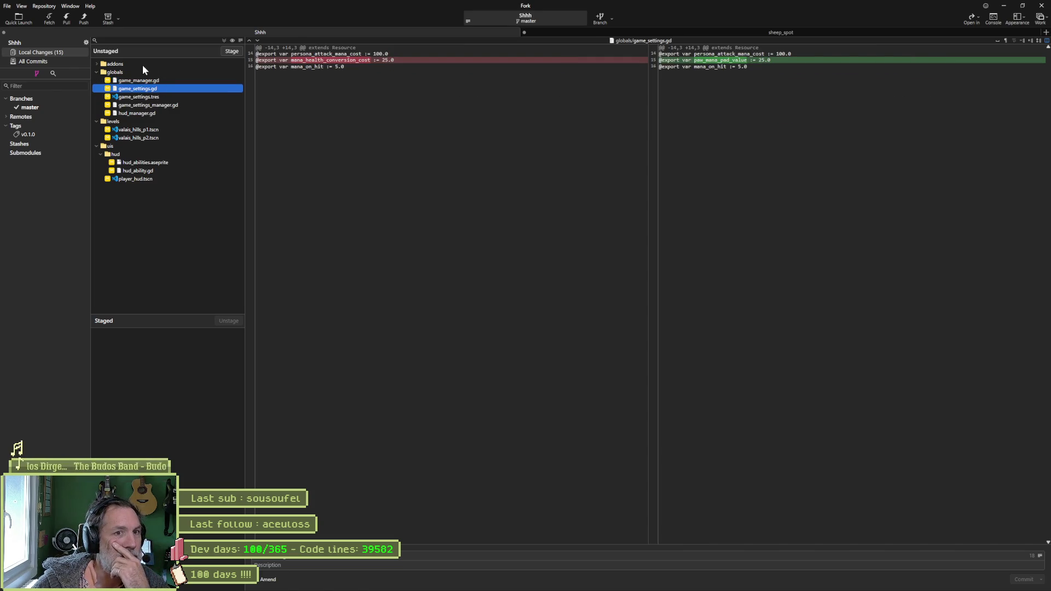
{"action": "left_click", "coordinate": [176, 105]}
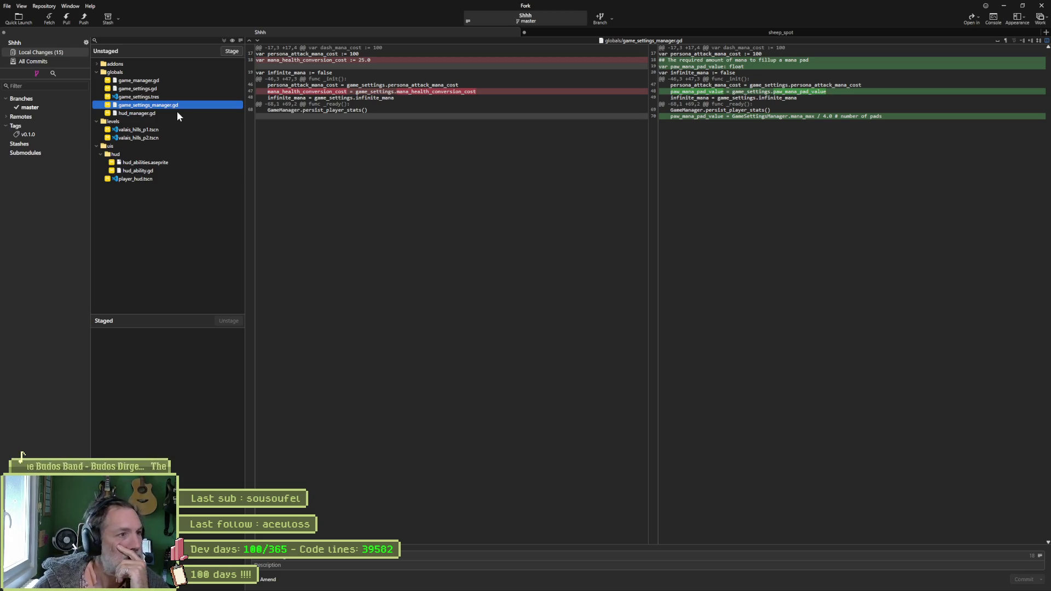
{"action": "left_click", "coordinate": [162, 114]}
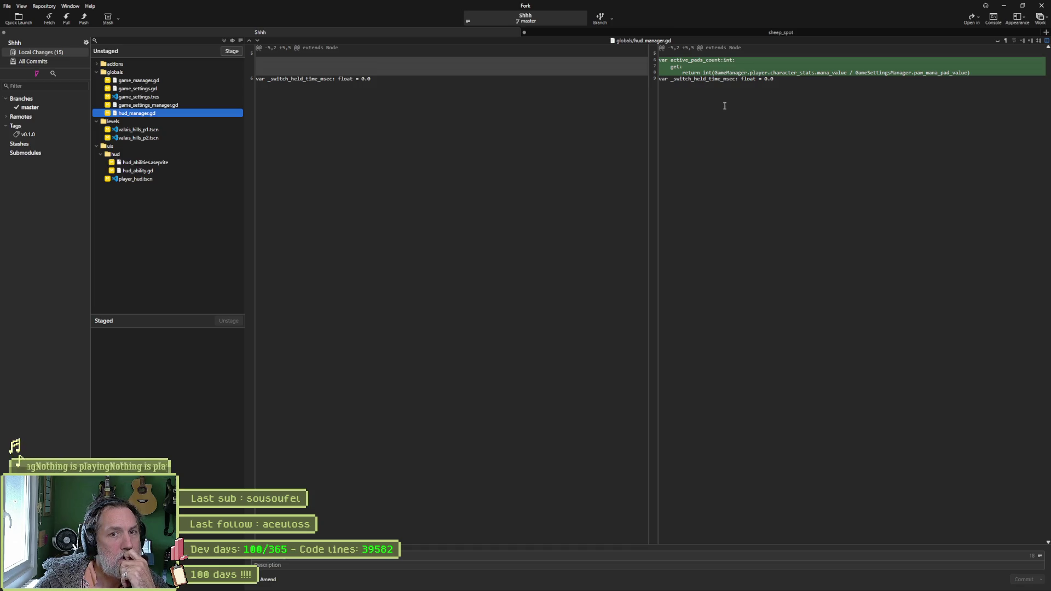
{"action": "left_click", "coordinate": [155, 170]}
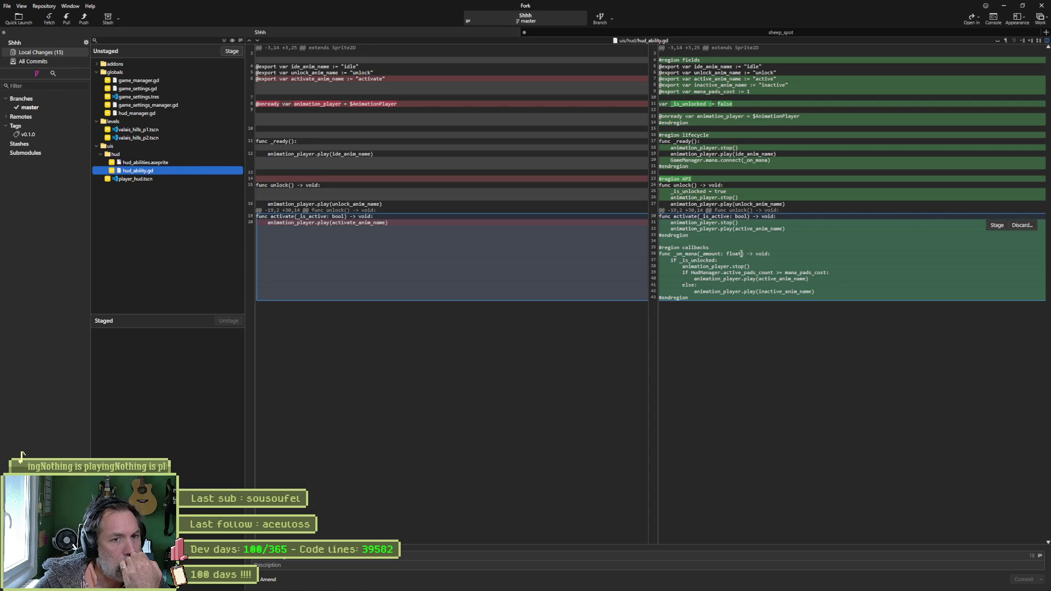
- Stage all changed files, commit to master, push to origin and minimise Fork
{"action": "left_click", "coordinate": [223, 41]}
{"action": "left_click", "coordinate": [1014, 579]}
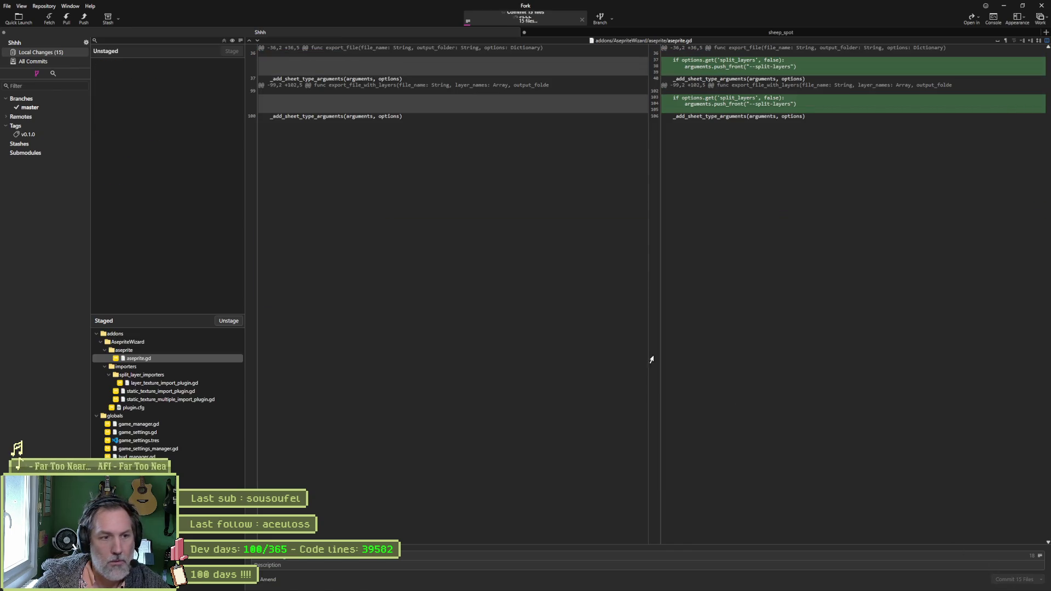
{"action": "left_click", "coordinate": [83, 19]}
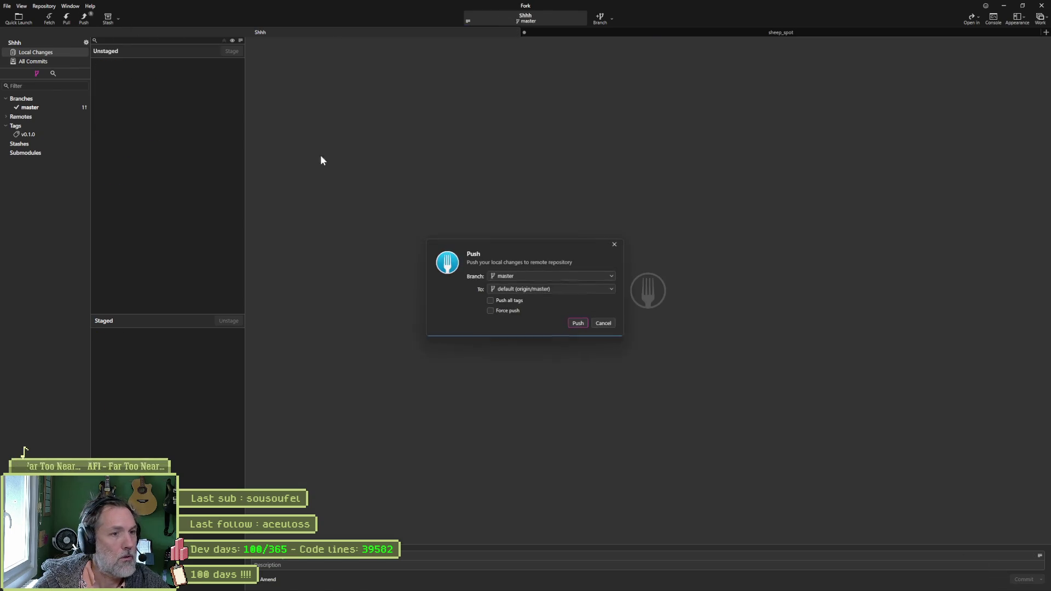
{"action": "left_click", "coordinate": [577, 324]}
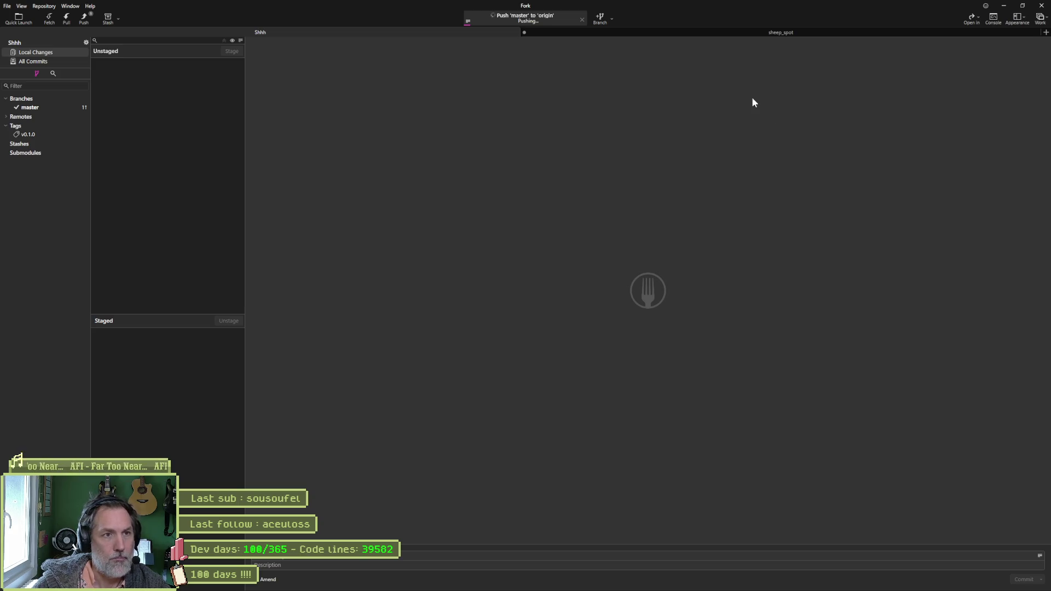
{"action": "left_click", "coordinate": [1003, 6]}
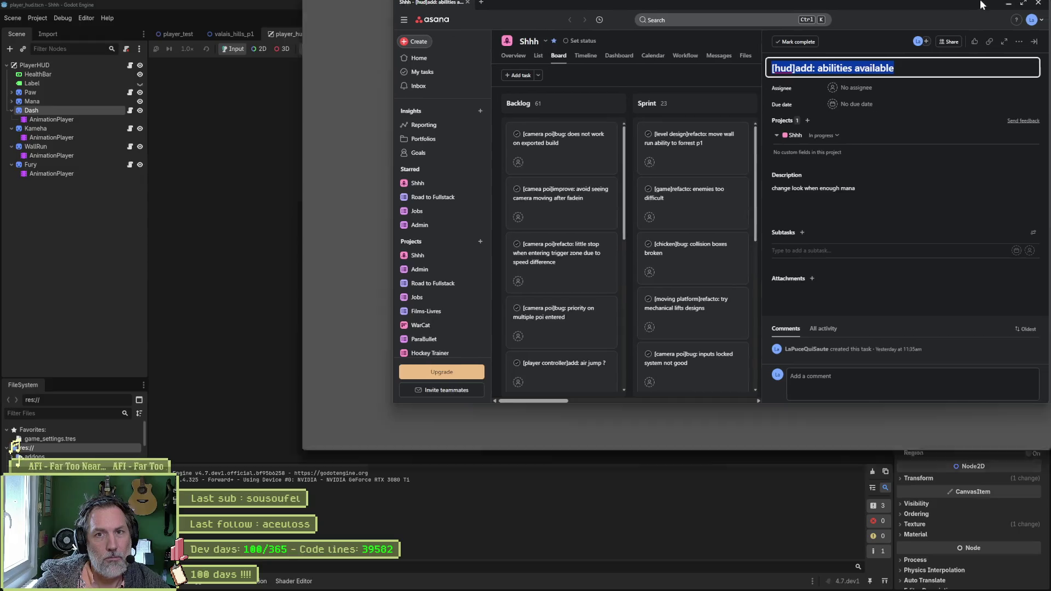
- Bring Godot forward and view the player_hud scene in the 2D workspace
{"action": "left_click", "coordinate": [1009, 9]}
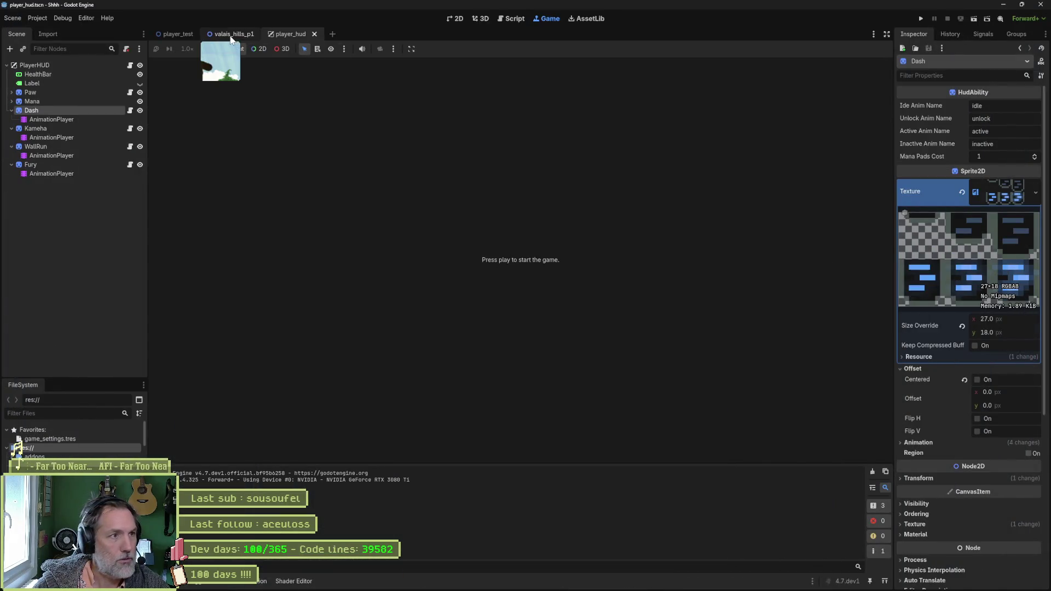
{"action": "left_click", "coordinate": [456, 18]}
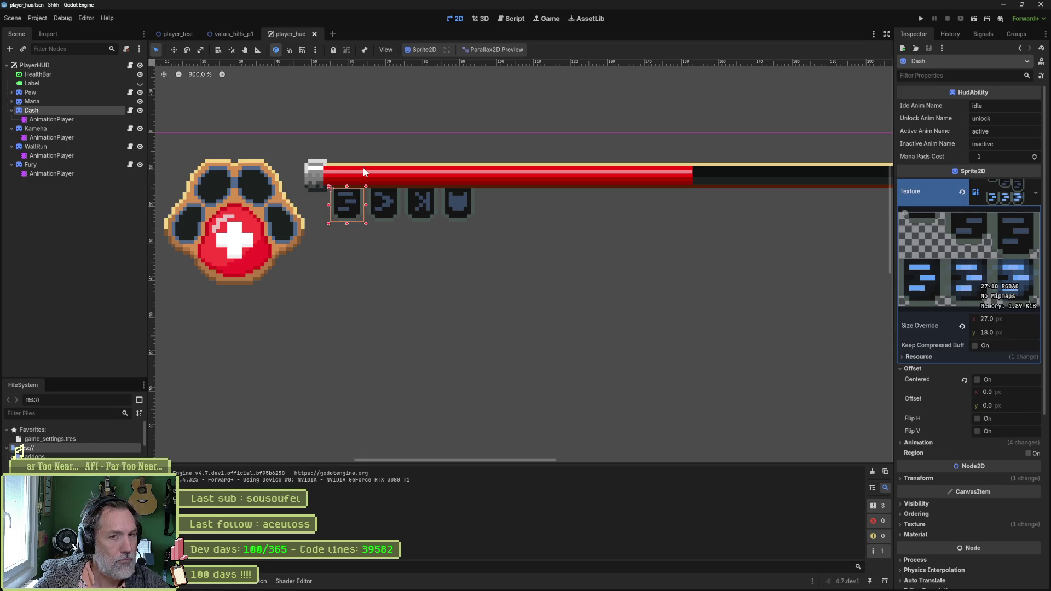
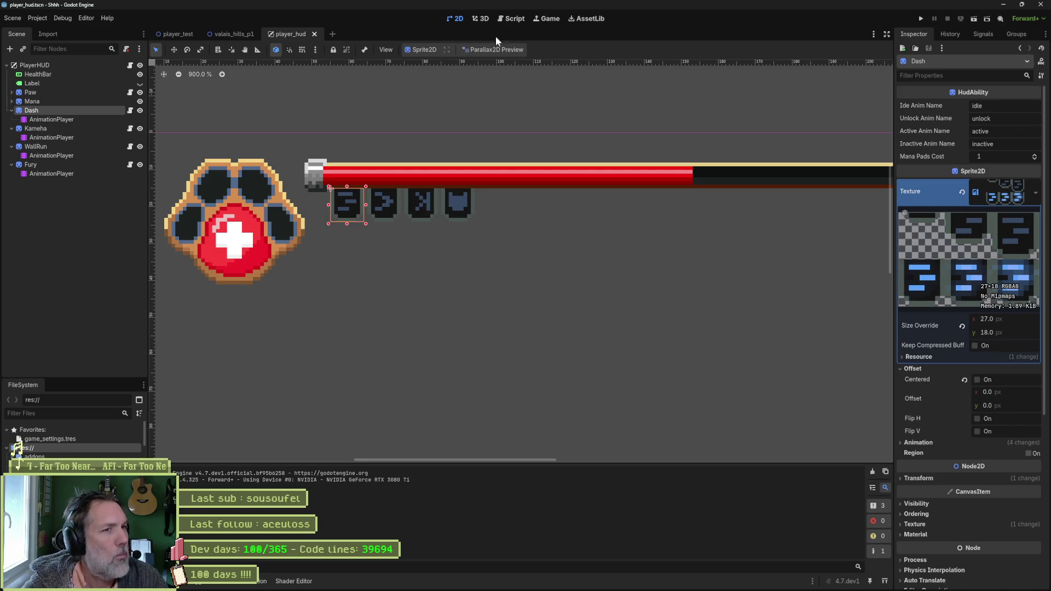
- In game_manager.gd, jump to the persist_player_stats definition and select its name
{"action": "left_click", "coordinate": [515, 19]}
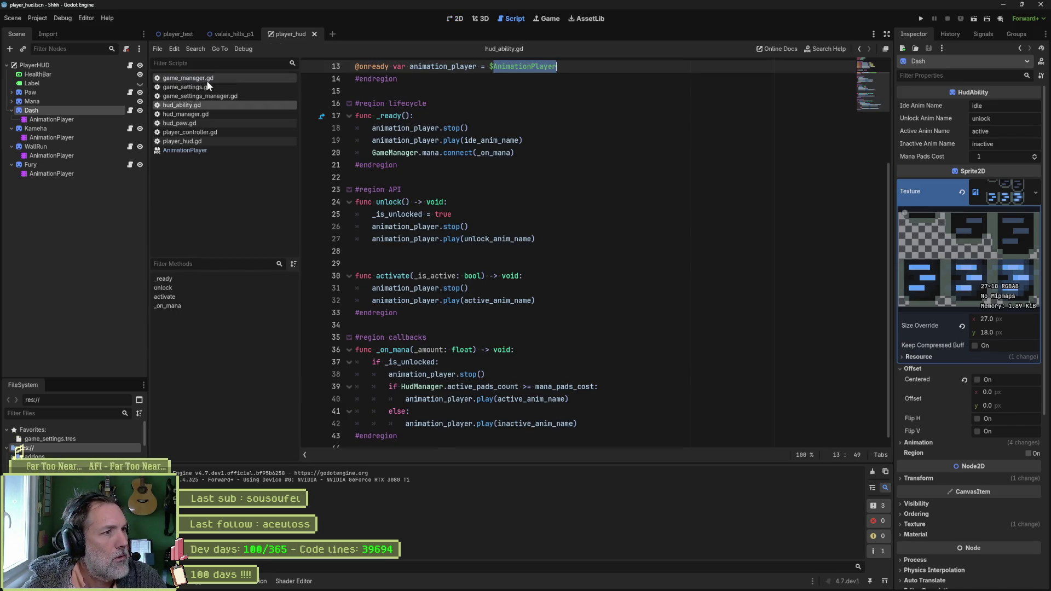
{"action": "left_click", "coordinate": [188, 77]}
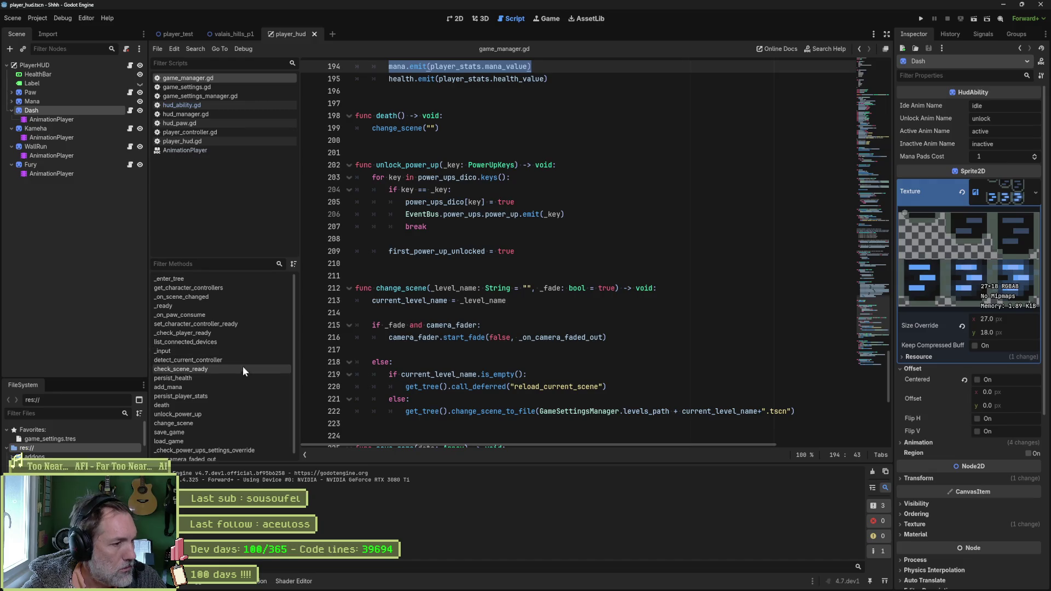
{"action": "left_click", "coordinate": [236, 396]}
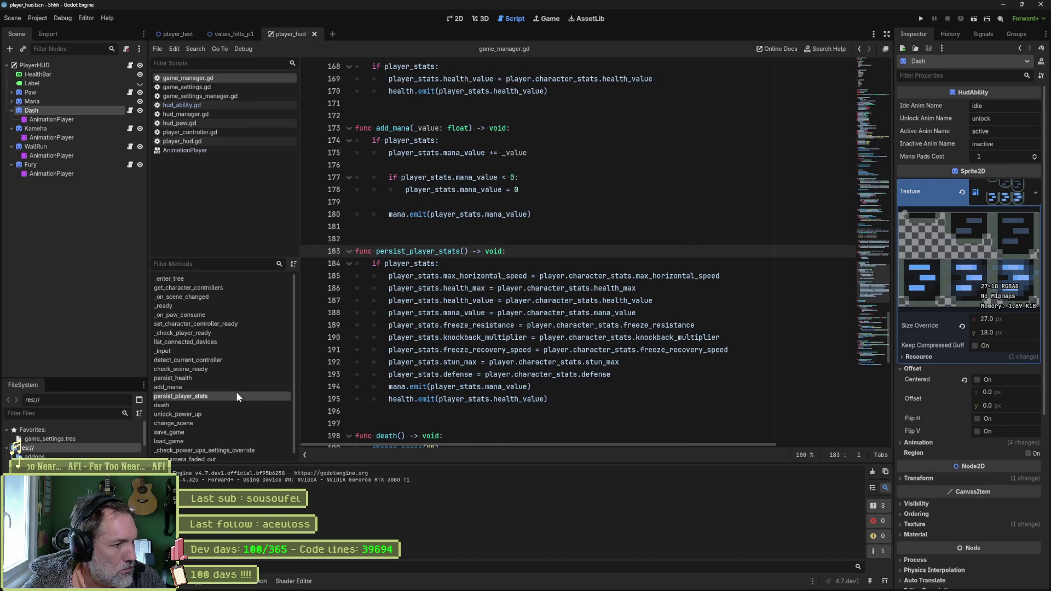
{"action": "double_click", "coordinate": [439, 251]}
- Search the whole project for persist_player_stats and open its call in game_settings_manager.gd
{"action": "key", "text": "ctrl+shift+f"}
{"action": "left_click", "coordinate": [545, 334]}
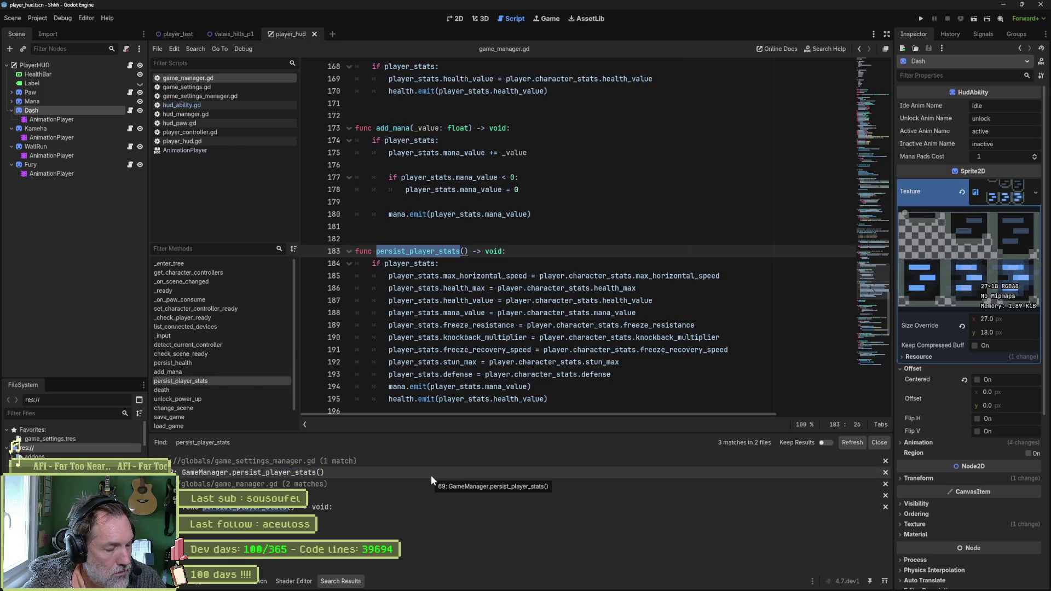
{"action": "left_click", "coordinate": [431, 496]}
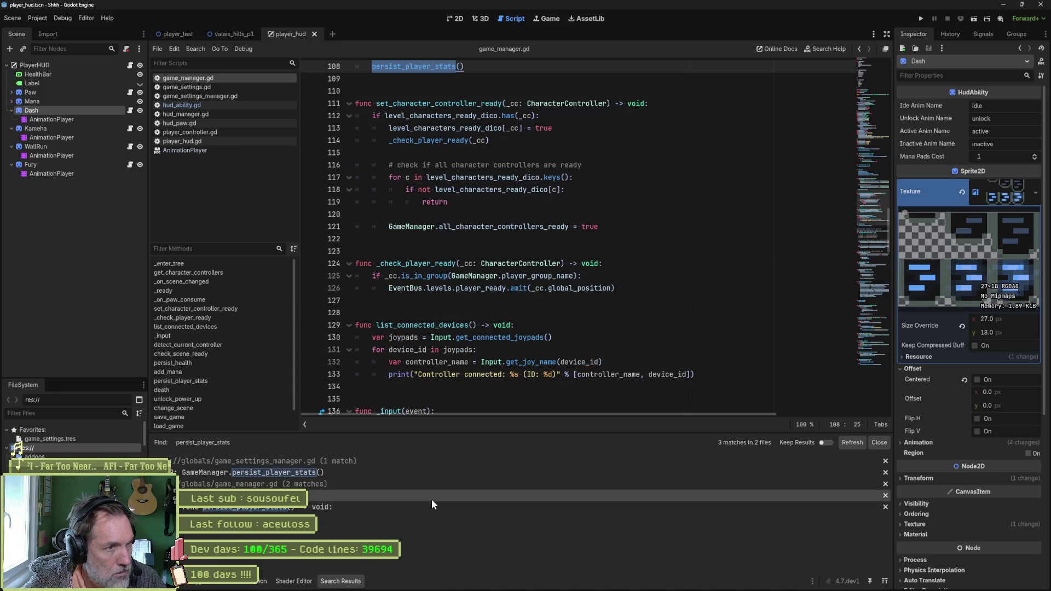
{"action": "scroll", "coordinate": [503, 320], "scroll_direction": "up", "scroll_amount": 3}
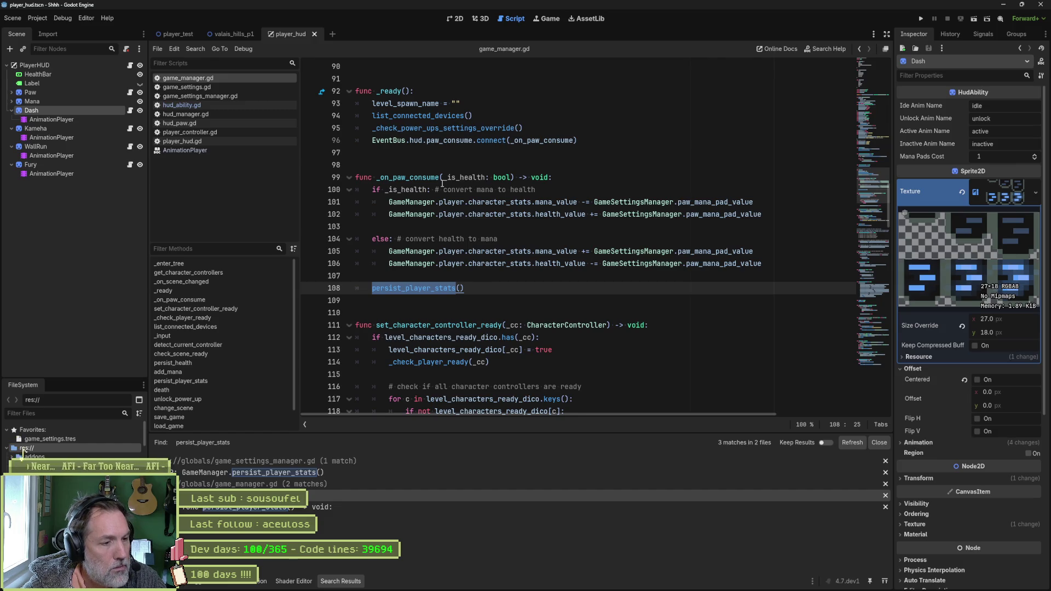
{"action": "left_click", "coordinate": [314, 471]}
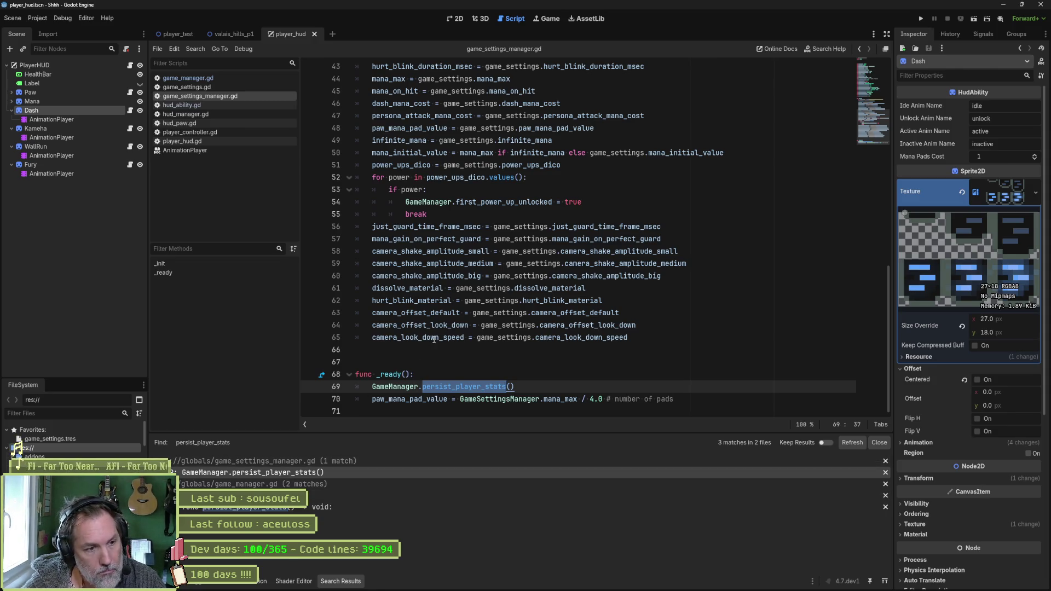
- Review the mana and health emit lines, close game_settings.gd and game_settings_manager.gd, and show hud_ability.gd
{"action": "left_click", "coordinate": [464, 386], "text": "ctrl"}
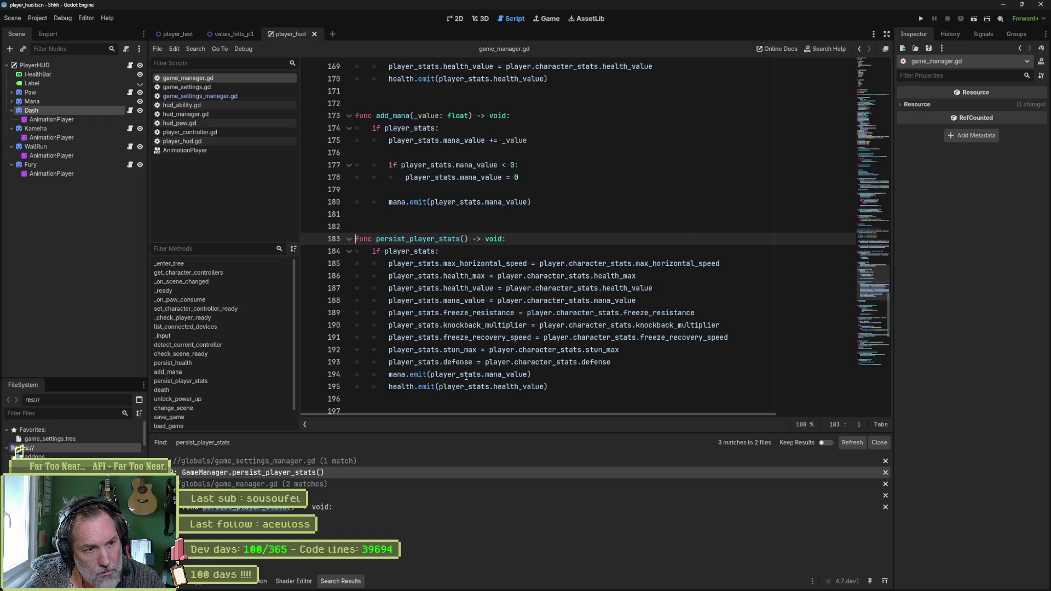
{"action": "left_click_drag", "start_coordinate": [548, 386], "coordinate": [355, 374]}
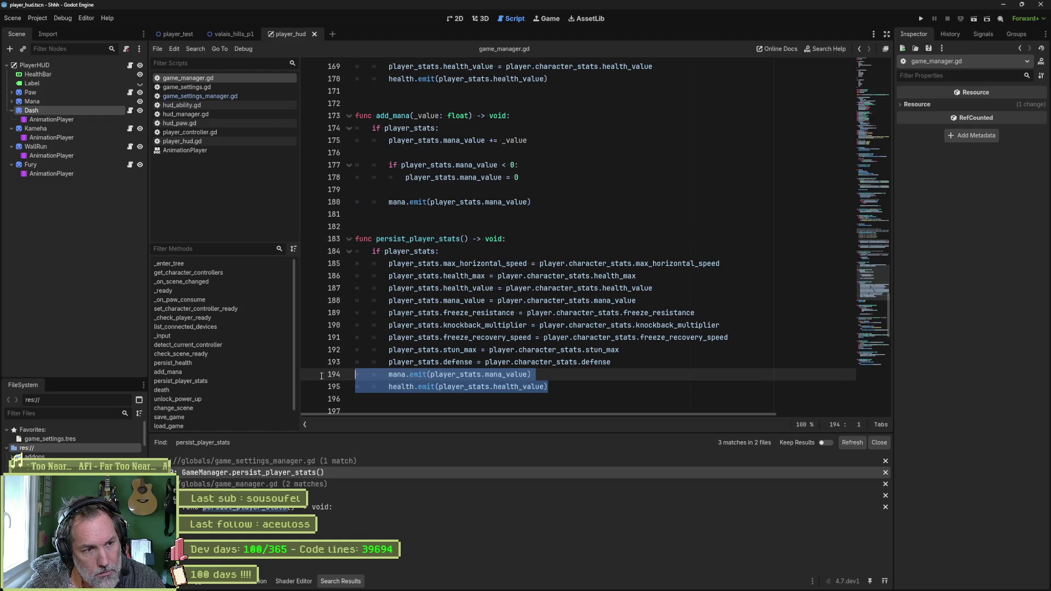
{"action": "middle_click", "coordinate": [205, 87]}
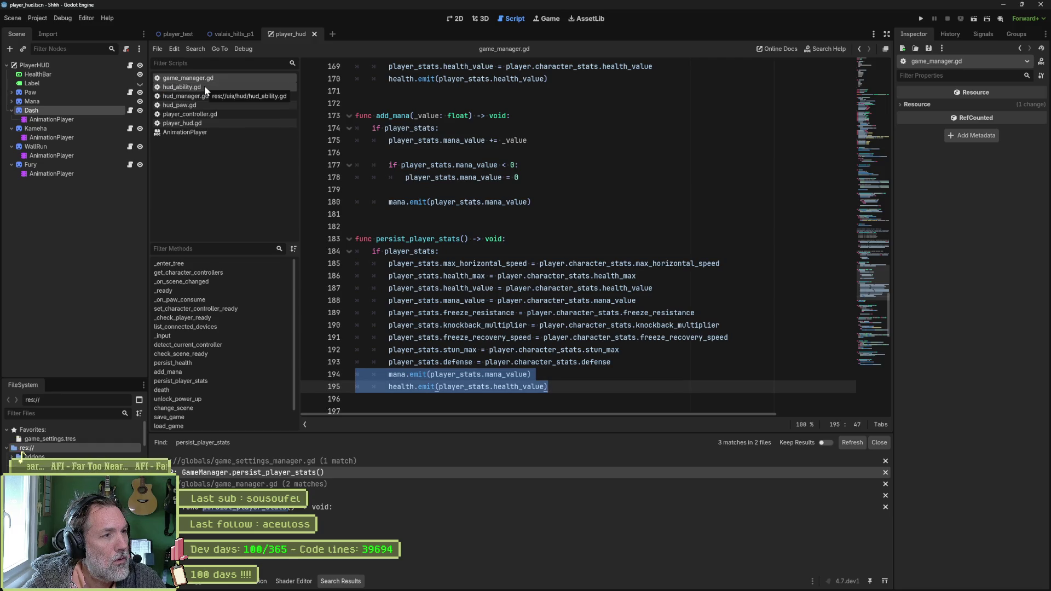
{"action": "middle_click", "coordinate": [204, 86]}
{"action": "left_click", "coordinate": [205, 85]}
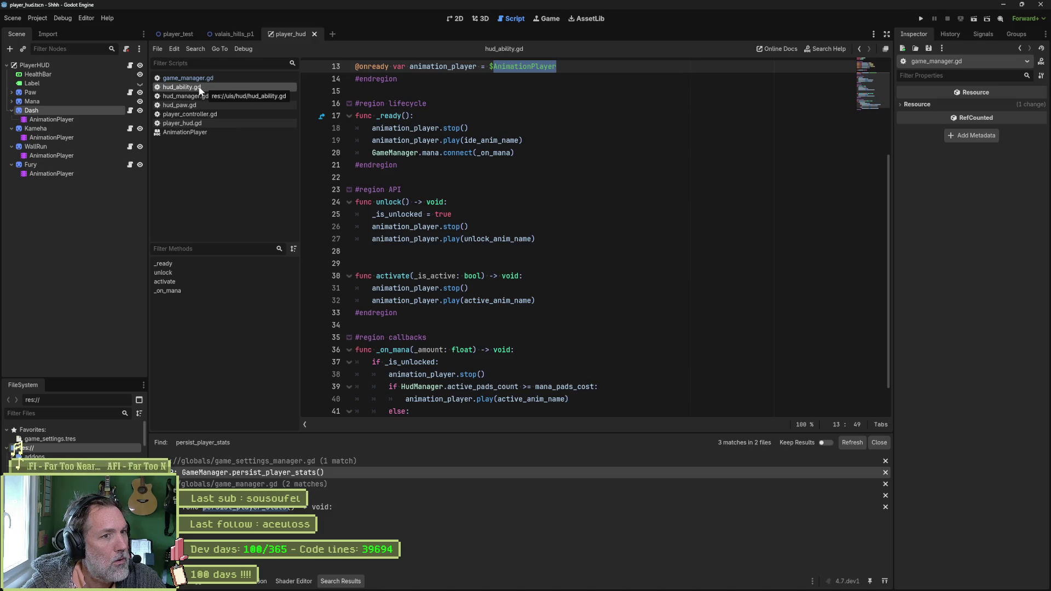
- Inspect the _on_mana connection on line 20 and check the signal emits in game_manager.gd
{"action": "double_click", "coordinate": [506, 155]}
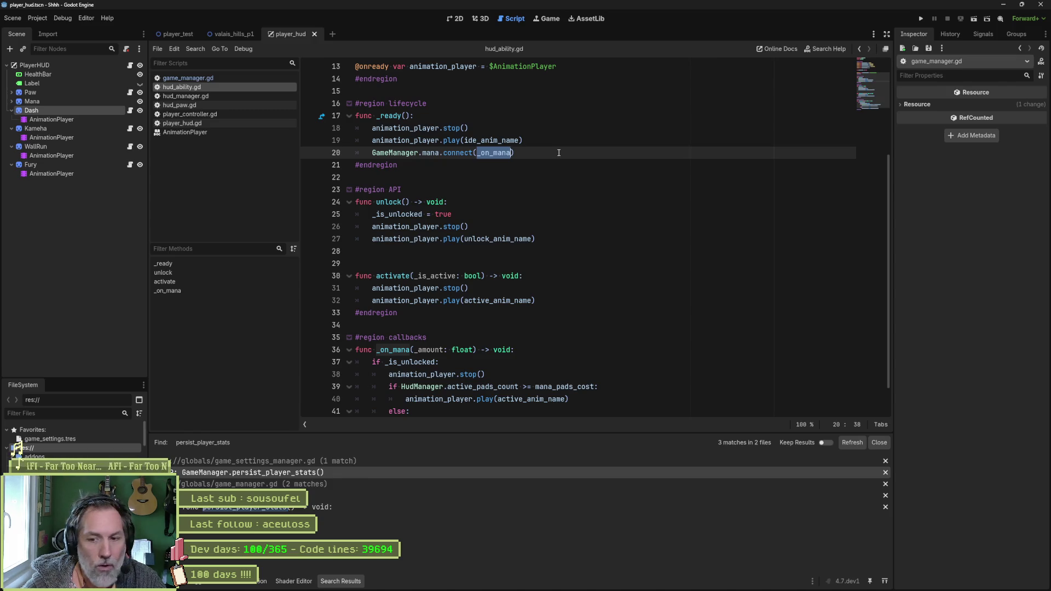
{"action": "left_click", "coordinate": [530, 148]}
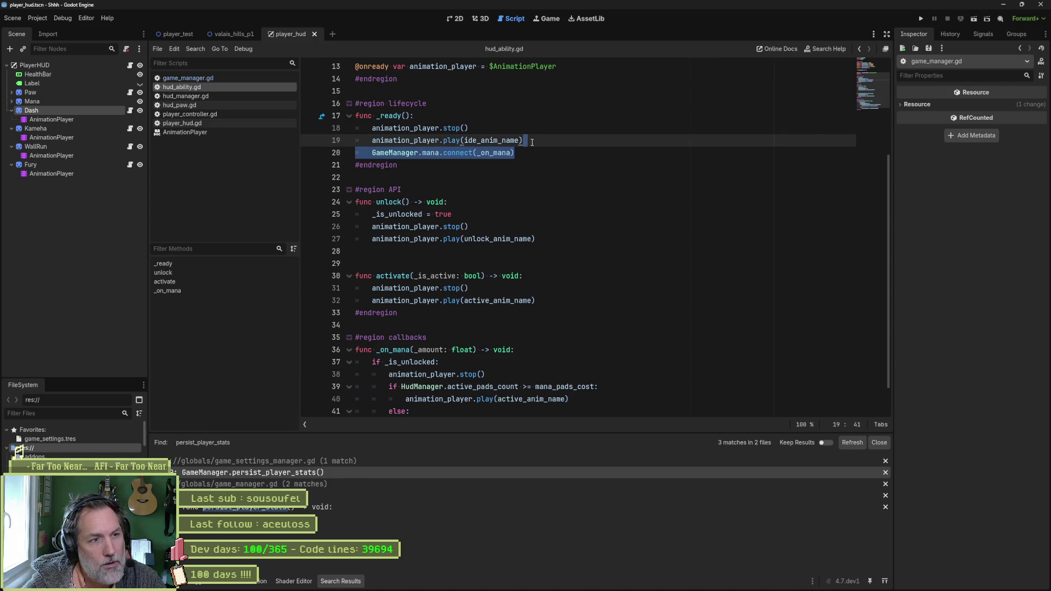
{"action": "double_click", "coordinate": [395, 153]}
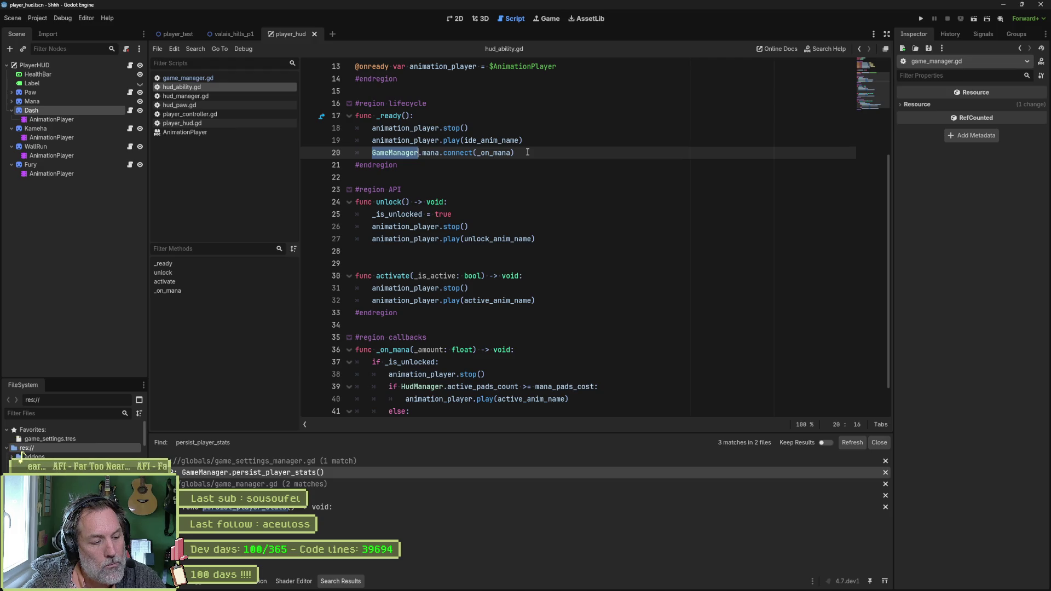
{"action": "left_click", "coordinate": [232, 78]}
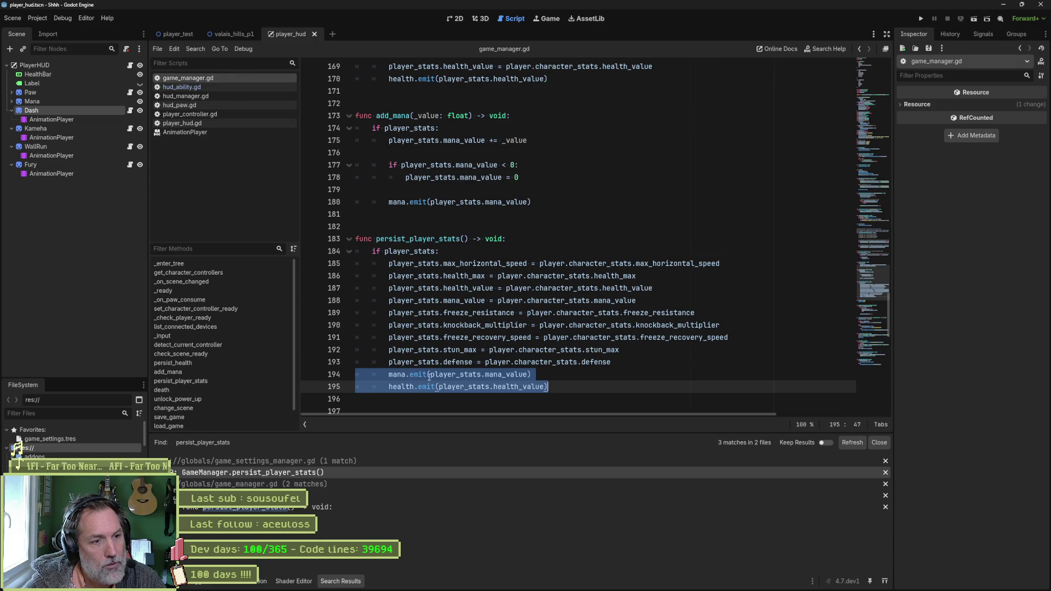
{"action": "left_click", "coordinate": [227, 87]}
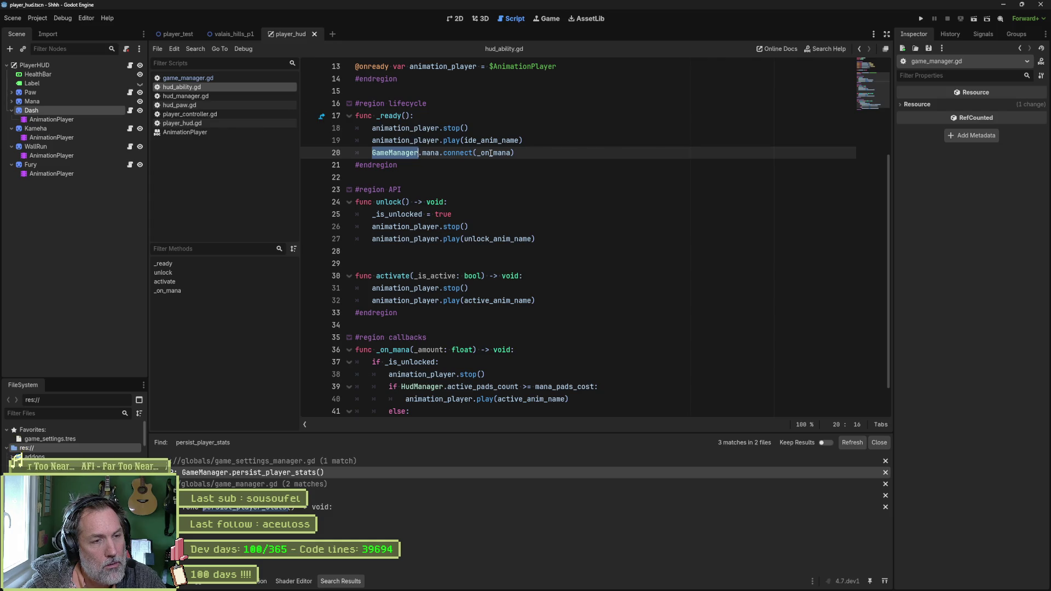
- From the mana connect line in _ready, jump to the _on_mana callback and the stop call in unlock
{"action": "left_click_drag", "start_coordinate": [434, 118], "coordinate": [436, 152]}
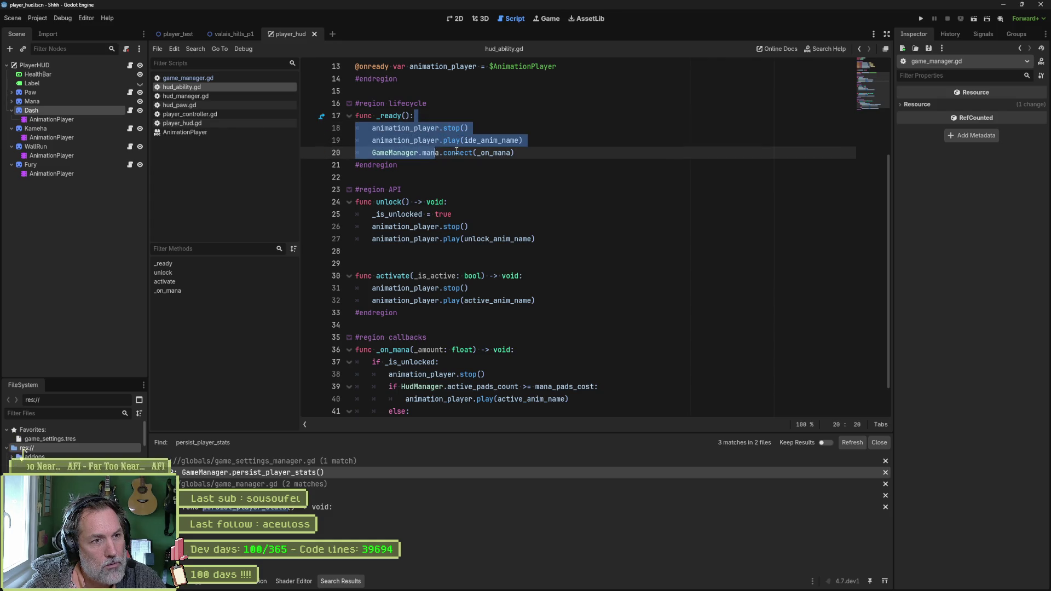
{"action": "left_click", "coordinate": [535, 154]}
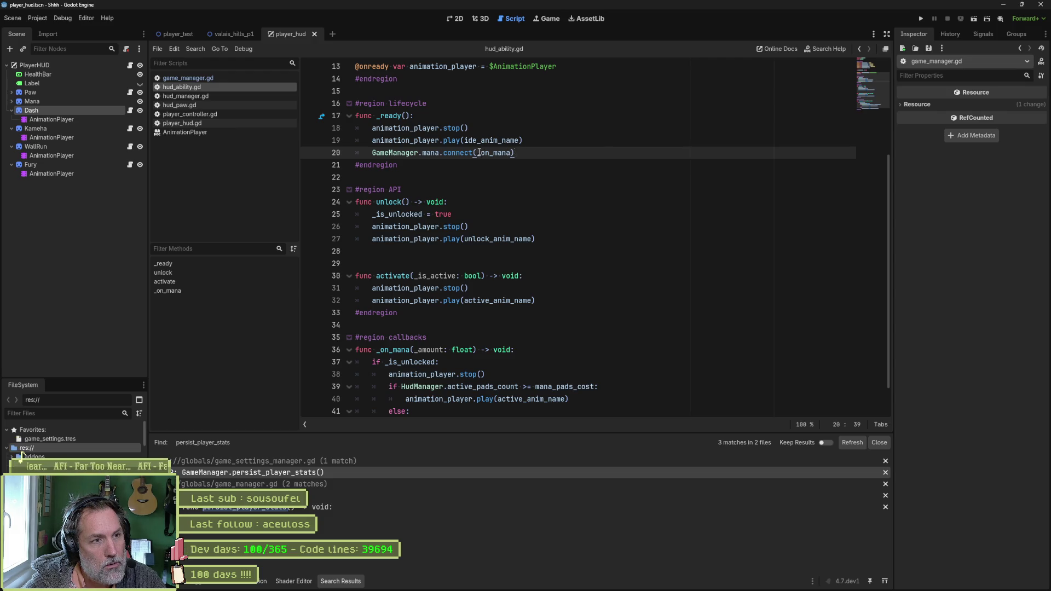
{"action": "left_click_drag", "start_coordinate": [515, 153], "coordinate": [368, 155]}
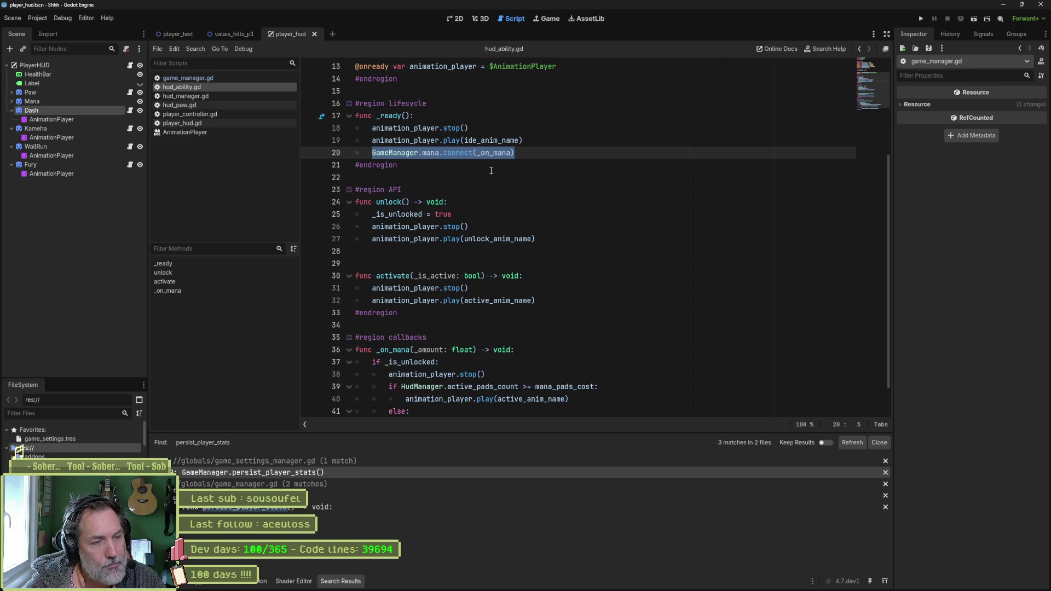
{"action": "left_click", "coordinate": [500, 153], "text": "ctrl"}
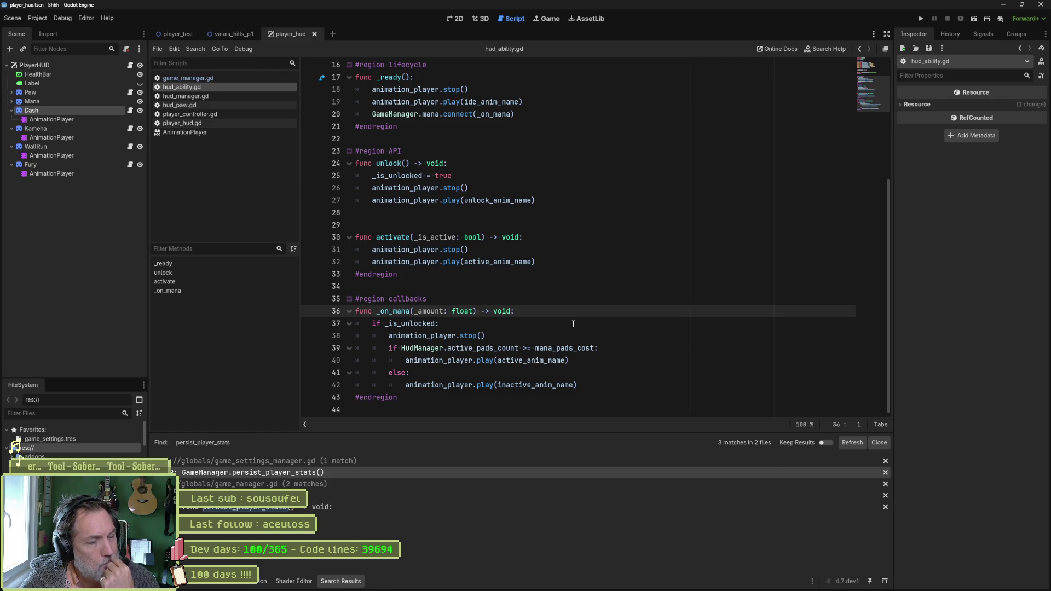
{"action": "left_click", "coordinate": [487, 192]}
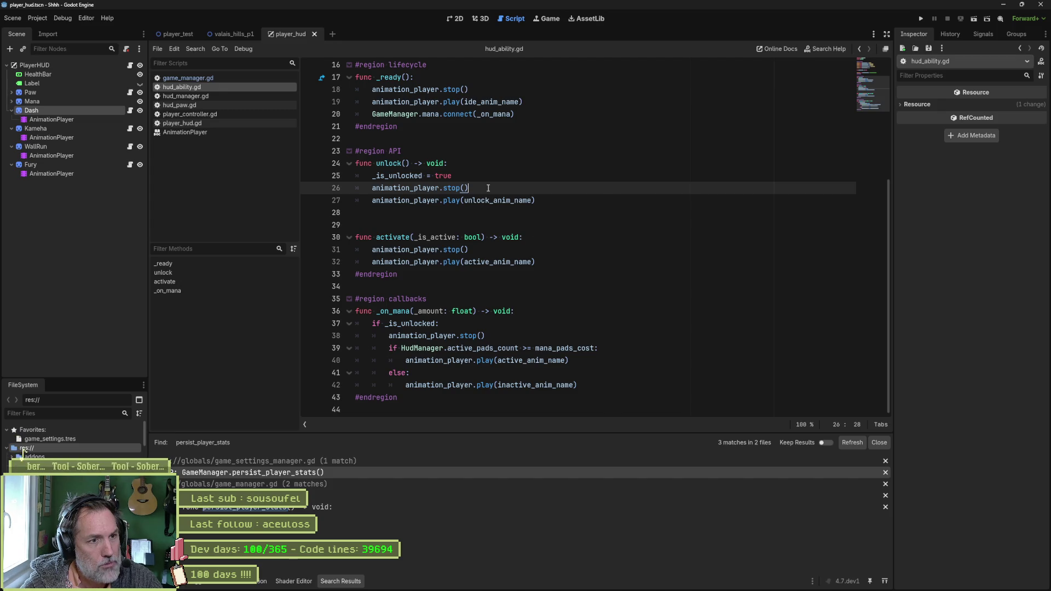
- Delete the animation_player.stop() calls in unlock, activate and _on_mana, and save hud_ability.gd
{"action": "key", "text": "ctrl+shift+k"}
{"action": "left_click", "coordinate": [486, 236]}
{"action": "key", "text": "ctrl+shift+k"}
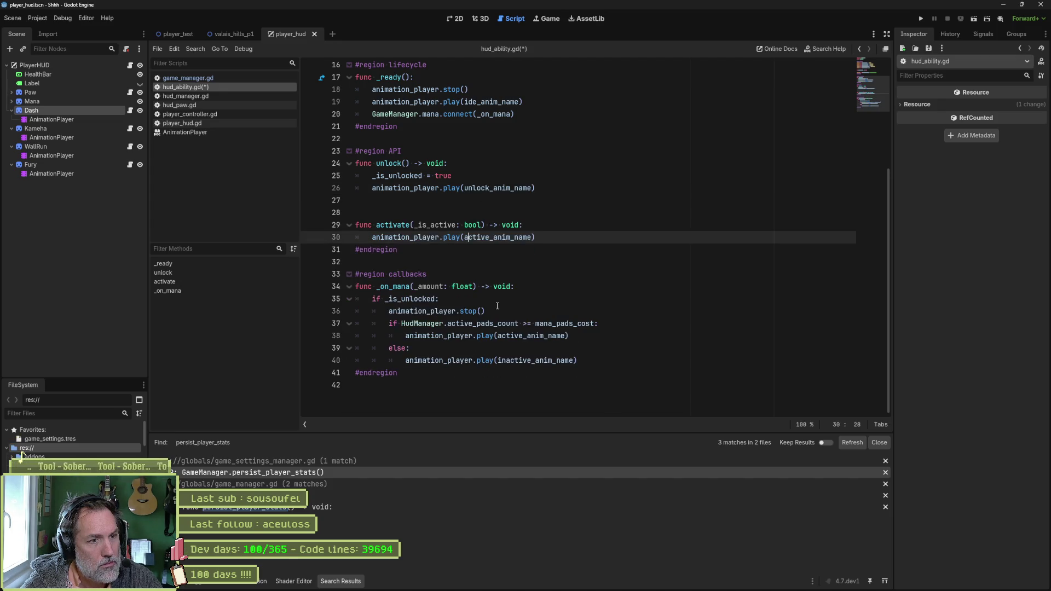
{"action": "left_click", "coordinate": [509, 311]}
{"action": "key", "text": "ctrl+shift+k"}
{"action": "key", "text": "ctrl+s"}
- Delete the remaining stop() call in _ready, save, and run the player_test scene
{"action": "left_click", "coordinate": [492, 89]}
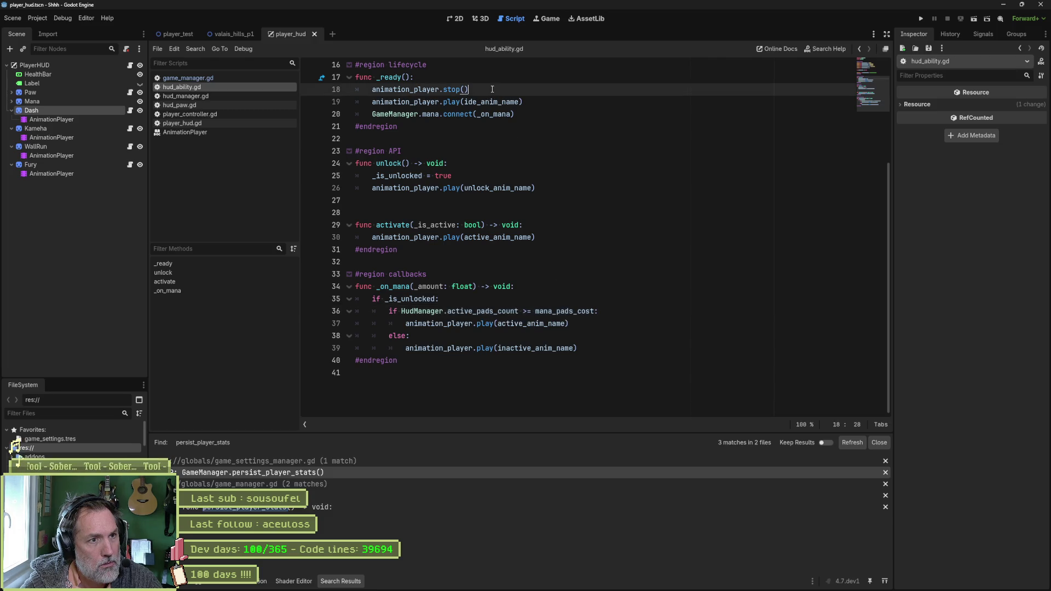
{"action": "key", "text": "ctrl+shift+k"}
{"action": "key", "text": "ctrl+s"}
{"action": "left_click", "coordinate": [175, 33]}
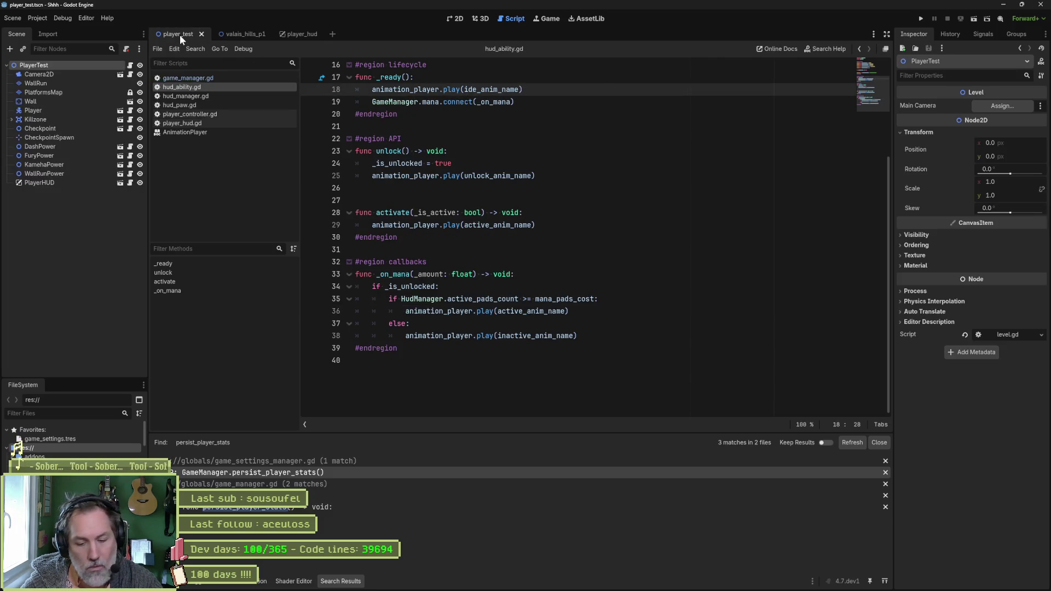
{"action": "key", "text": "F6"}
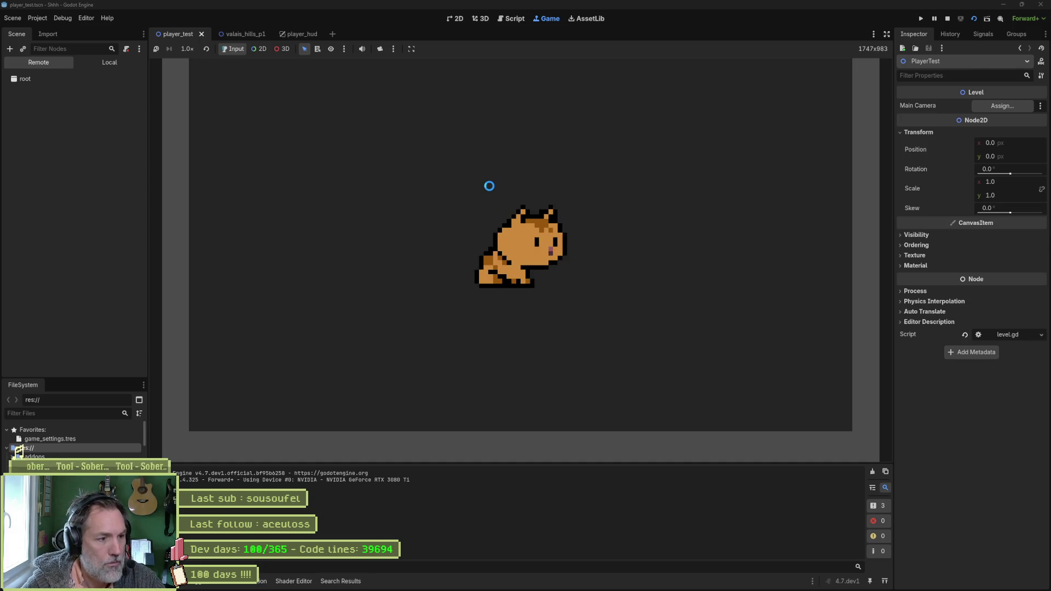
- Walk the cat right to grab the power-up, back left, then stop the running game
{"action": "key", "text": "Right"}
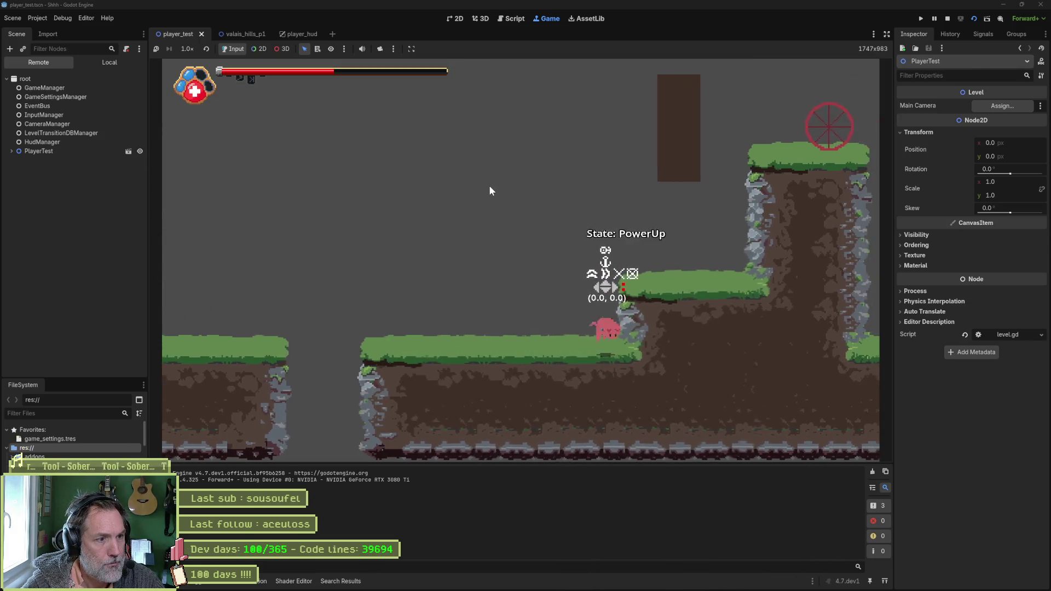
{"action": "key", "text": "Left"}
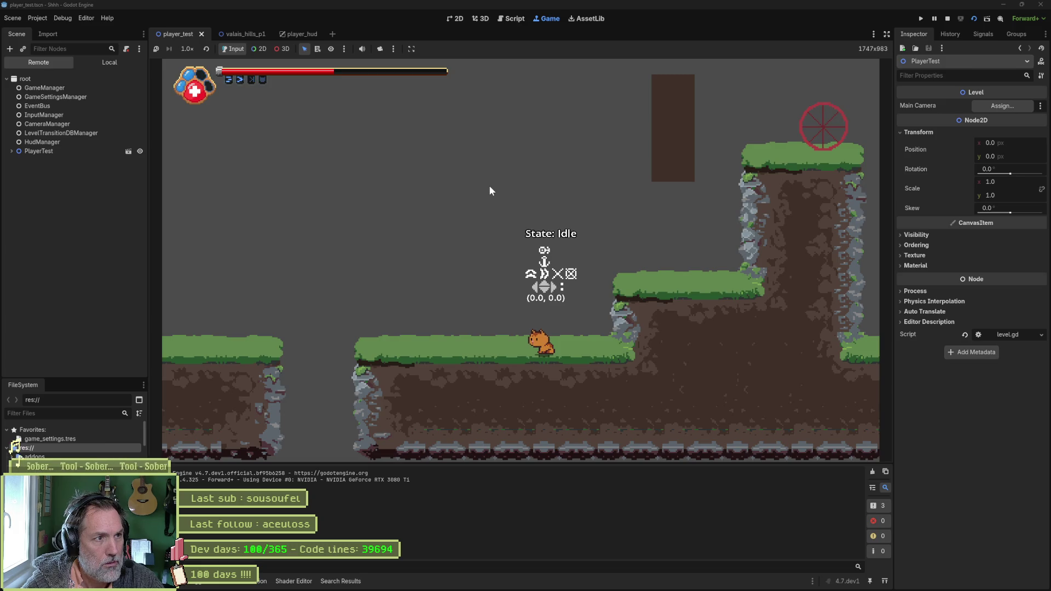
{"action": "key", "text": "F8"}
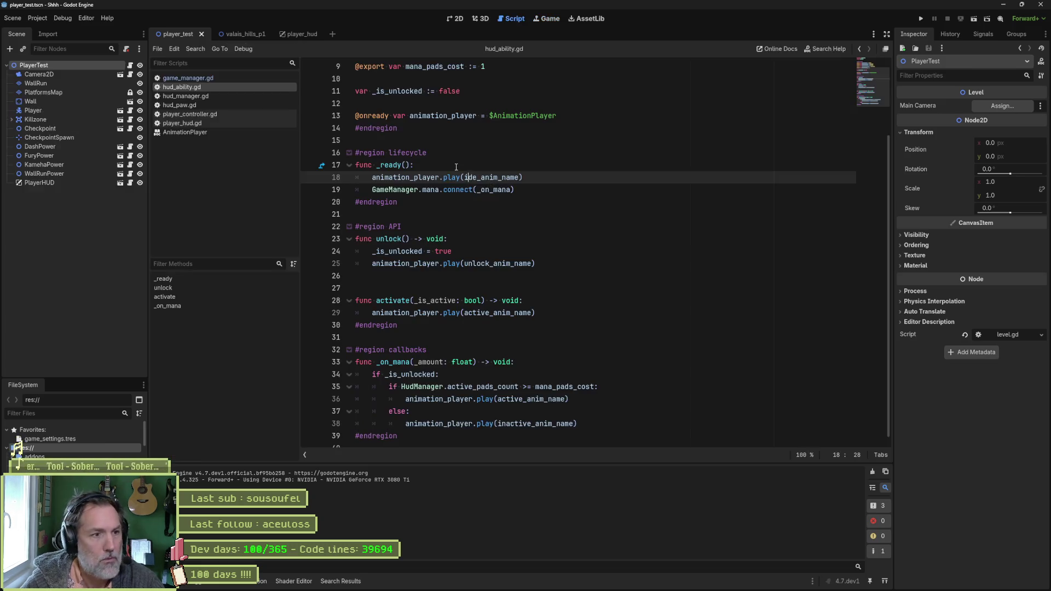
- Switch to game_manager.gd and fold all its functions into one-line headers
{"action": "left_click", "coordinate": [526, 188]}
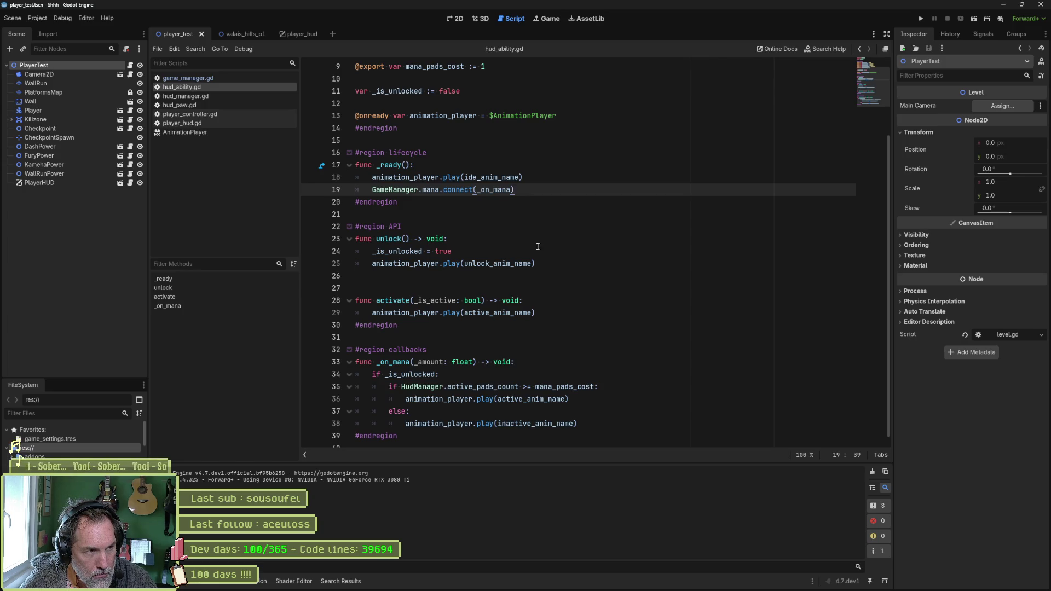
{"action": "left_click", "coordinate": [216, 78]}
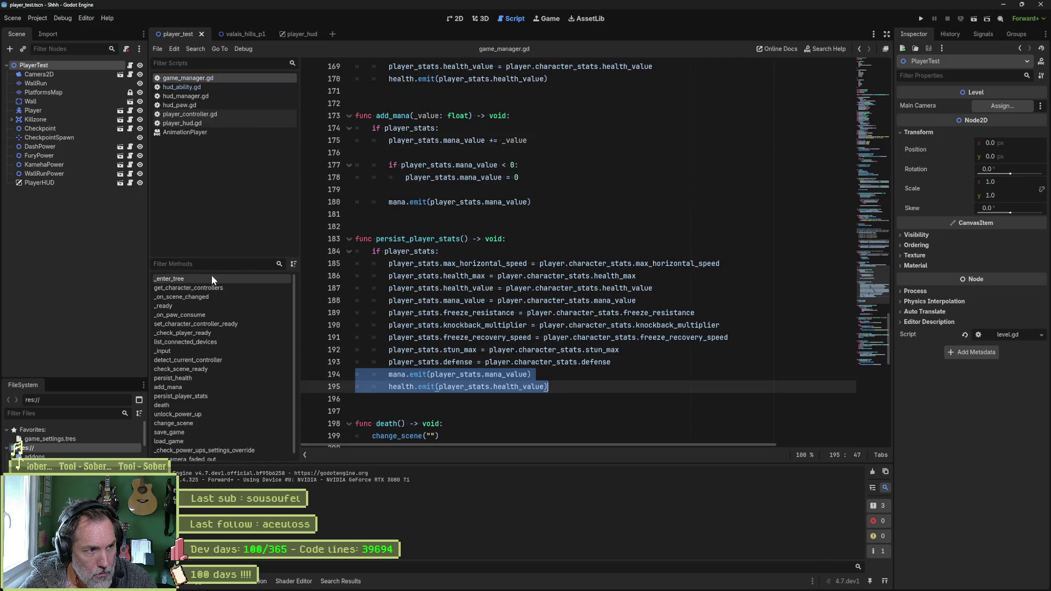
{"action": "left_click", "coordinate": [558, 226]}
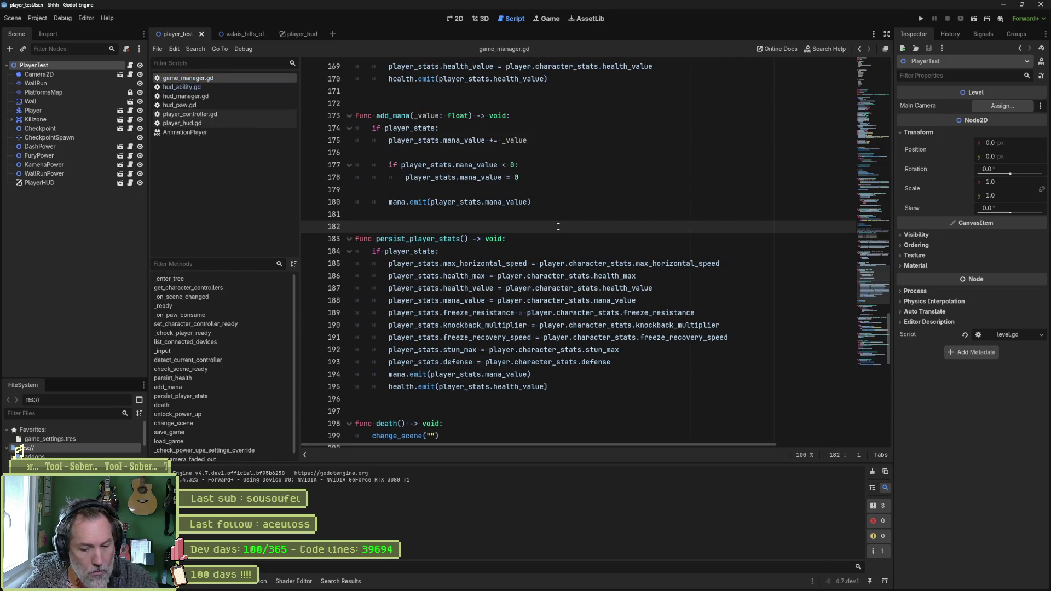
{"action": "key", "text": "ctrl+alt+f"}
{"action": "scroll", "coordinate": [564, 378], "scroll_direction": "up", "scroll_amount": 3}
{"action": "scroll", "coordinate": [565, 375], "scroll_direction": "up", "scroll_amount": 2}
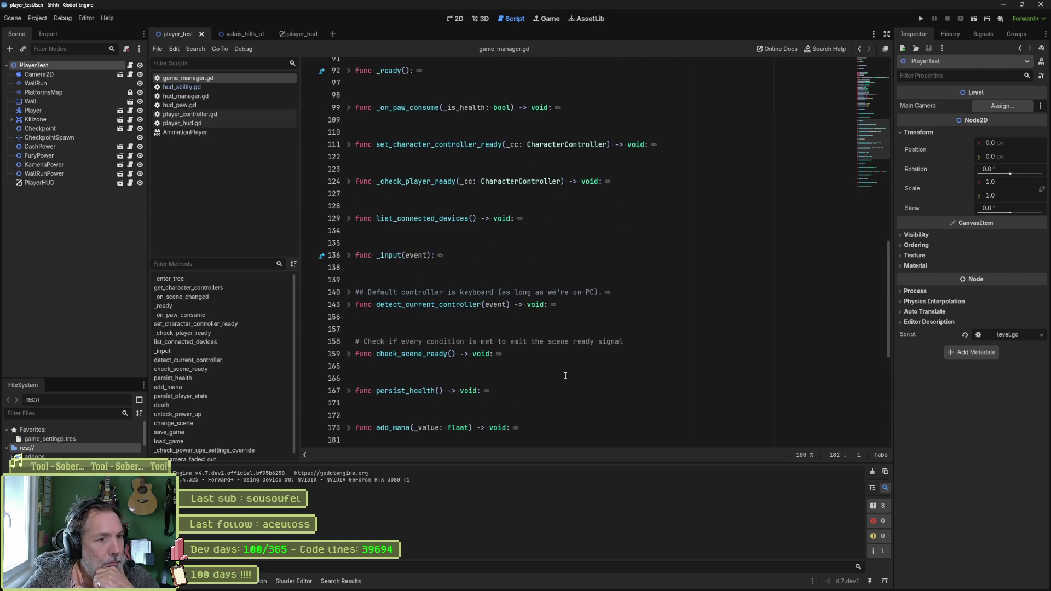
{"action": "scroll", "coordinate": [565, 375], "scroll_direction": "up", "scroll_amount": 3}
{"action": "scroll", "coordinate": [558, 373], "scroll_direction": "up", "scroll_amount": 3}
{"action": "scroll", "coordinate": [551, 371], "scroll_direction": "up", "scroll_amount": 3}
{"action": "scroll", "coordinate": [538, 369], "scroll_direction": "up", "scroll_amount": 2}
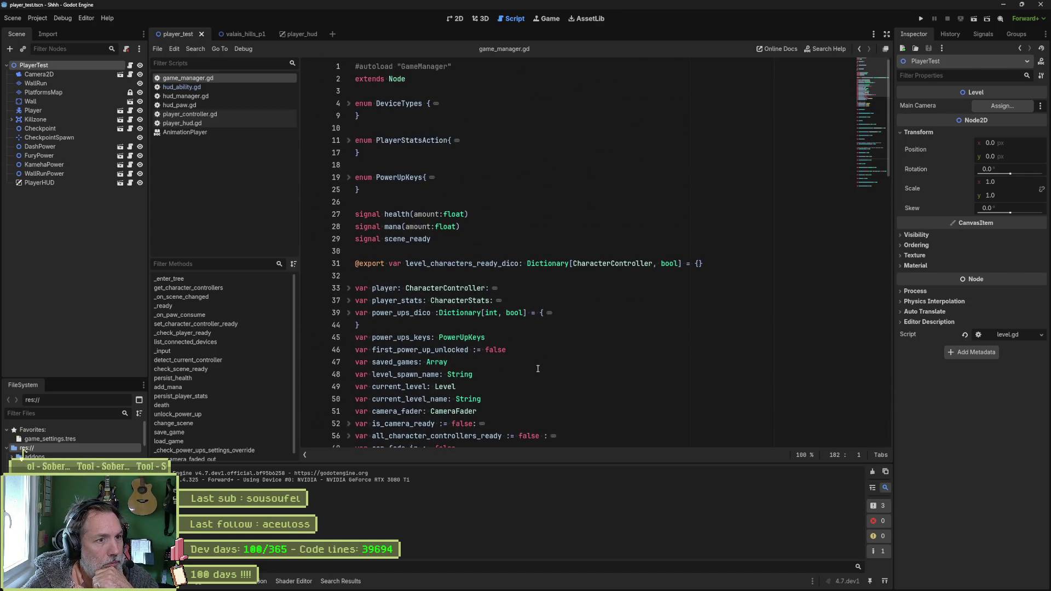
- Wrap the variables under extends Node in a #region fields ... #endregion block
{"action": "left_click", "coordinate": [417, 95]}
{"action": "key", "text": "Return"}
{"action": "type", "text": "$"}
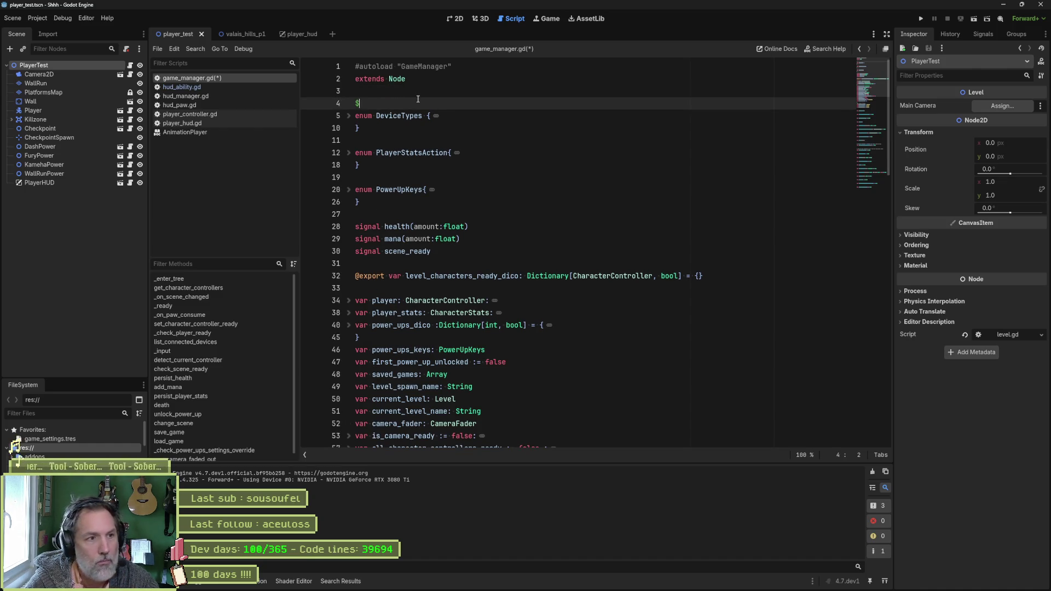
{"action": "key", "text": "BackSpace"}
{"action": "type", "text": "#r"}
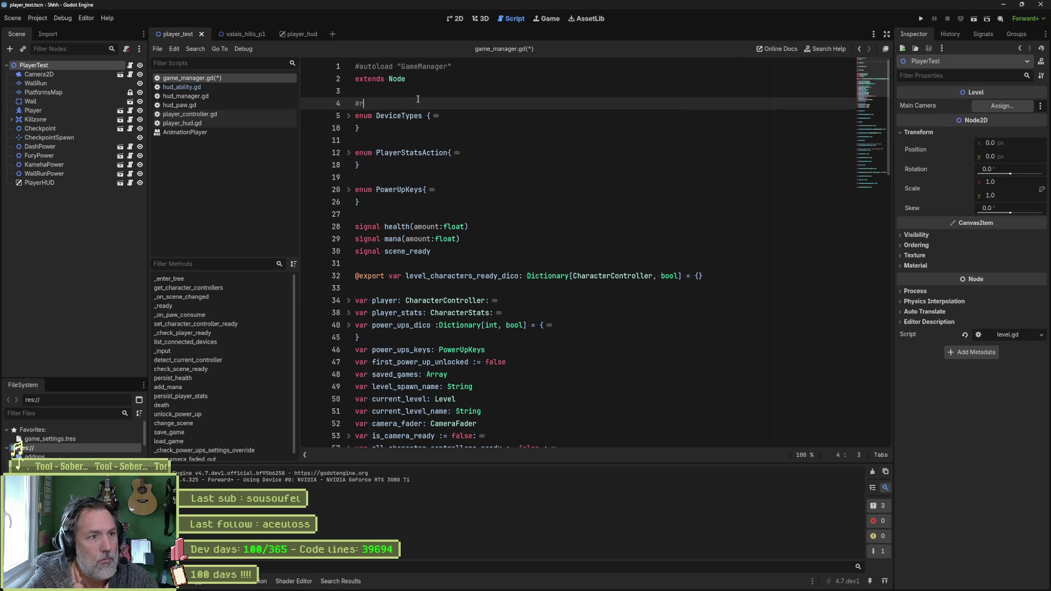
{"action": "type", "text": "egion fields"}
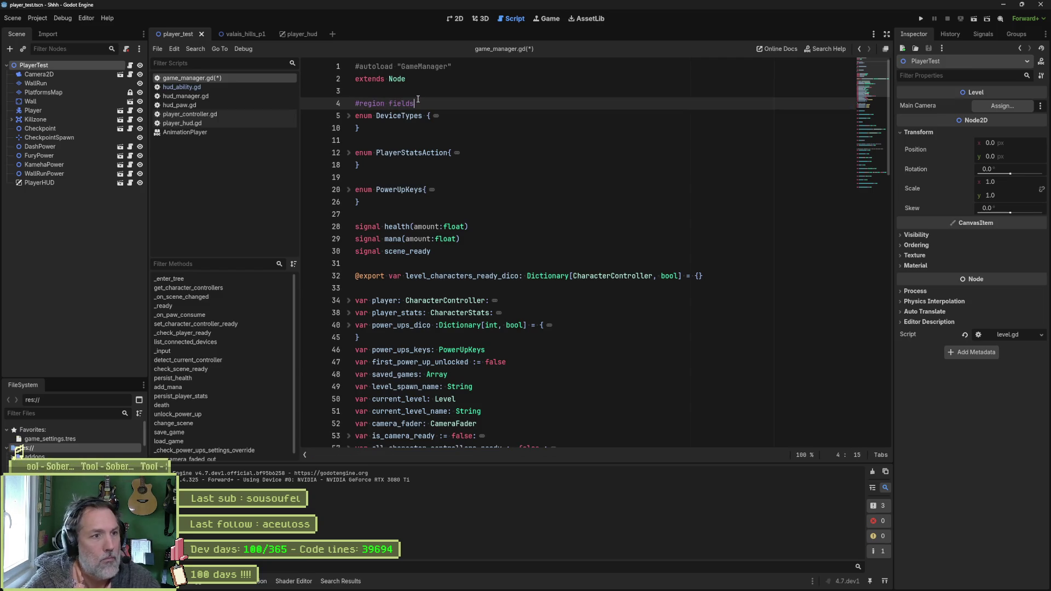
{"action": "scroll", "coordinate": [466, 189], "scroll_direction": "down", "scroll_amount": 7}
{"action": "left_click", "coordinate": [493, 310]}
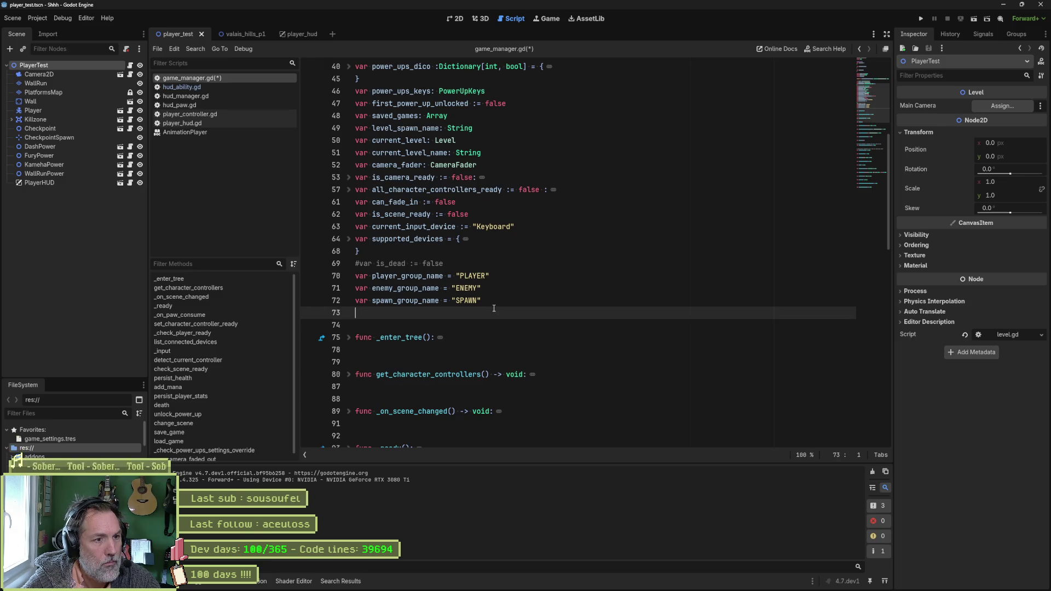
{"action": "type", "text": "#endre"}
{"action": "type", "text": "gion"}
{"action": "key", "text": "Return"}
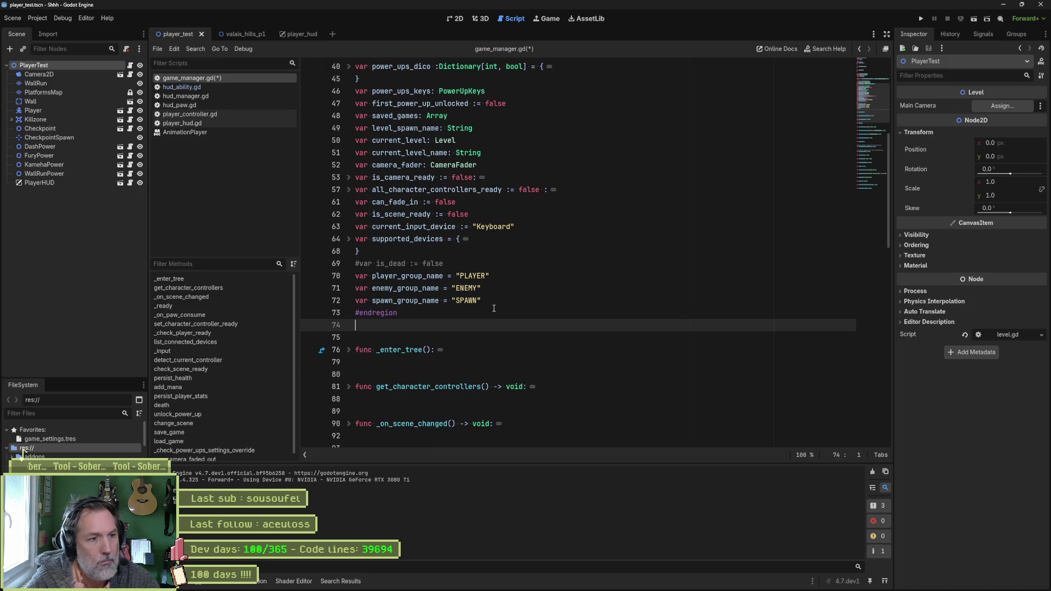
{"action": "key", "text": "Return"}
{"action": "type", "text": "#region lif"}
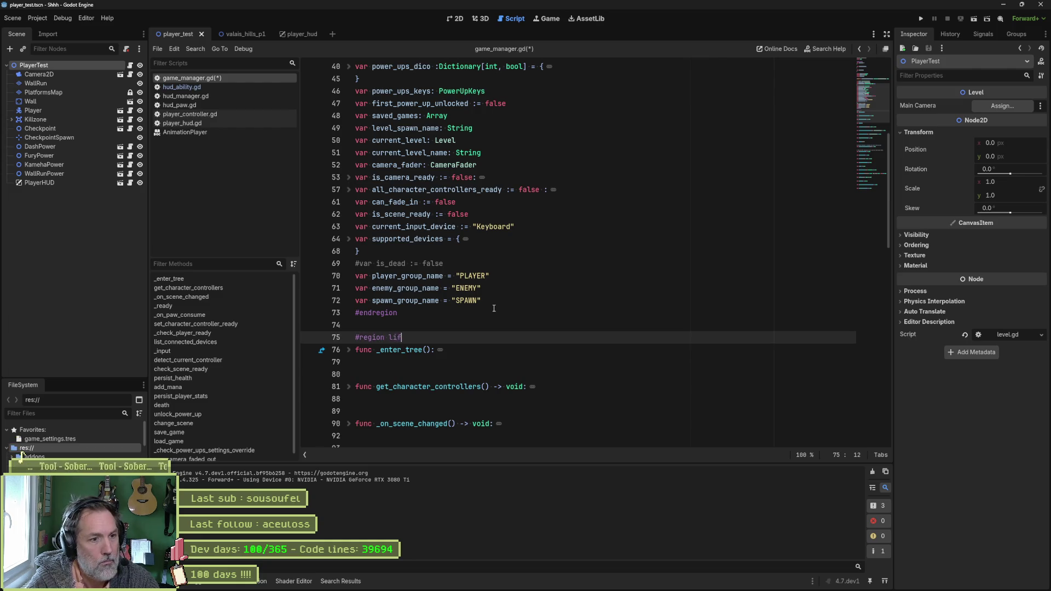
{"action": "type", "text": "ecycle"}
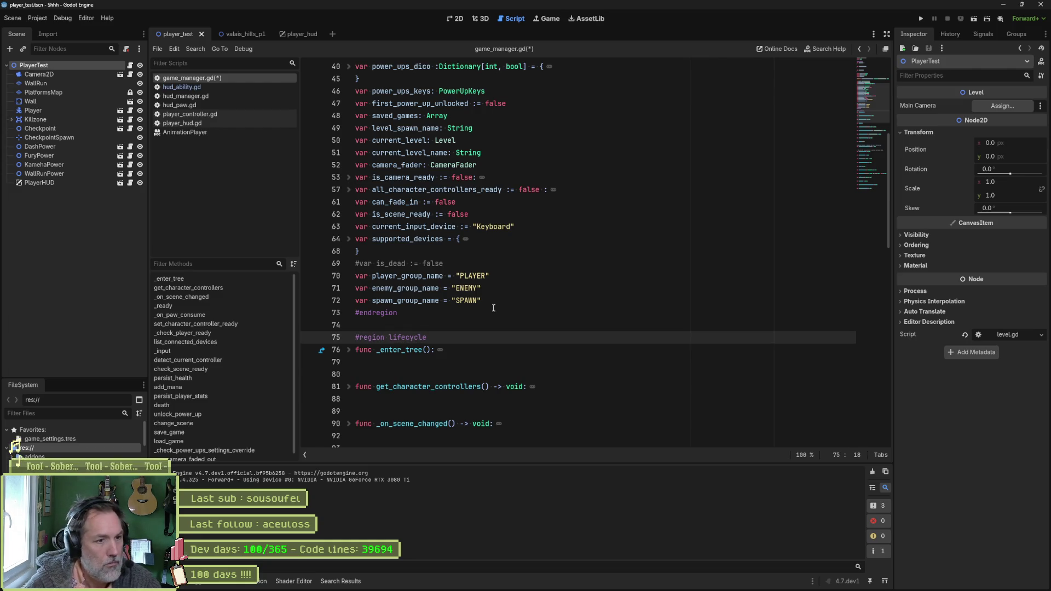
- Start a lifecycle region and move the _ready function directly below _enter_tree
{"action": "left_click", "coordinate": [435, 367]}
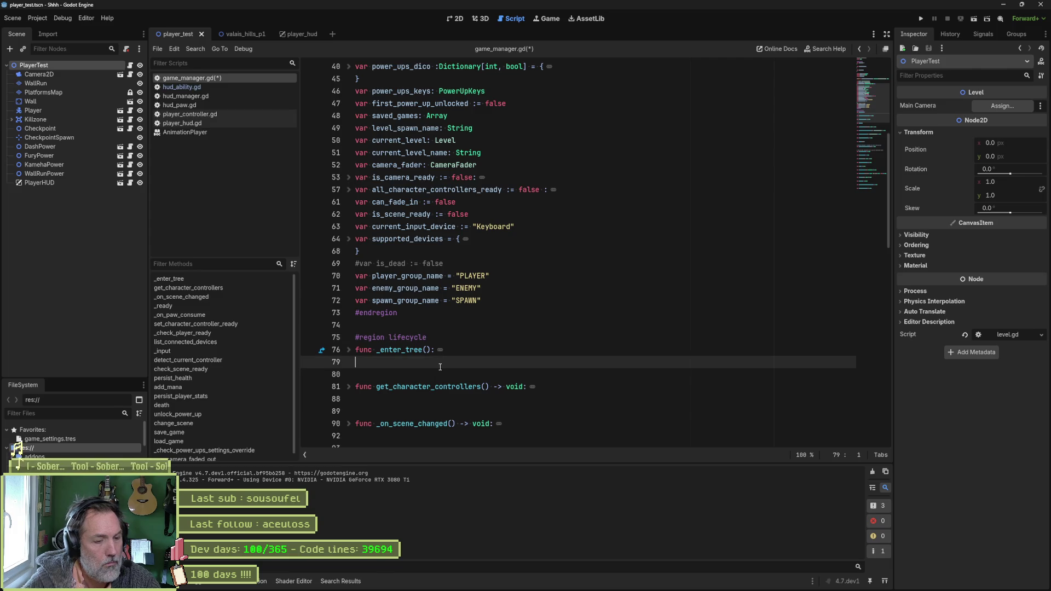
{"action": "type", "text": "#endregion"}
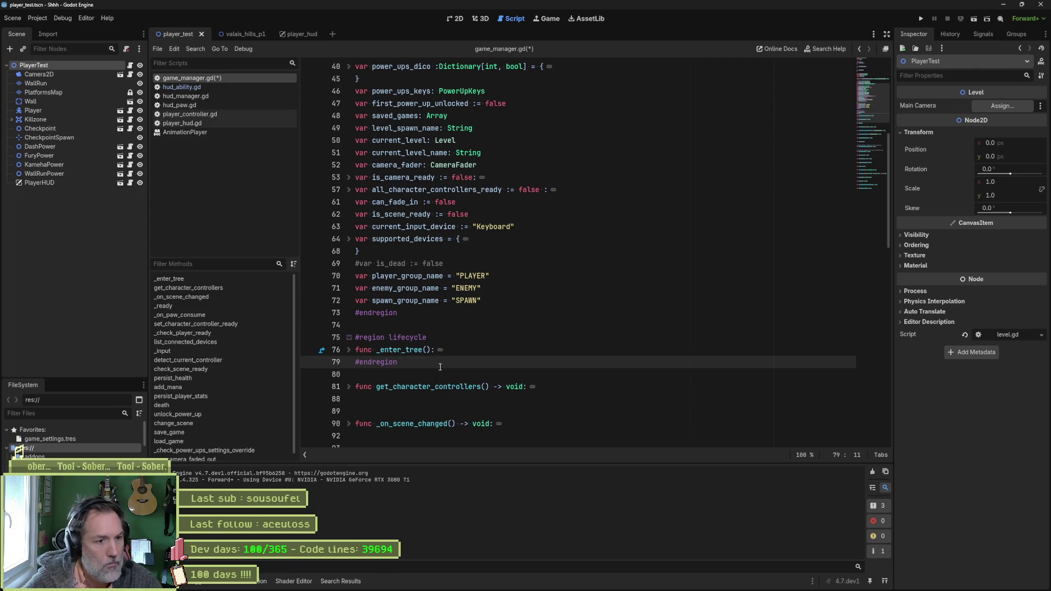
{"action": "scroll", "coordinate": [439, 367], "scroll_direction": "down", "scroll_amount": 3}
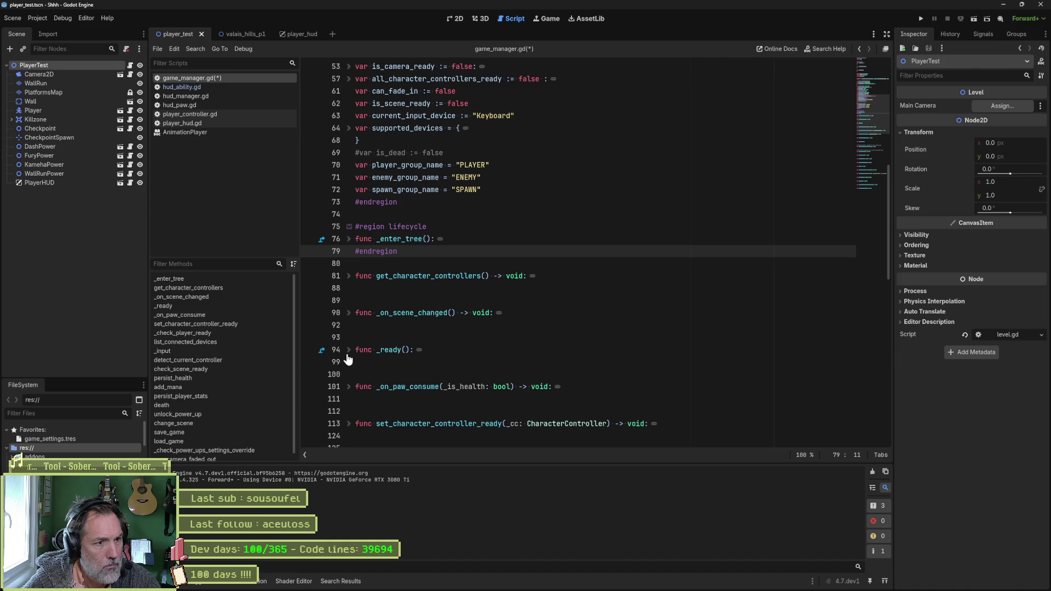
{"action": "left_click", "coordinate": [349, 351]}
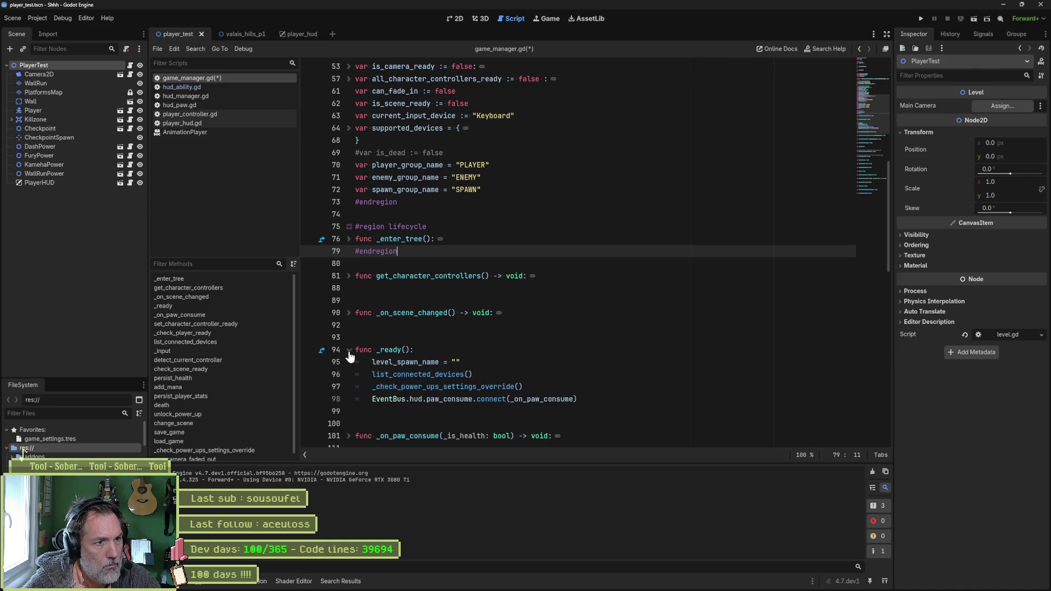
{"action": "left_click", "coordinate": [349, 239]}
{"action": "scroll", "coordinate": [553, 406], "scroll_direction": "down", "scroll_amount": 1}
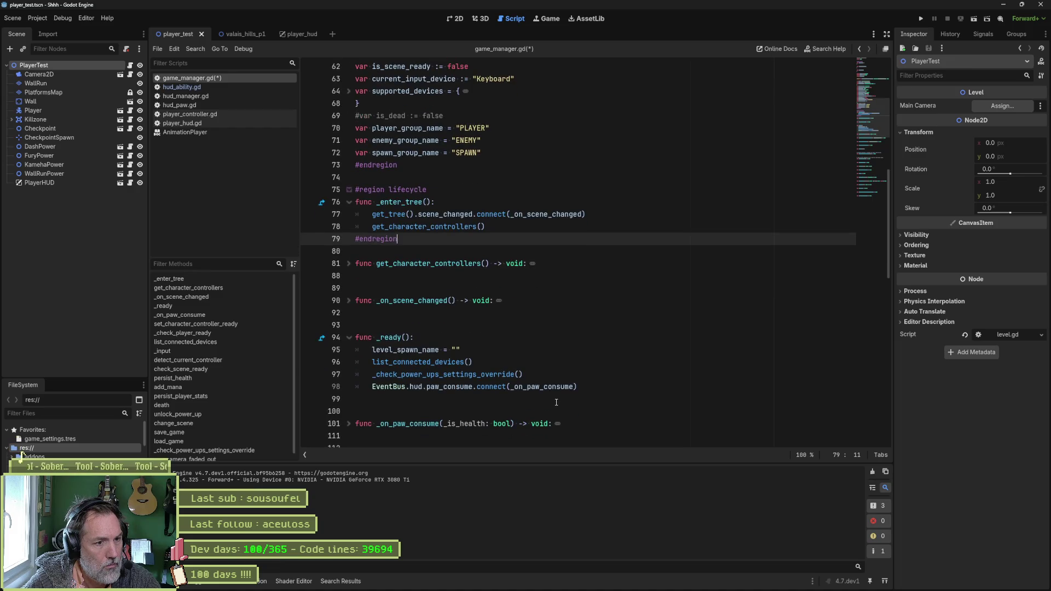
{"action": "left_click_drag", "start_coordinate": [557, 396], "coordinate": [356, 325]}
{"action": "key", "text": "ctrl+c"}
{"action": "key", "text": "BackSpace"}
{"action": "key", "text": "BackSpace"}
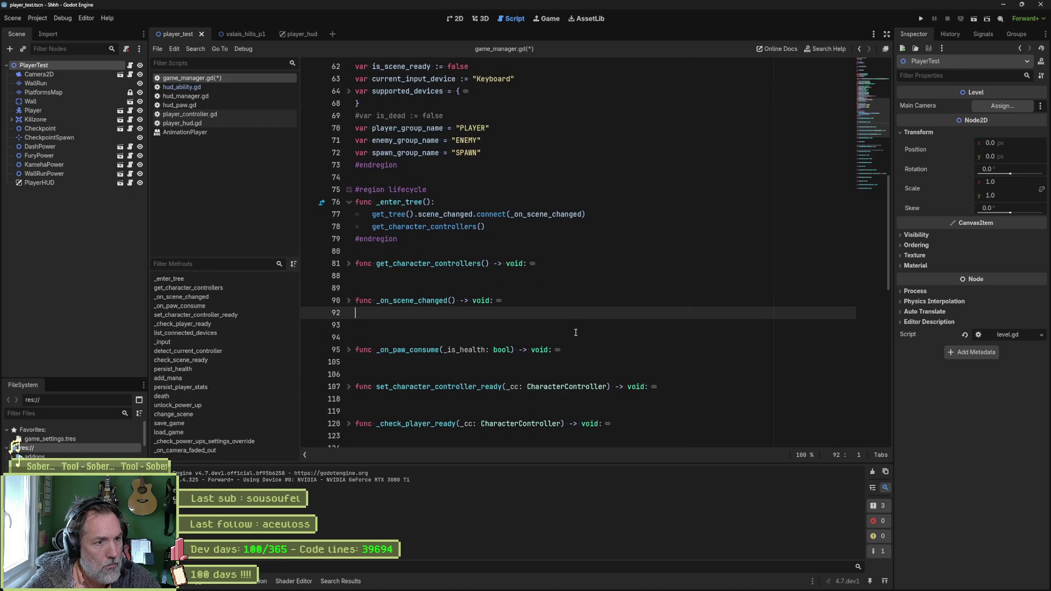
{"action": "left_click", "coordinate": [518, 226]}
{"action": "key", "text": "ctrl+v"}
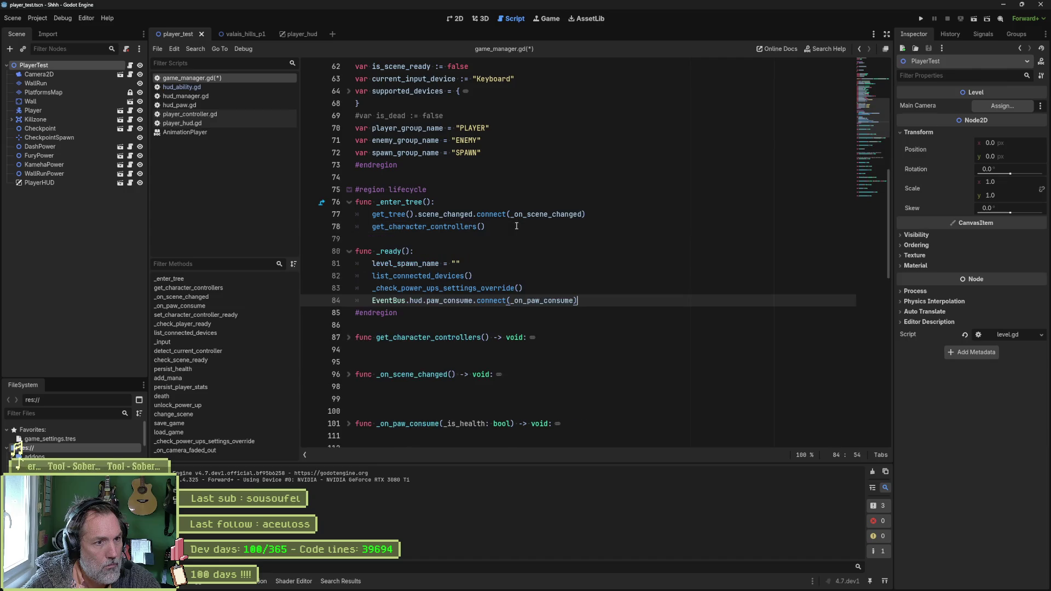
{"action": "key", "text": "Return"}
{"action": "scroll", "coordinate": [516, 227], "scroll_direction": "down", "scroll_amount": 4}
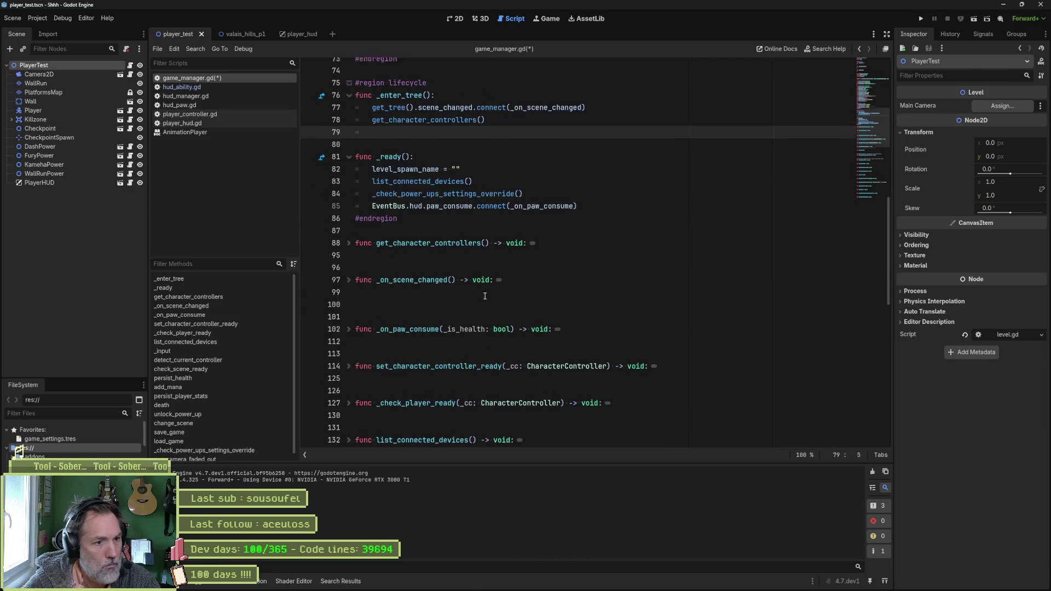
{"action": "left_click", "coordinate": [557, 314]}
{"action": "key", "text": "Delete"}
{"action": "scroll", "coordinate": [558, 323], "scroll_direction": "down", "scroll_amount": 1}
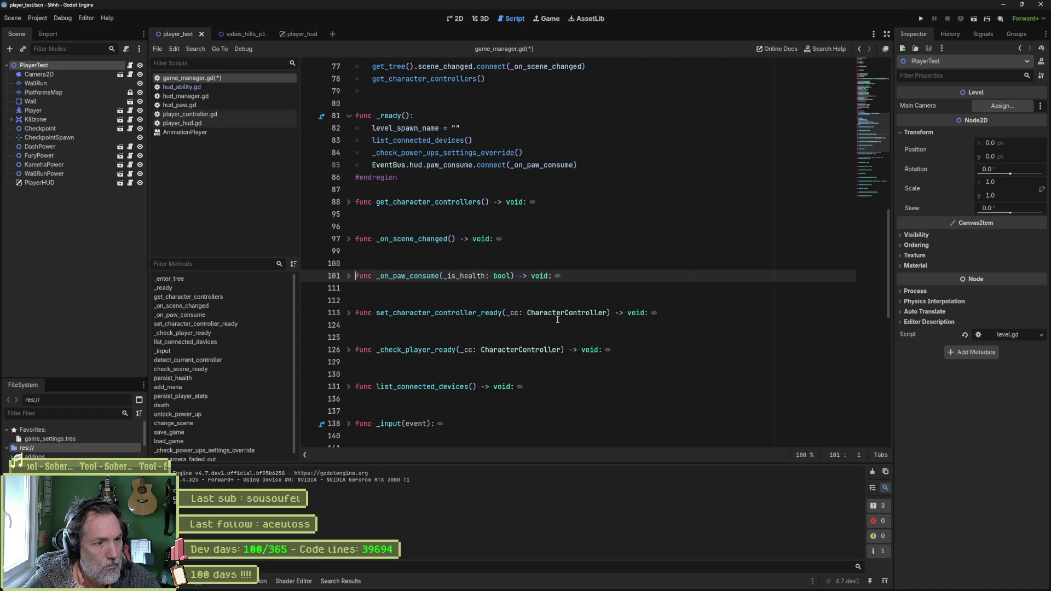
{"action": "scroll", "coordinate": [558, 322], "scroll_direction": "down", "scroll_amount": 1}
{"action": "scroll", "coordinate": [557, 318], "scroll_direction": "down", "scroll_amount": 2}
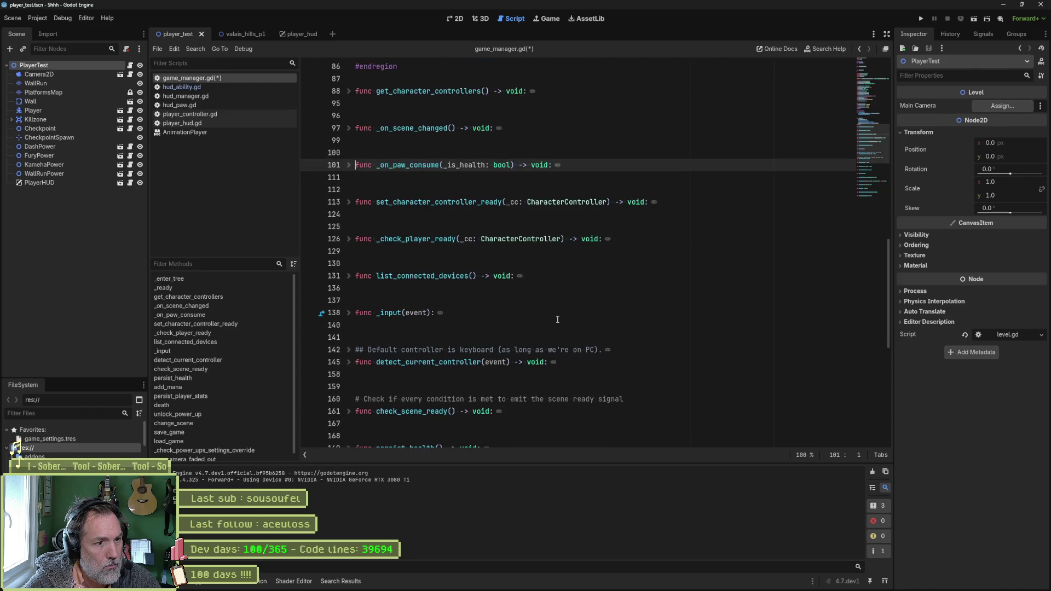
- Move _input below _ready and close the lifecycle region tidily under it
{"action": "left_click", "coordinate": [348, 314]}
{"action": "left_click_drag", "start_coordinate": [356, 349], "coordinate": [407, 297]}
{"action": "key", "text": "ctrl+c"}
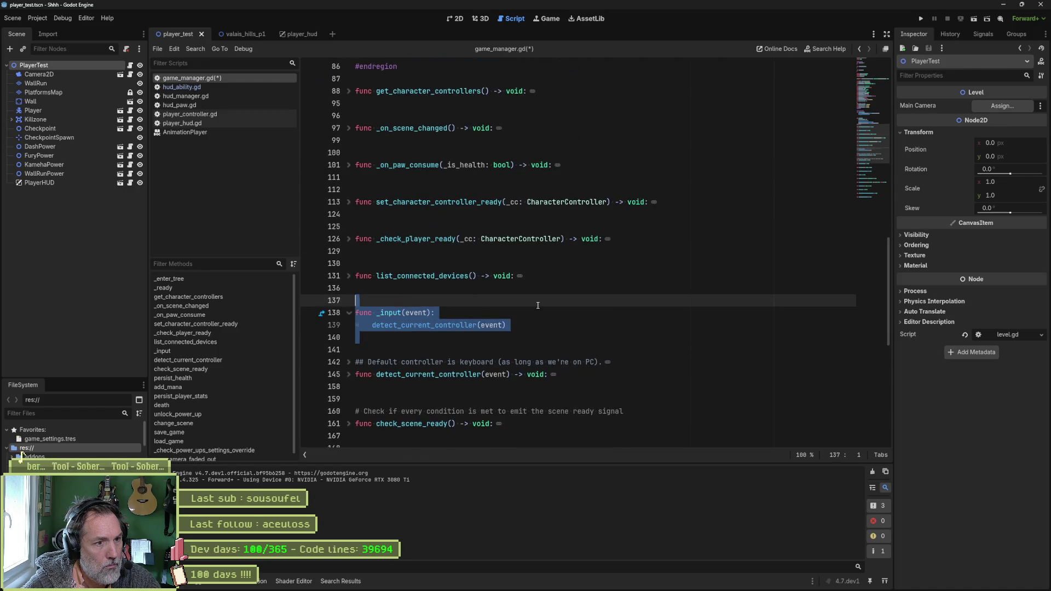
{"action": "key", "text": "Delete"}
{"action": "scroll", "coordinate": [408, 297], "scroll_direction": "up", "scroll_amount": 3}
{"action": "scroll", "coordinate": [496, 294], "scroll_direction": "up", "scroll_amount": 3}
{"action": "left_click", "coordinate": [583, 278]}
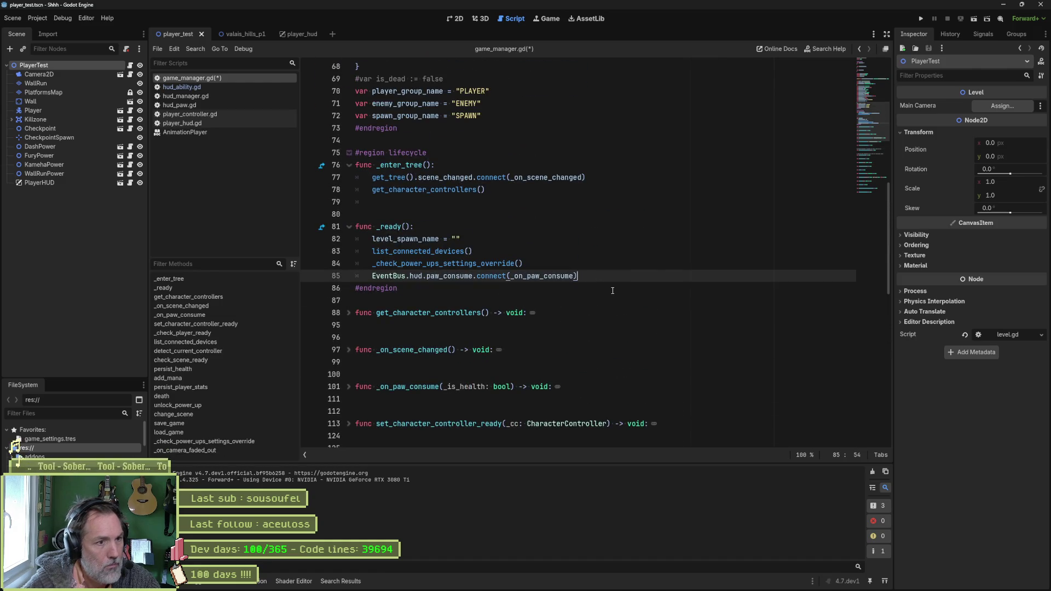
{"action": "key", "text": "Return"}
{"action": "key", "text": "ctrl+v"}
{"action": "key", "text": "BackSpace"}
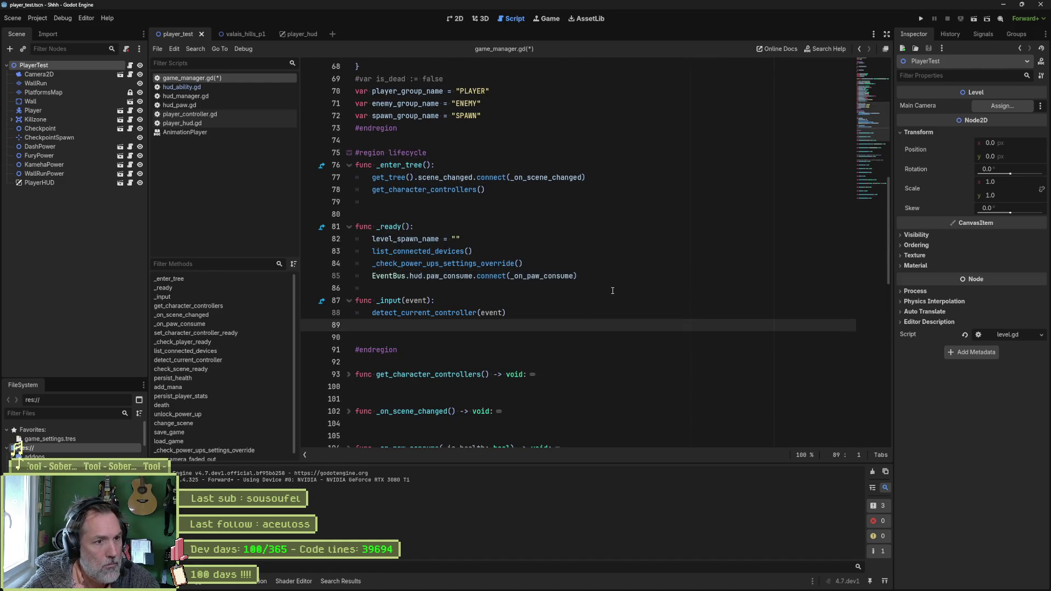
{"action": "key", "text": "Up"}
{"action": "key", "text": "Up"}
{"action": "key", "text": "Return"}
{"action": "key", "text": "Down"}
{"action": "key", "text": "Down"}
{"action": "key", "text": "Delete"}
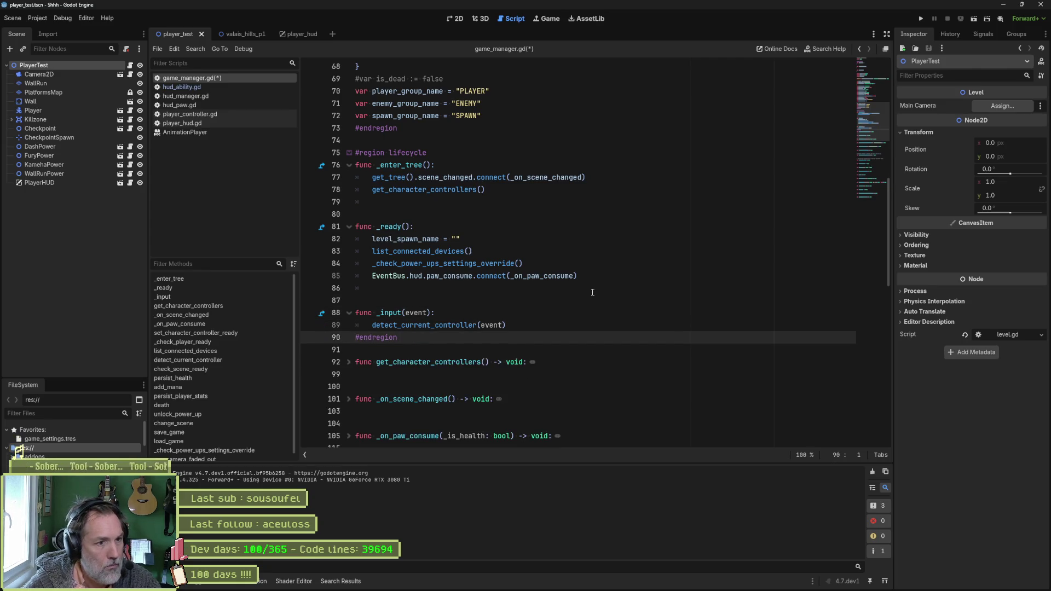
{"action": "scroll", "coordinate": [607, 292], "scroll_direction": "down", "scroll_amount": 5}
{"action": "scroll", "coordinate": [565, 311], "scroll_direction": "down", "scroll_amount": 2}
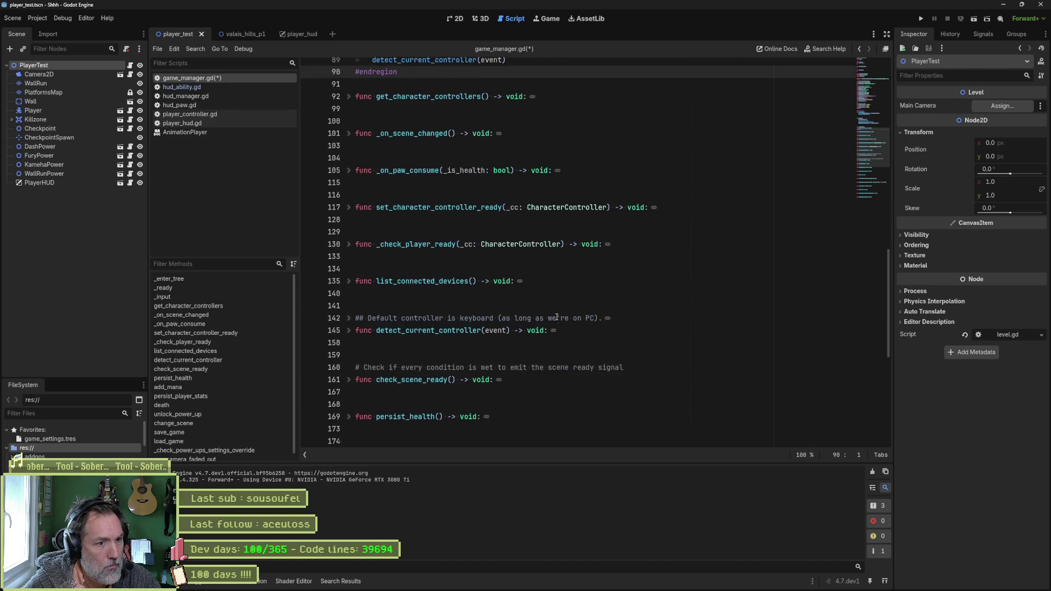
{"action": "scroll", "coordinate": [558, 320], "scroll_direction": "down", "scroll_amount": 2}
{"action": "scroll", "coordinate": [550, 324], "scroll_direction": "down", "scroll_amount": 2}
{"action": "scroll", "coordinate": [546, 329], "scroll_direction": "down", "scroll_amount": 1}
{"action": "scroll", "coordinate": [546, 329], "scroll_direction": "down", "scroll_amount": 1}
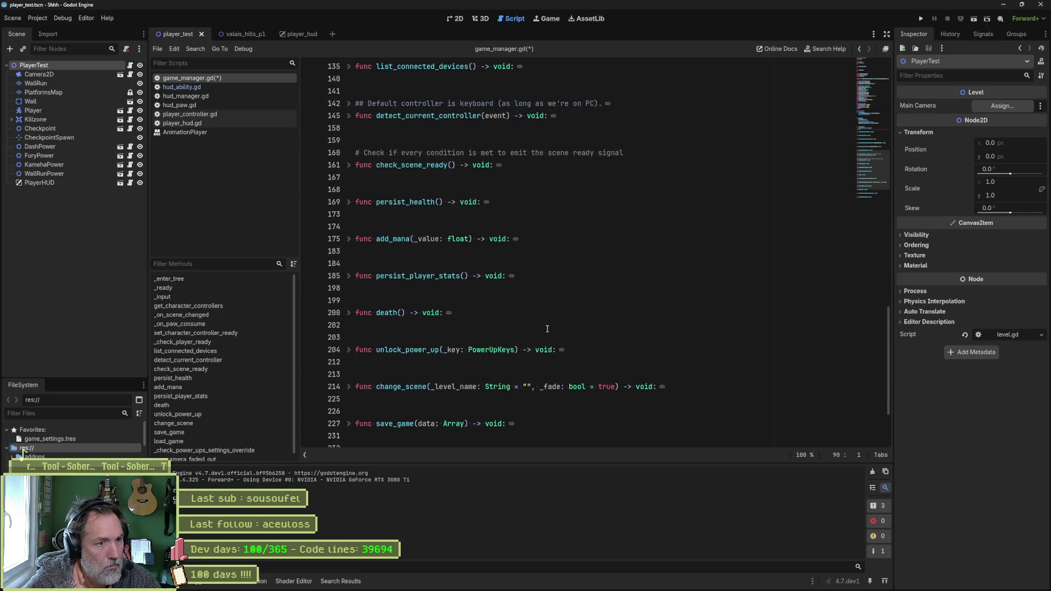
{"action": "scroll", "coordinate": [547, 329], "scroll_direction": "down", "scroll_amount": 2}
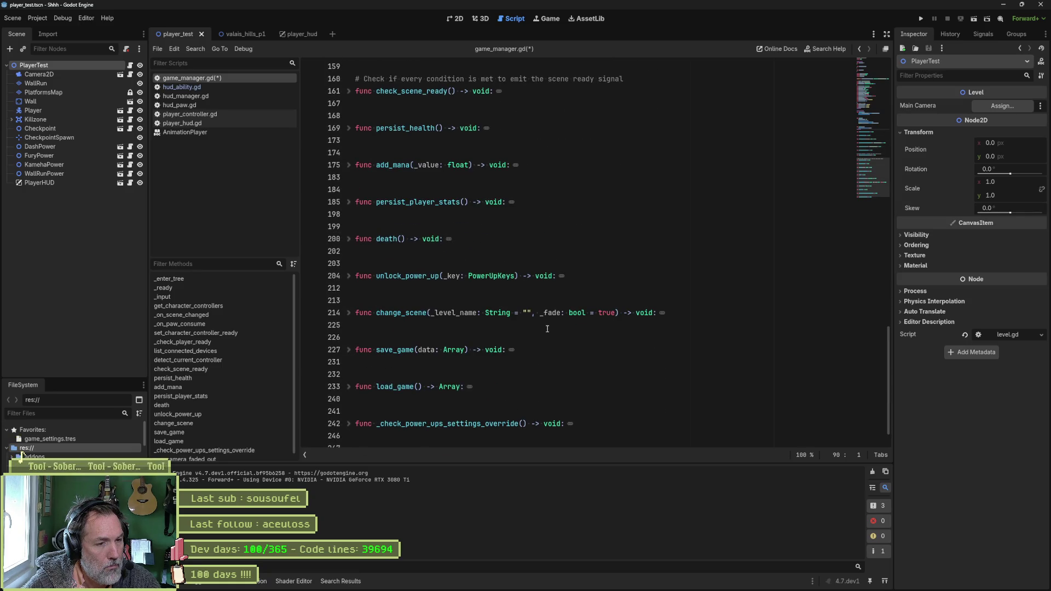
{"action": "scroll", "coordinate": [547, 328], "scroll_direction": "down", "scroll_amount": 1}
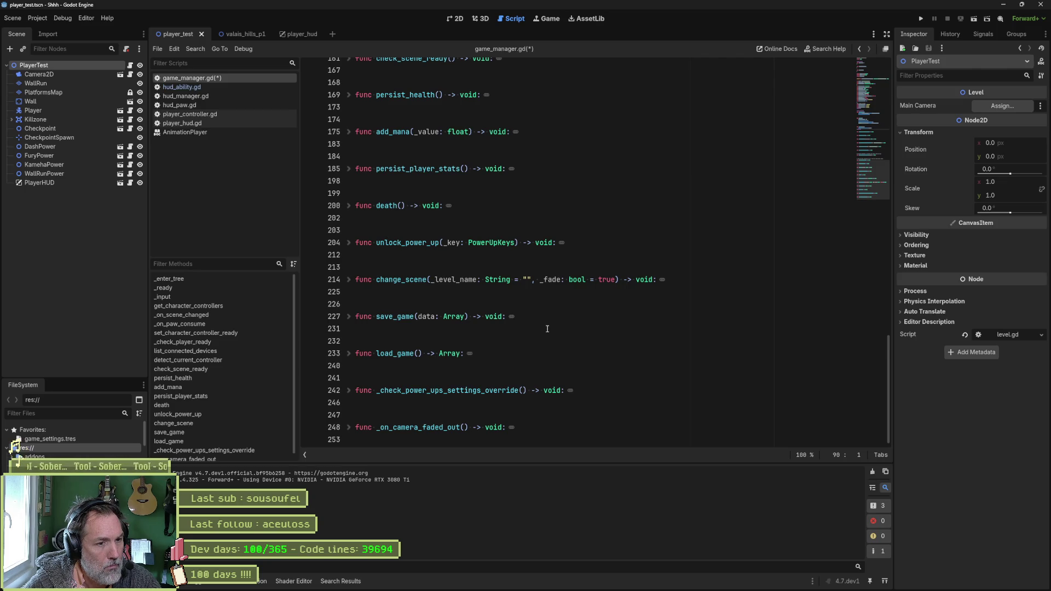
{"action": "scroll", "coordinate": [549, 329], "scroll_direction": "up", "scroll_amount": 3}
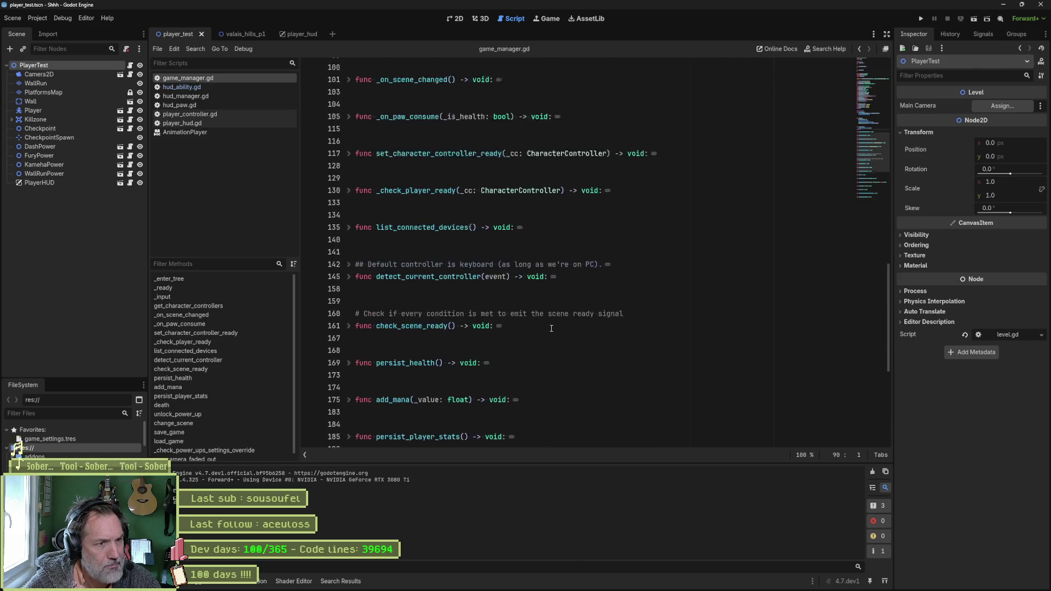
{"action": "scroll", "coordinate": [551, 329], "scroll_direction": "up", "scroll_amount": 2}
{"action": "scroll", "coordinate": [550, 329], "scroll_direction": "up", "scroll_amount": 2}
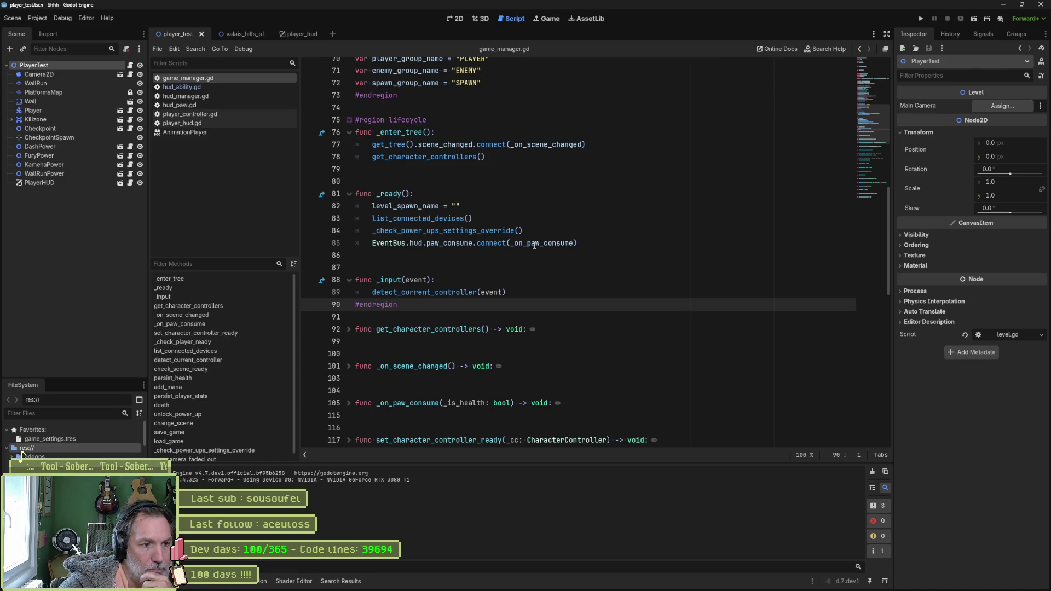
- Check the abilities task in Asana, then open player_controller.gd back in Godot
{"action": "left_click", "coordinate": [581, 582]}
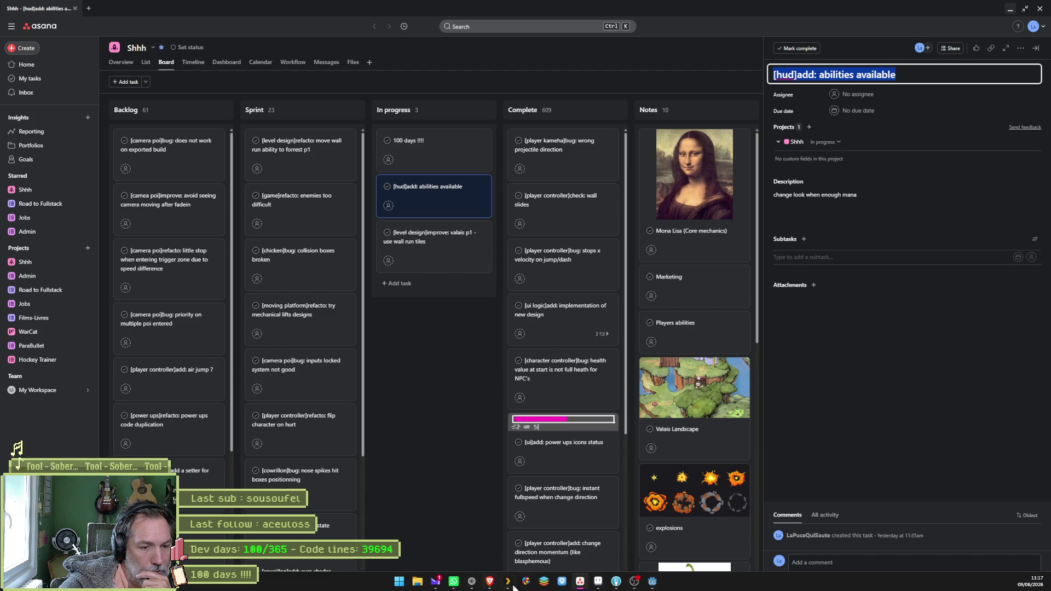
{"action": "left_click", "coordinate": [654, 583]}
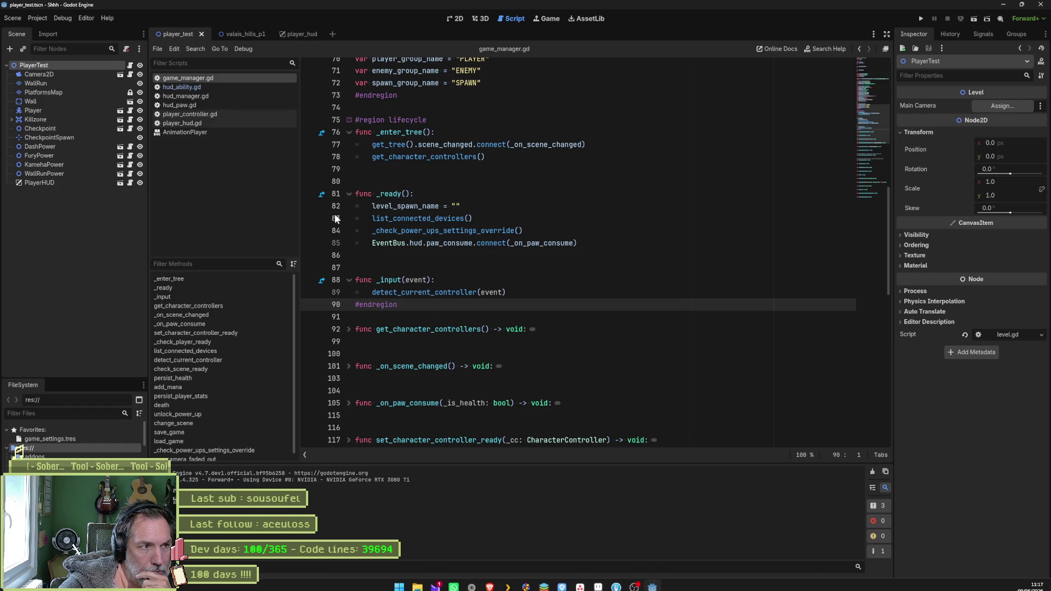
{"action": "left_click", "coordinate": [231, 117]}
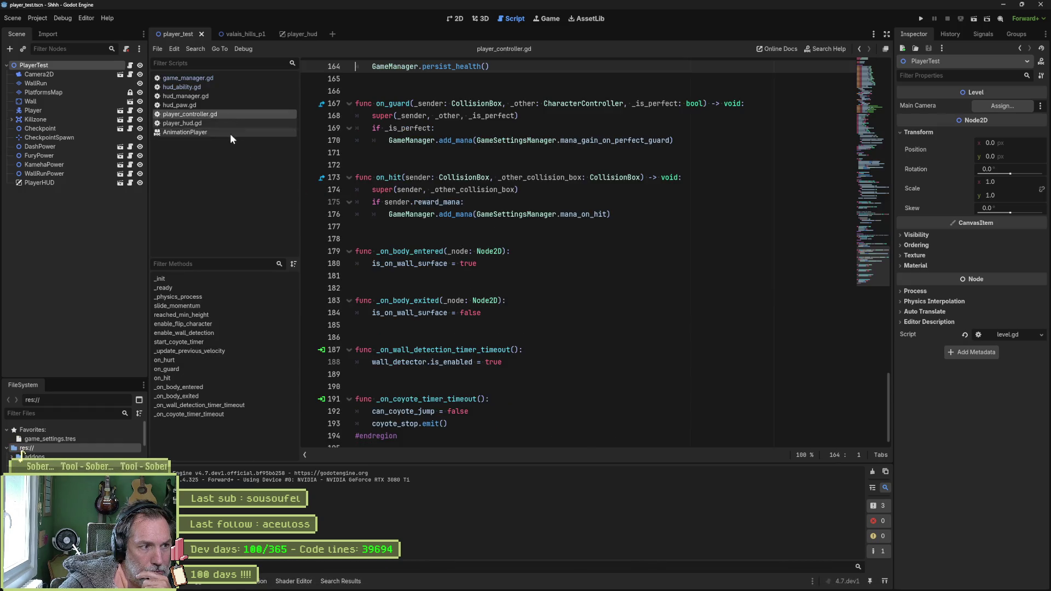
{"action": "left_click", "coordinate": [194, 287]}
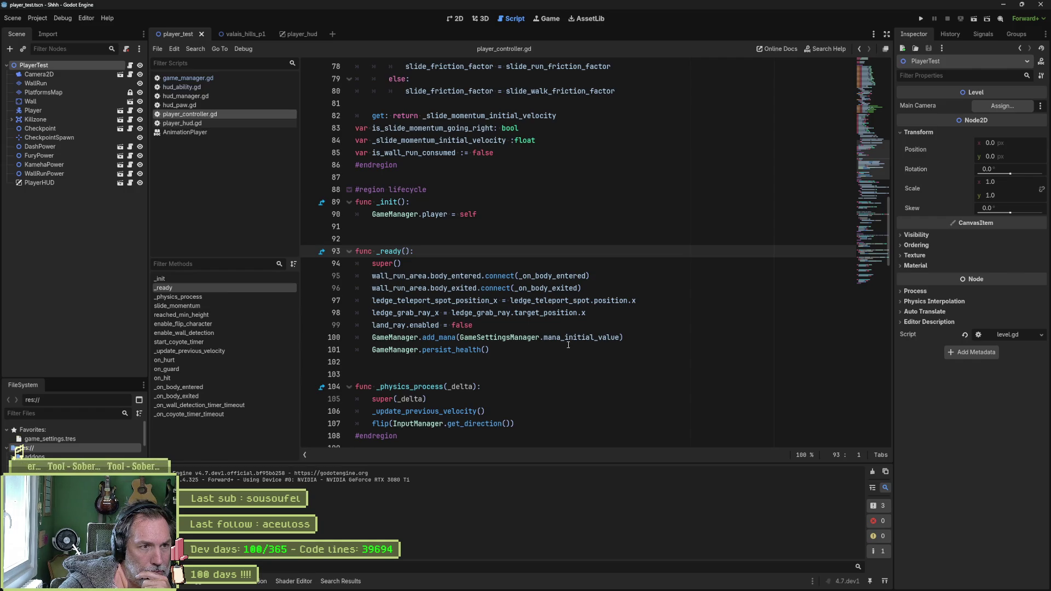
{"action": "left_click", "coordinate": [485, 215]}
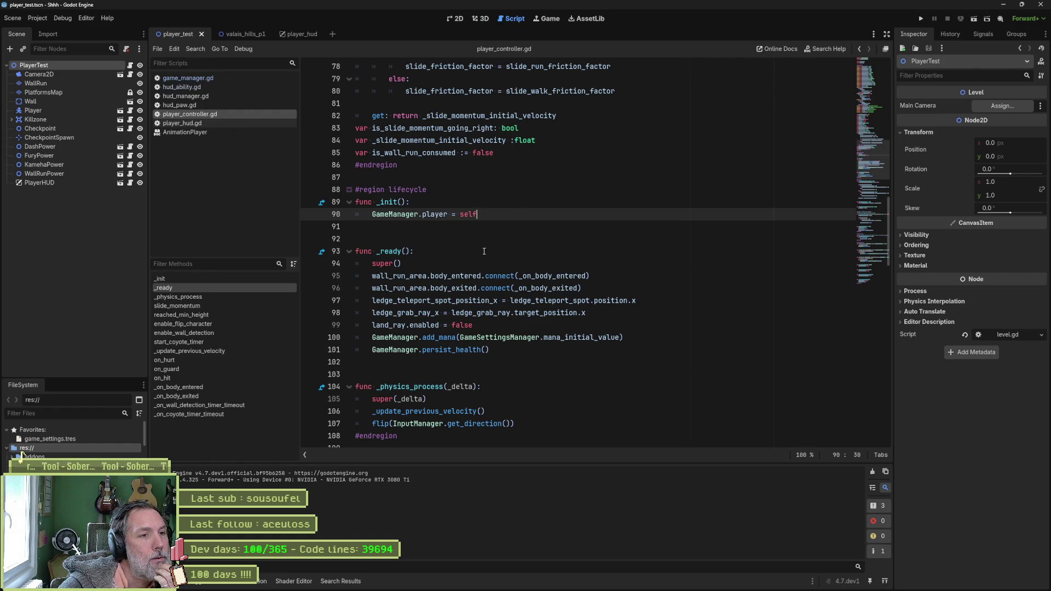
{"action": "left_click", "coordinate": [443, 251]}
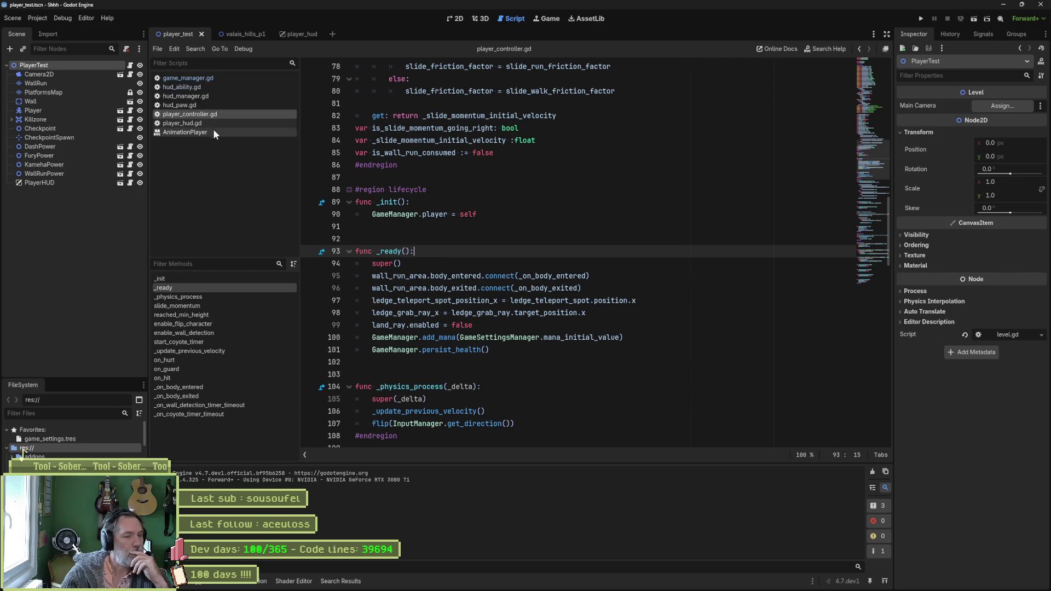
{"action": "left_click", "coordinate": [212, 78]}
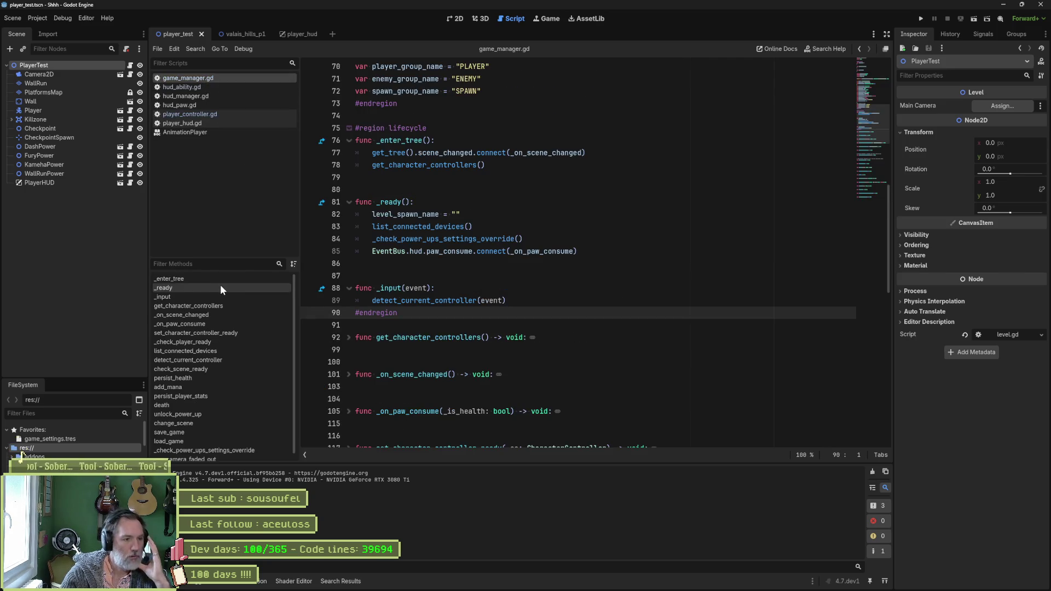
- Go to check_scene_ready and review the all_character_controllers_ready and is_camera_ready condition on line 163
{"action": "left_click", "coordinate": [215, 314]}
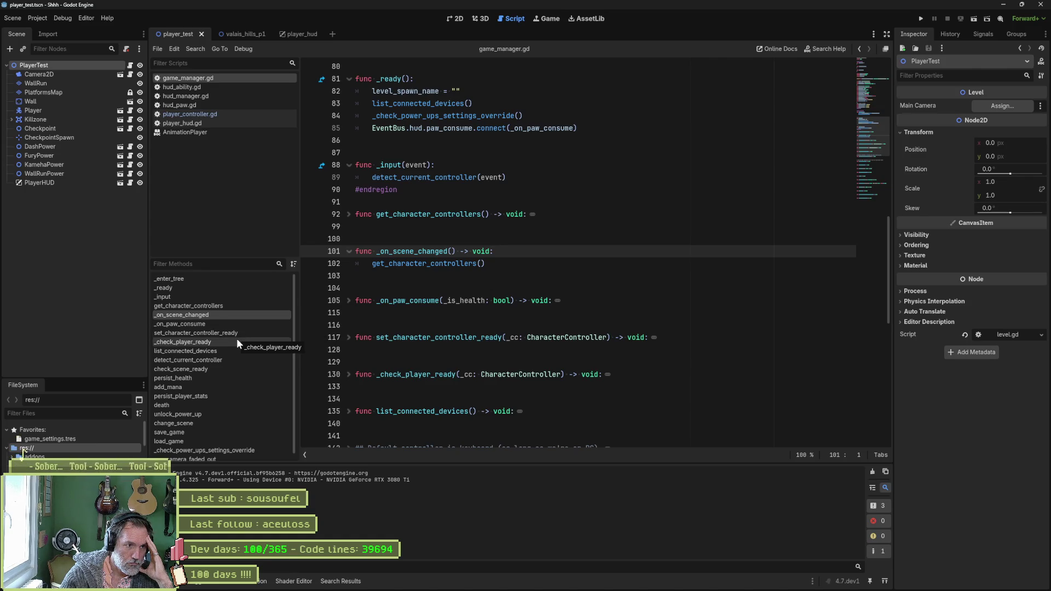
{"action": "left_click", "coordinate": [214, 369]}
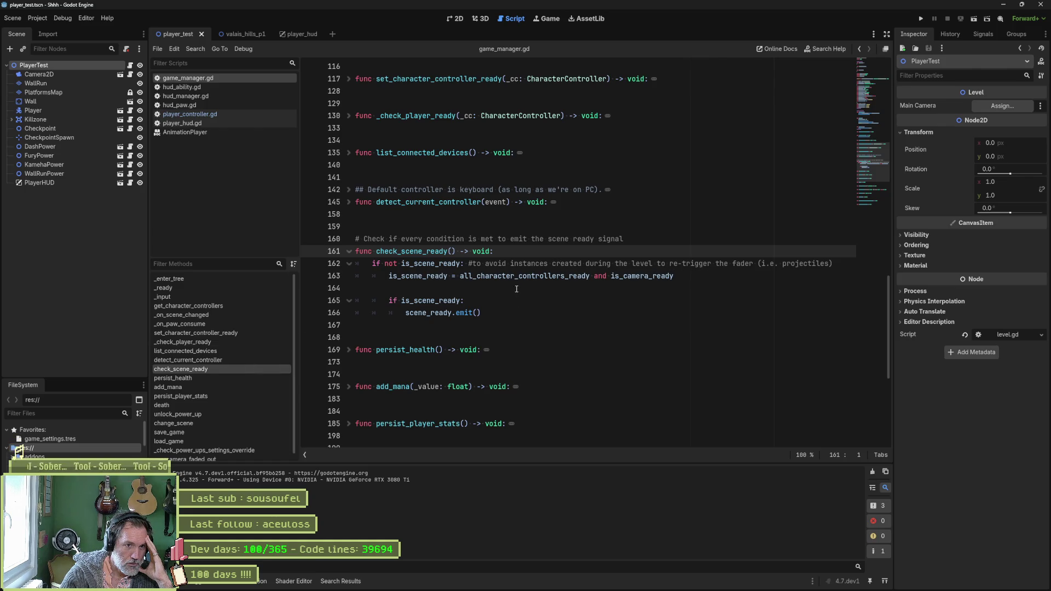
{"action": "left_click", "coordinate": [553, 277]}
{"action": "double_click", "coordinate": [553, 277]}
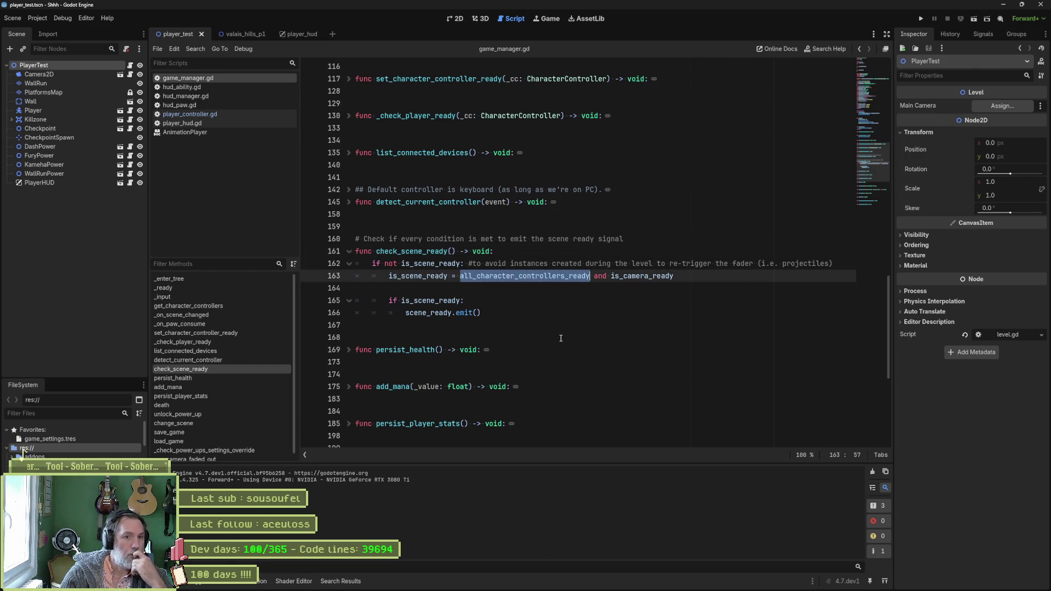
{"action": "double_click", "coordinate": [637, 276]}
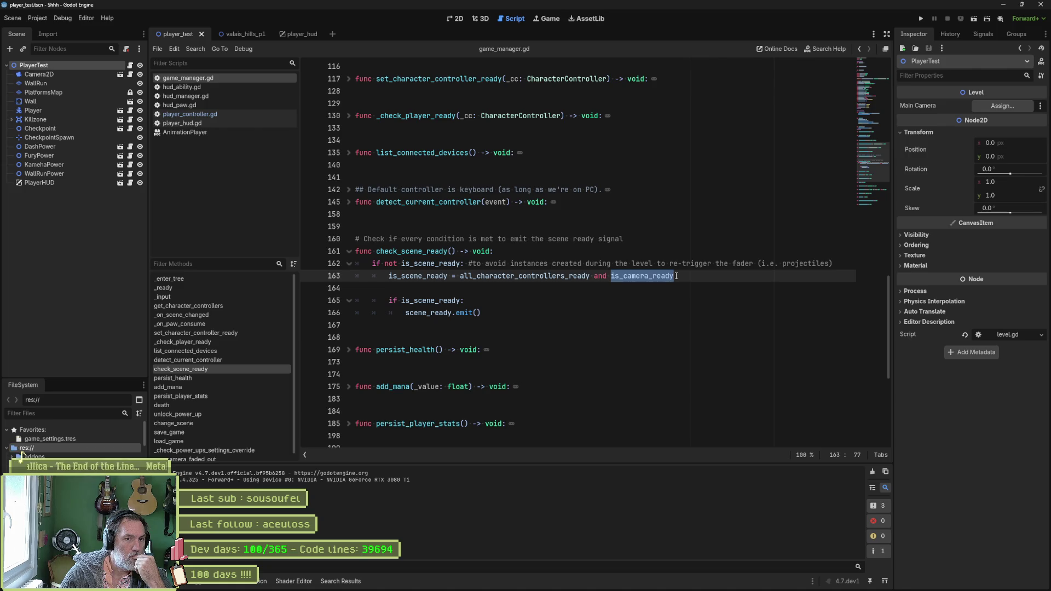
{"action": "left_click", "coordinate": [677, 277]}
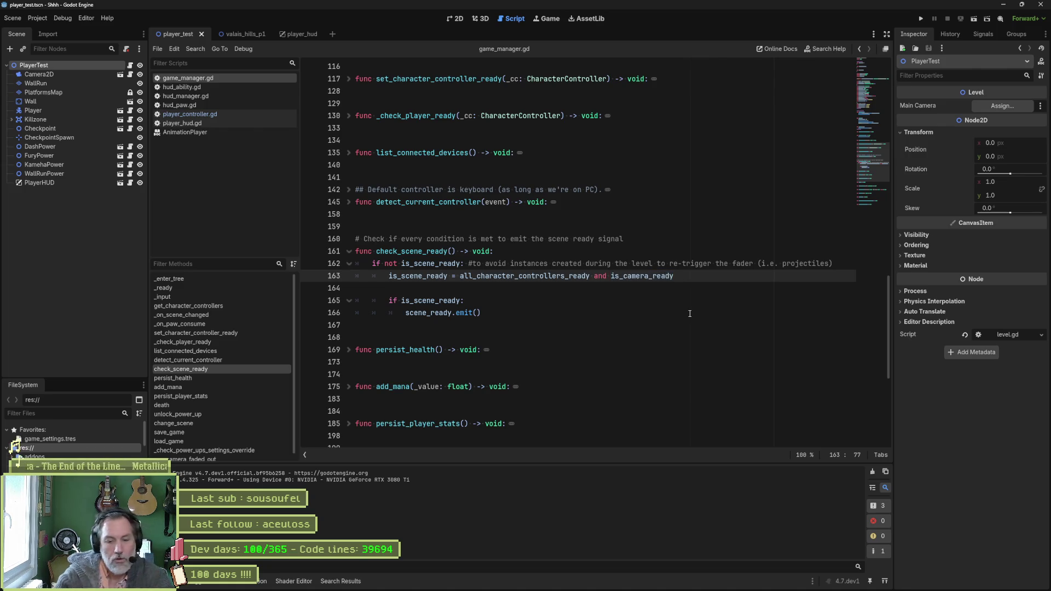
{"action": "type", "text": " #TODO"}
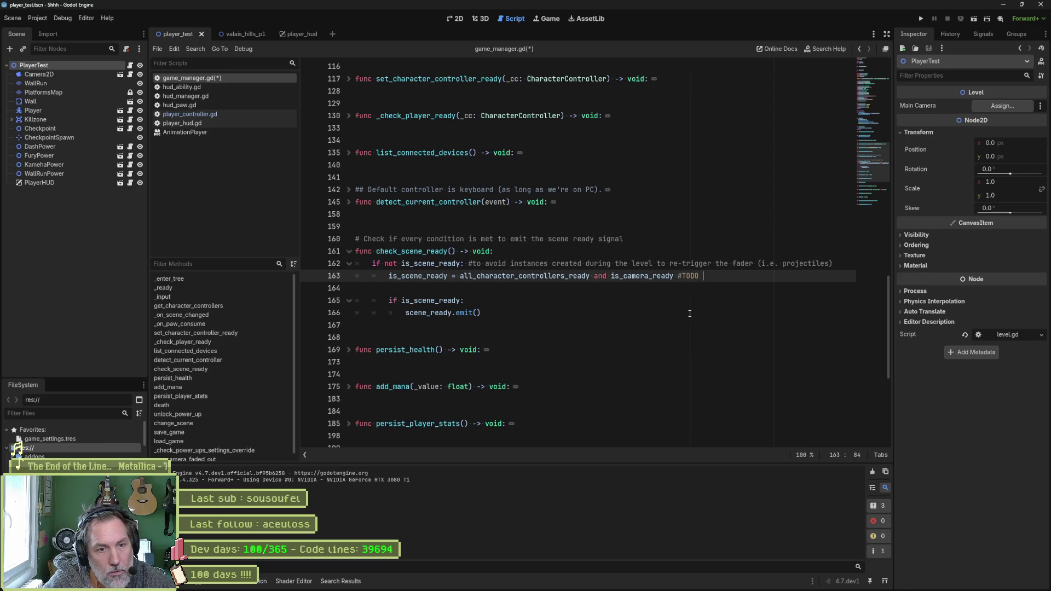
{"action": "type", "text": " is "}
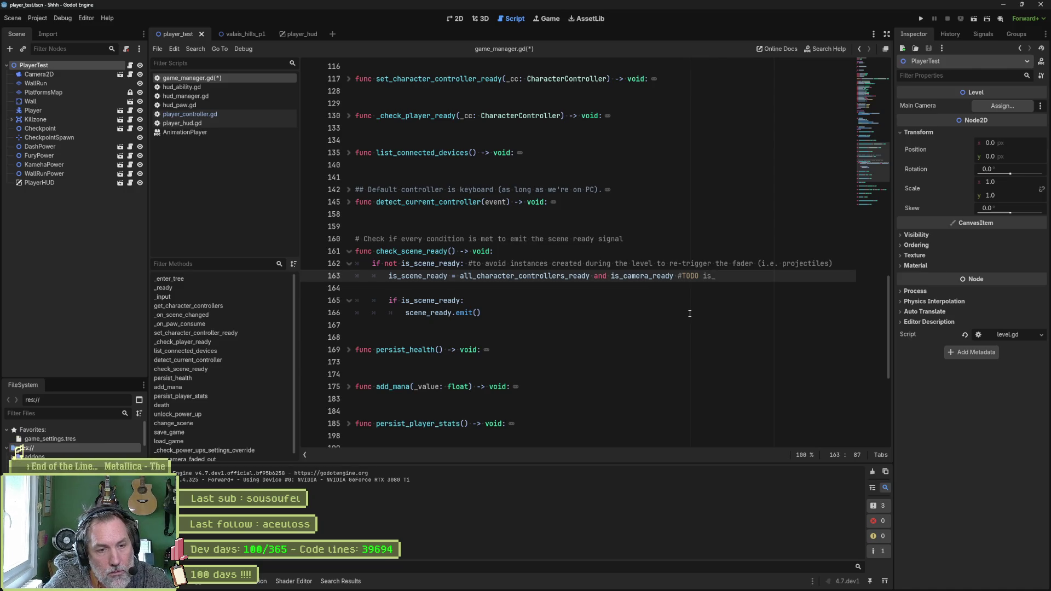
{"action": "type", "text": "hud_"}
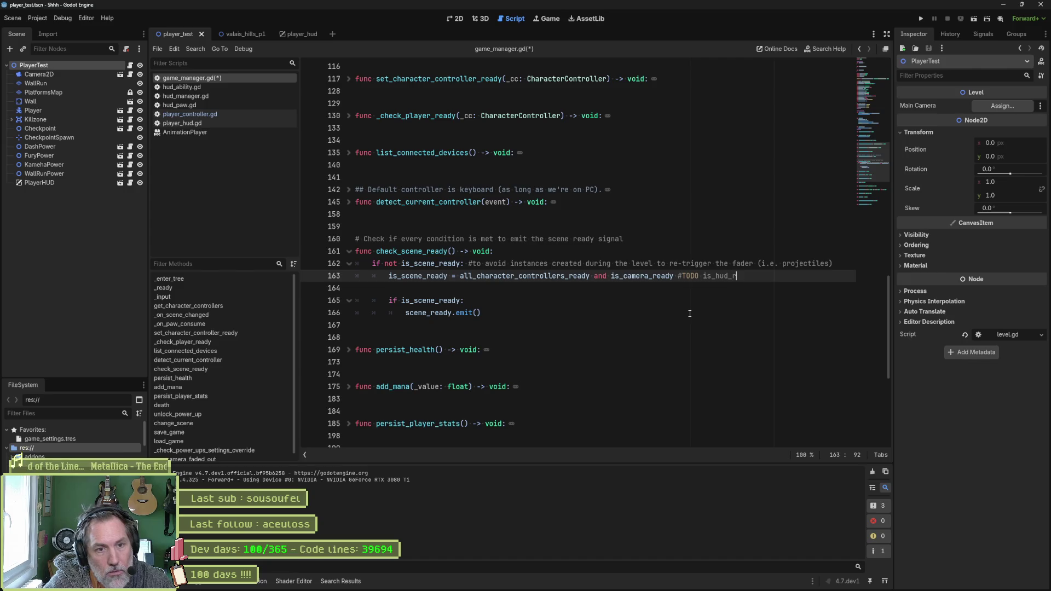
{"action": "type", "text": "ready"}
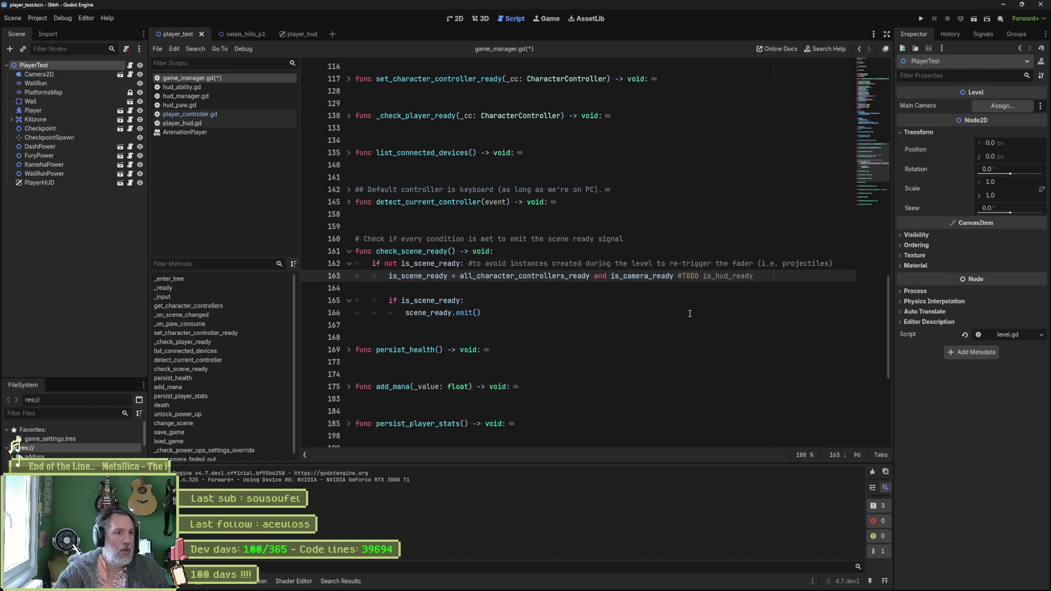
- Open hud_manager.gd, then bring up the Asana project board
{"action": "left_click", "coordinate": [199, 95]}
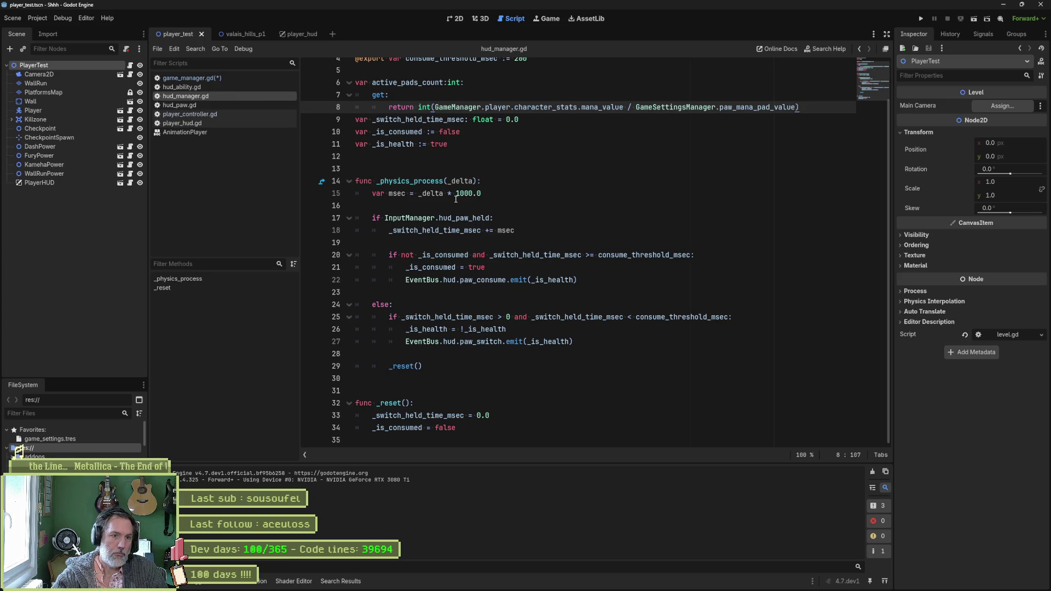
{"action": "scroll", "coordinate": [451, 272], "scroll_direction": "up", "scroll_amount": 2}
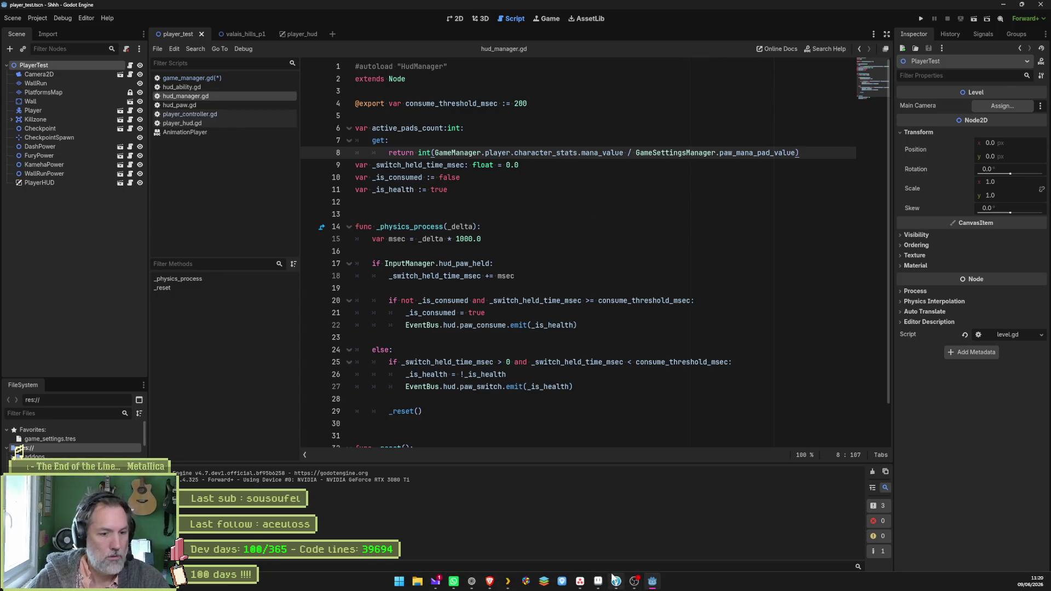
{"action": "left_click", "coordinate": [582, 582]}
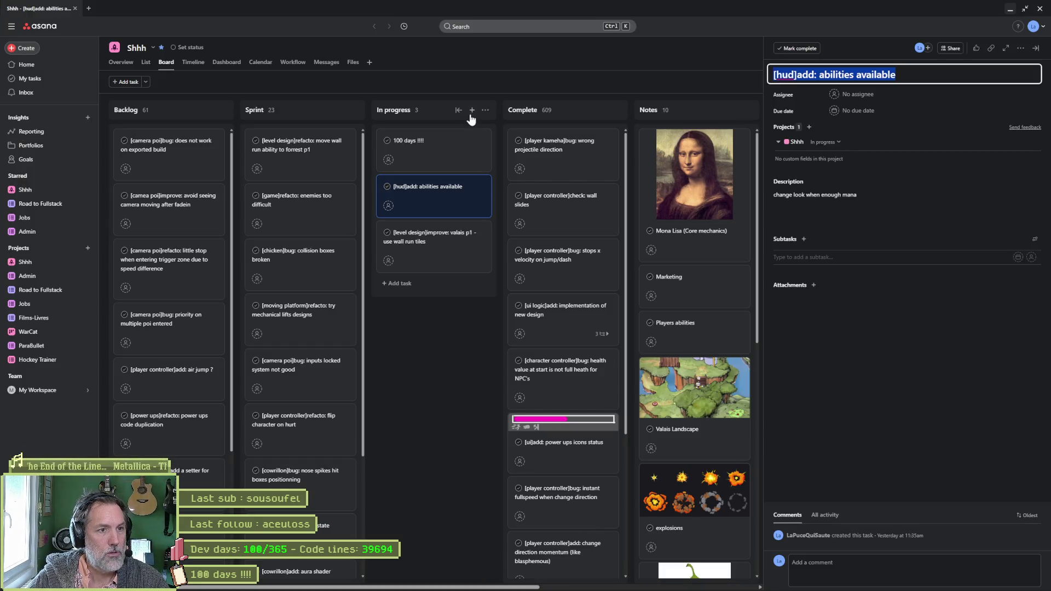
- Create the In progress task '[hud manager]add: is_hud_ready', move it below '100 days !!!!' and open it
{"action": "left_click", "coordinate": [473, 110]}
{"action": "type", "text": "["}
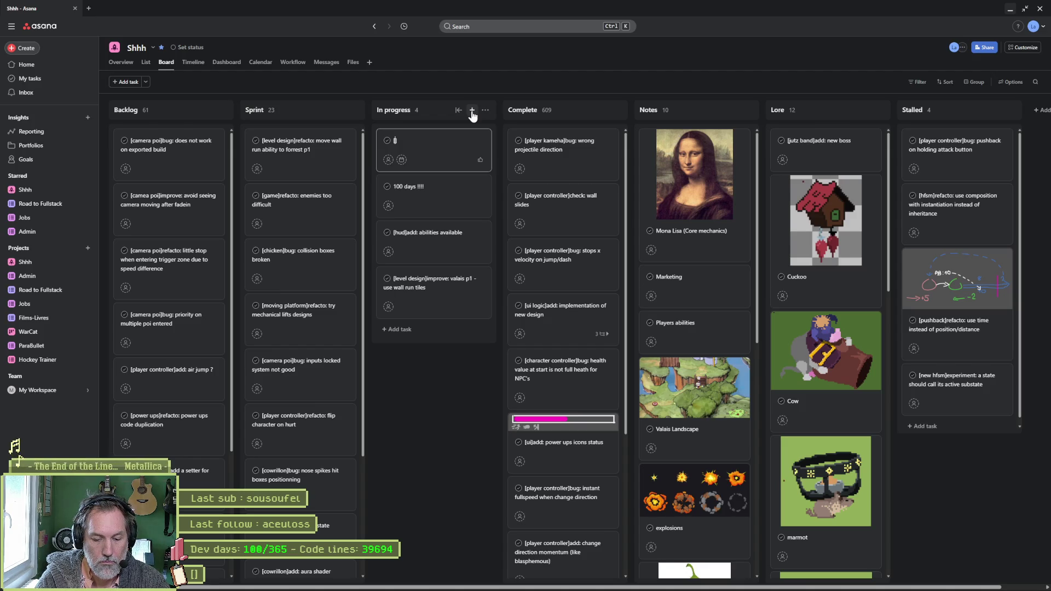
{"action": "type", "text": "hud manager"}
{"action": "key", "text": "Right"}
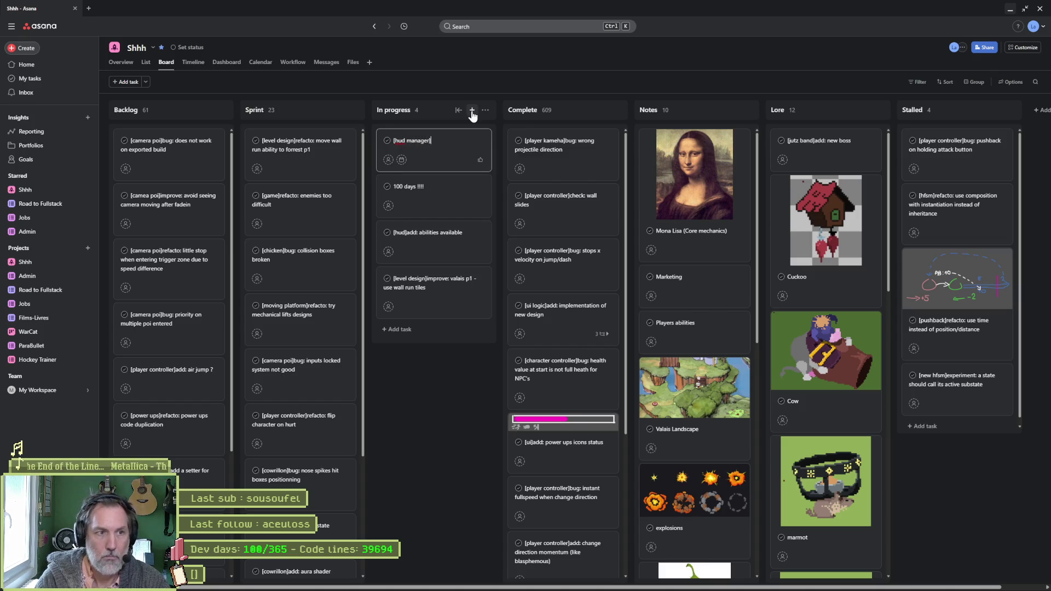
{"action": "type", "text": "add: is_hu"}
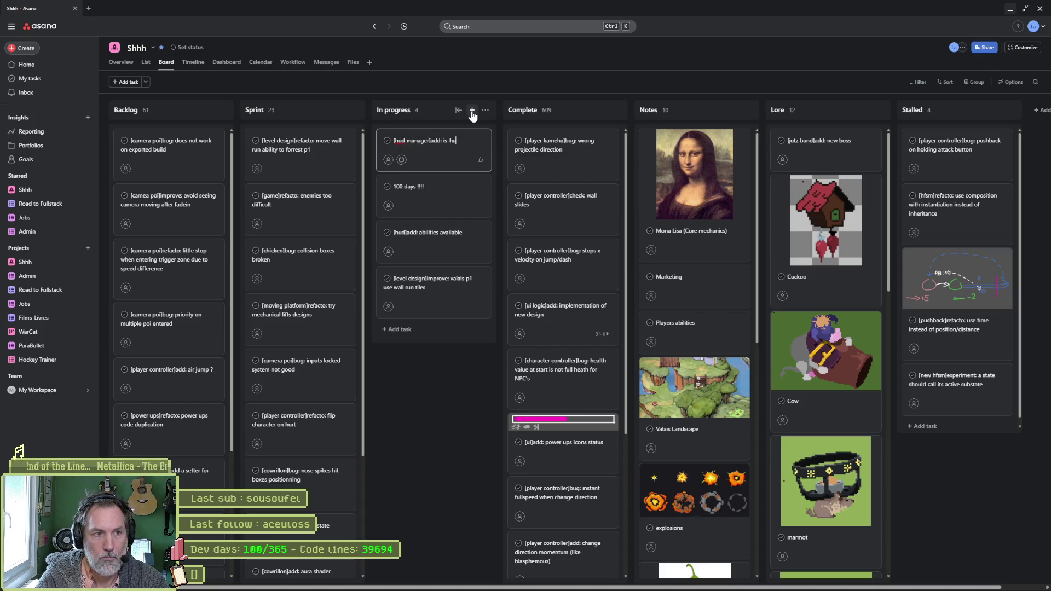
{"action": "type", "text": "d_meady"}
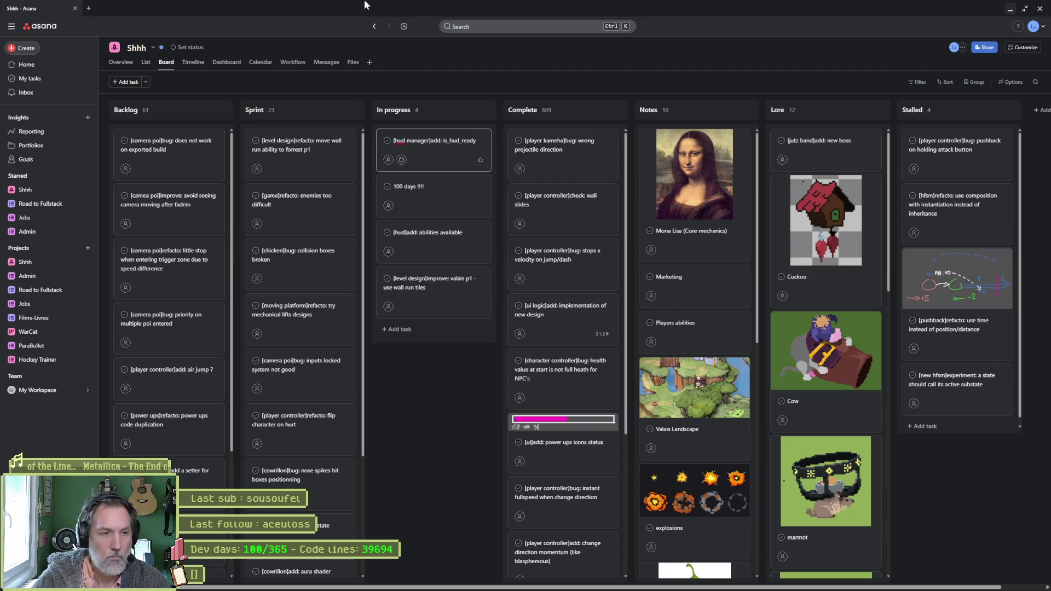
{"action": "left_click", "coordinate": [420, 388]}
{"action": "left_click_drag", "start_coordinate": [430, 153], "coordinate": [438, 193]}
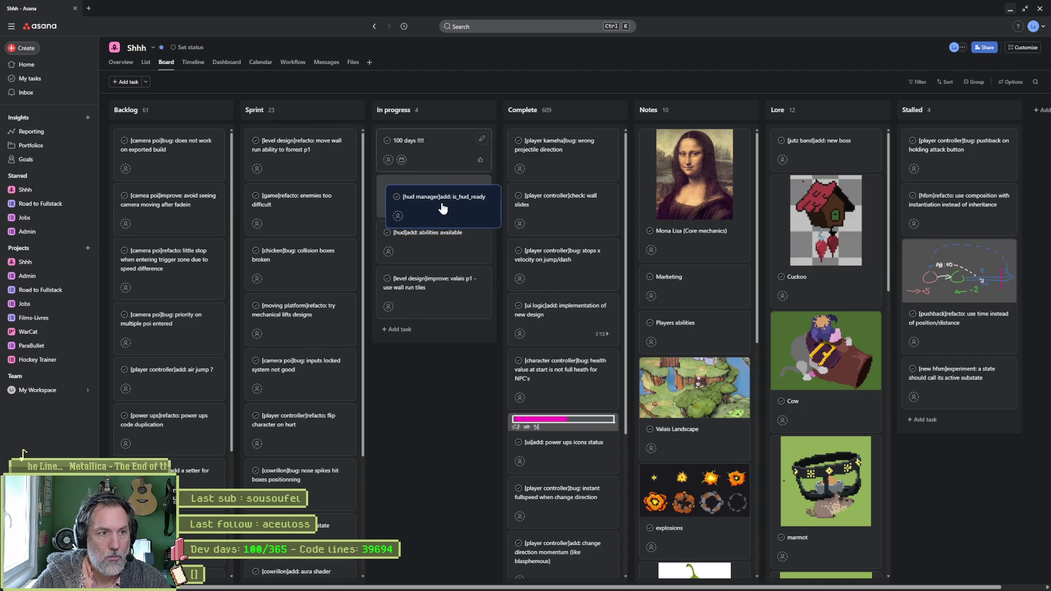
{"action": "left_click", "coordinate": [438, 194]}
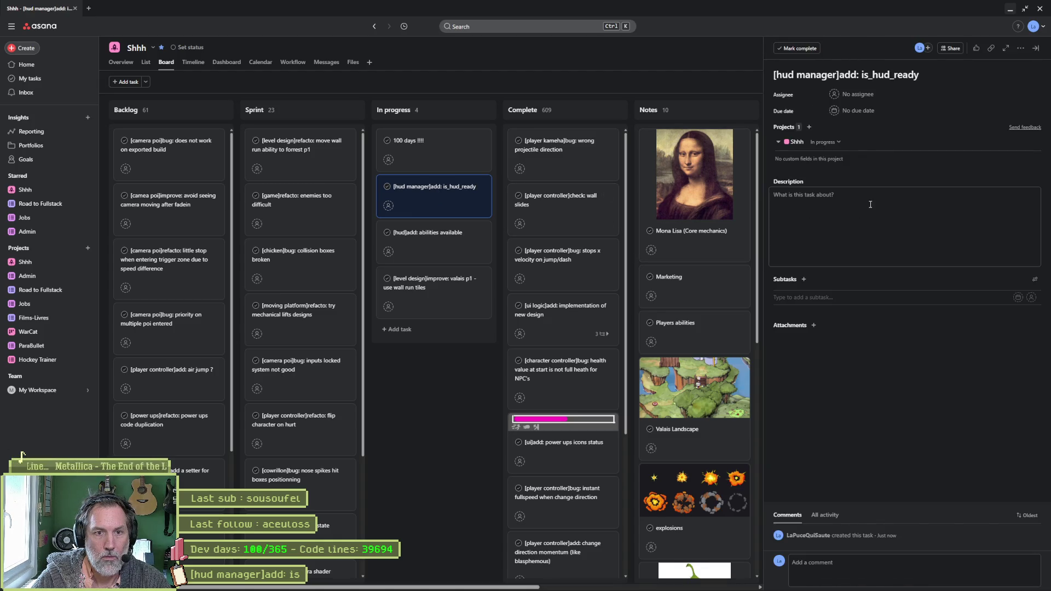
- Check the check_scene_ready function name in game_manager.gd and return to the Asana task
{"action": "key", "text": "alt+Tab"}
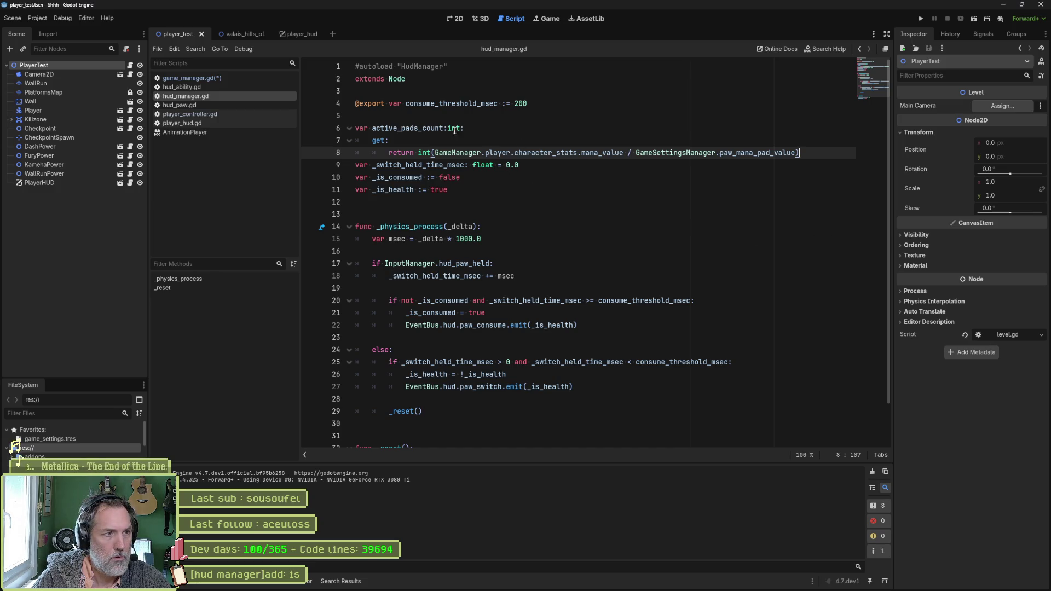
{"action": "left_click", "coordinate": [226, 78]}
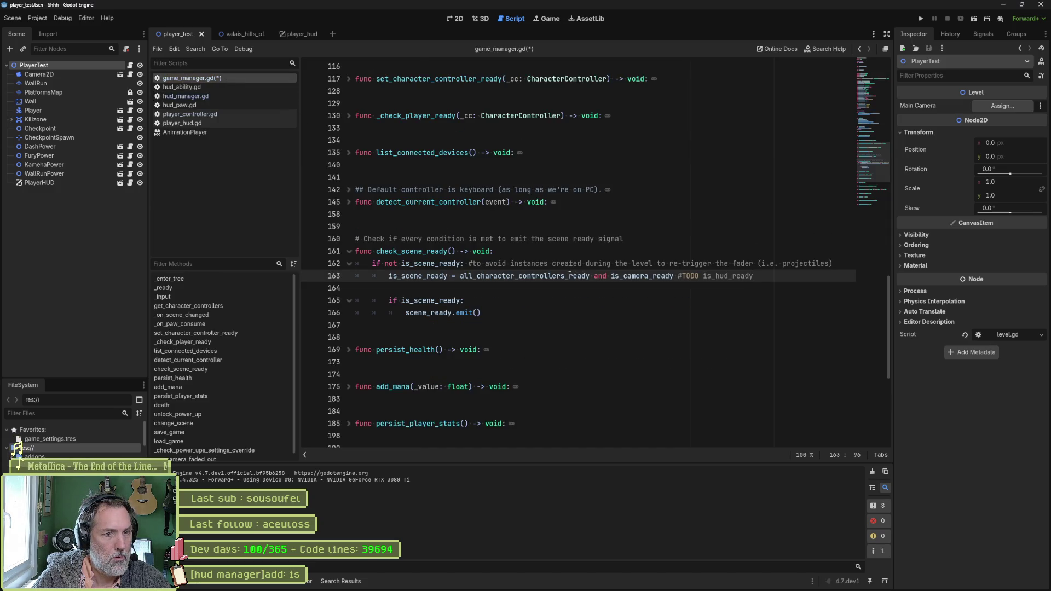
{"action": "double_click", "coordinate": [426, 252]}
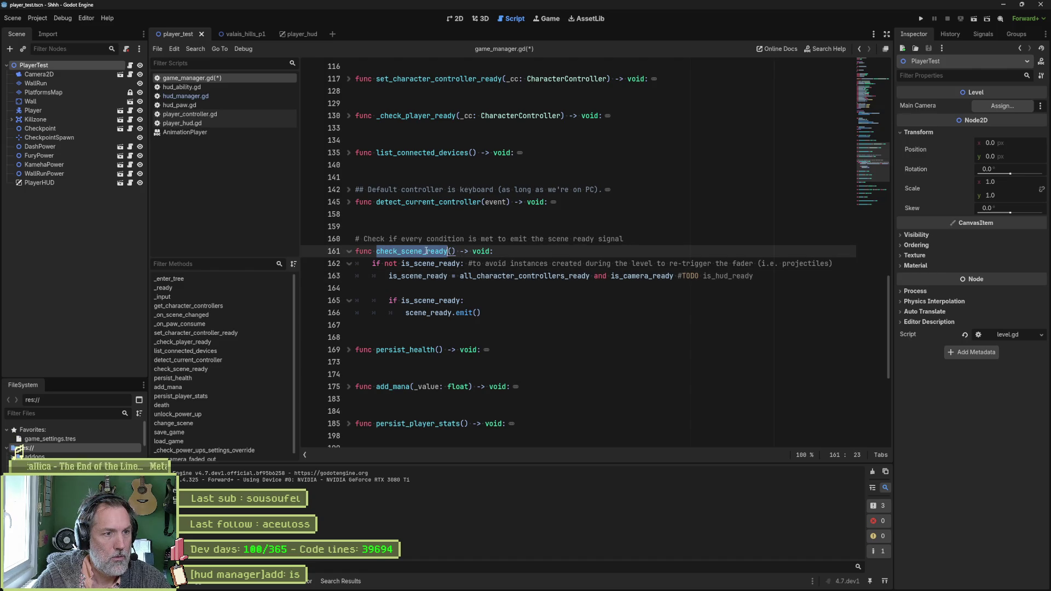
{"action": "key", "text": "alt+Tab"}
- Write the task description about adding a hud-ready check in check_scene_ready(), then close and reopen the task
{"action": "left_click", "coordinate": [858, 204]}
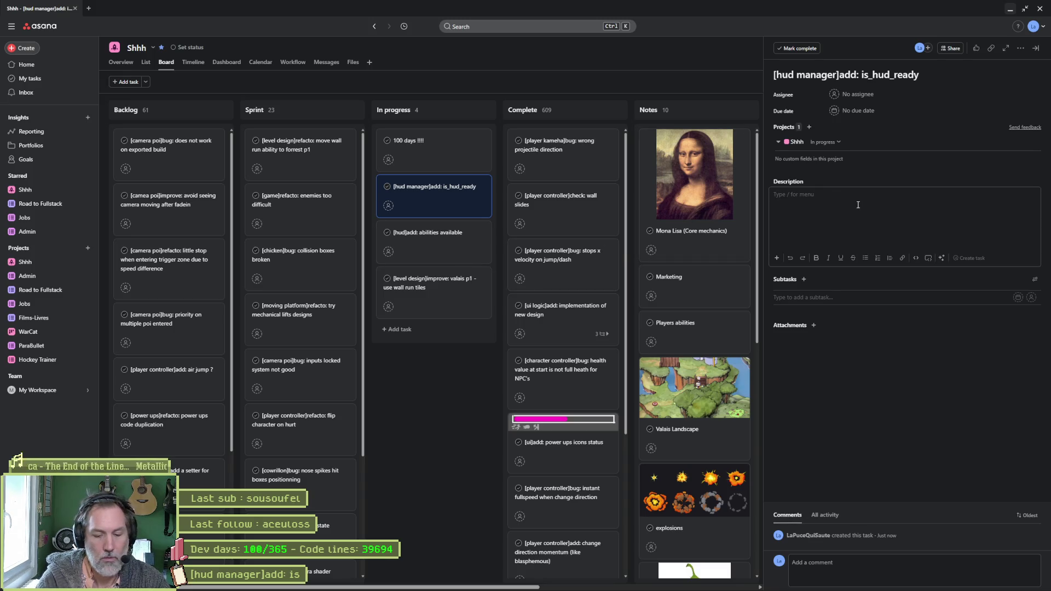
{"action": "type", "text": "add a check f"}
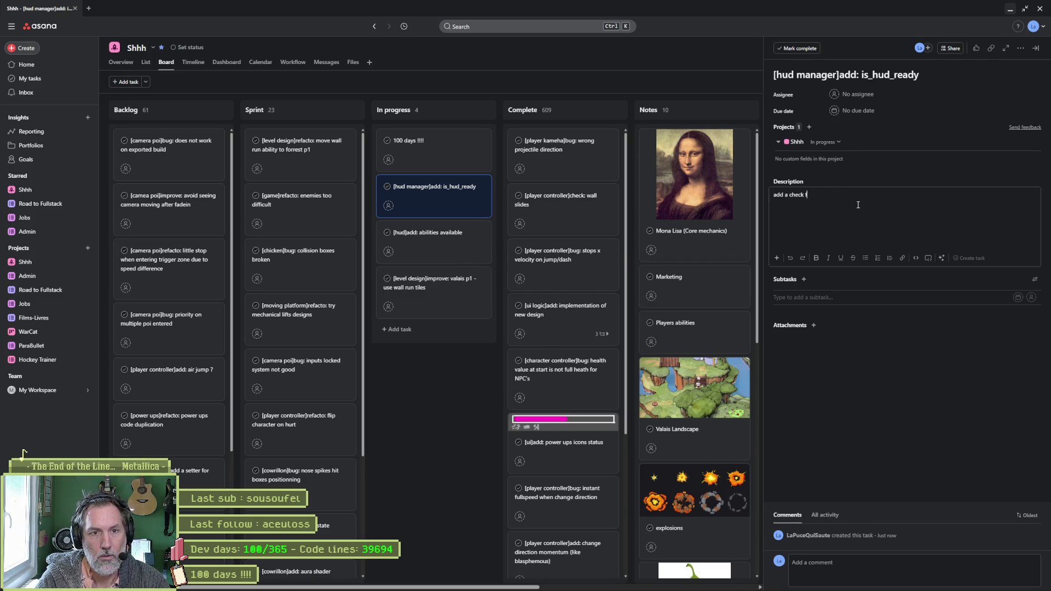
{"action": "type", "text": "or hud ready "}
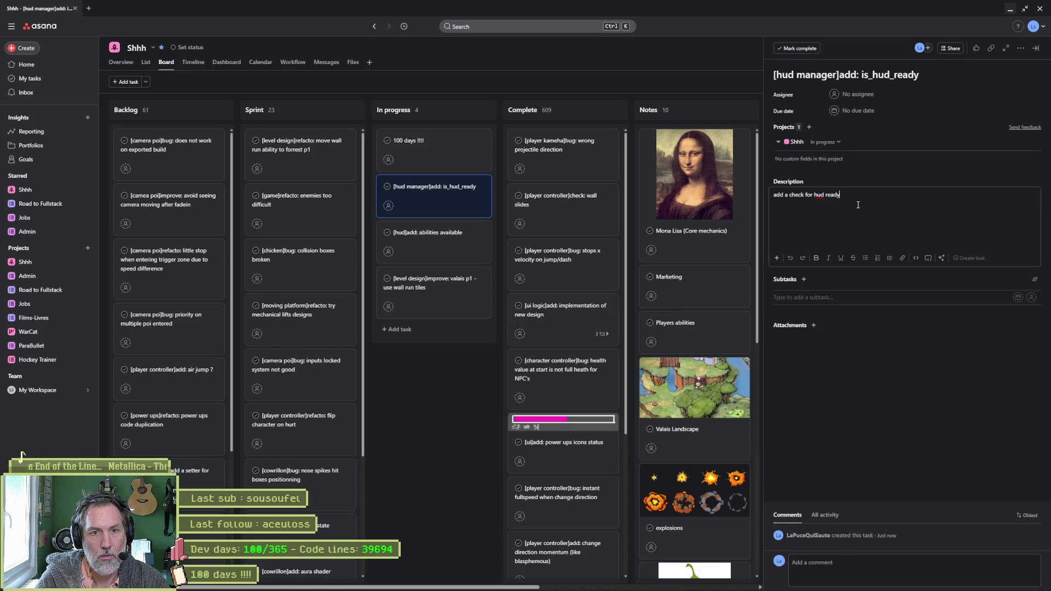
{"action": "type", "text": "in check_scene_ready() in"}
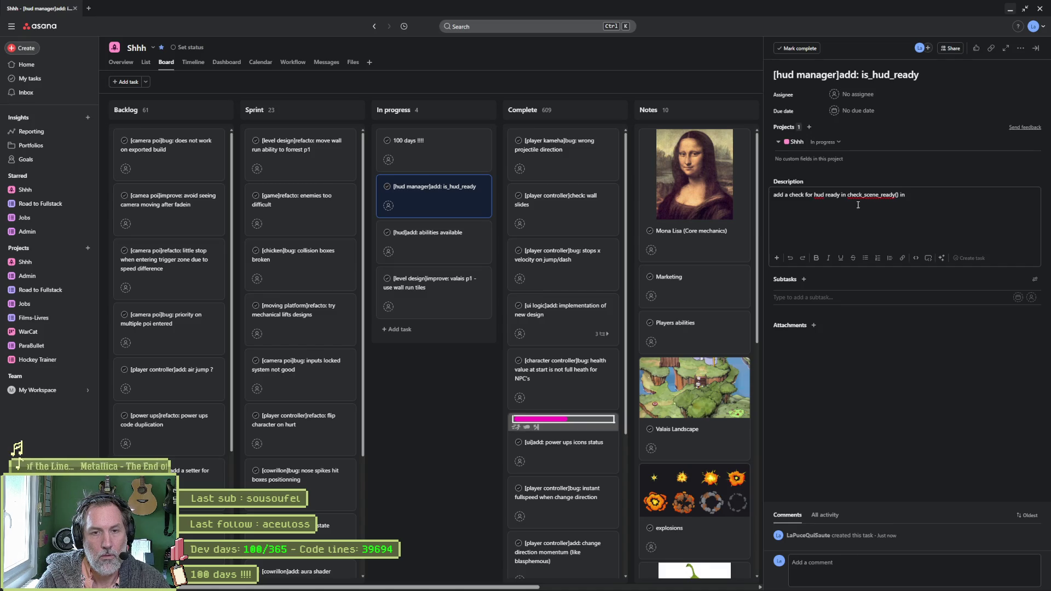
{"action": "type", "text": " GameMa"}
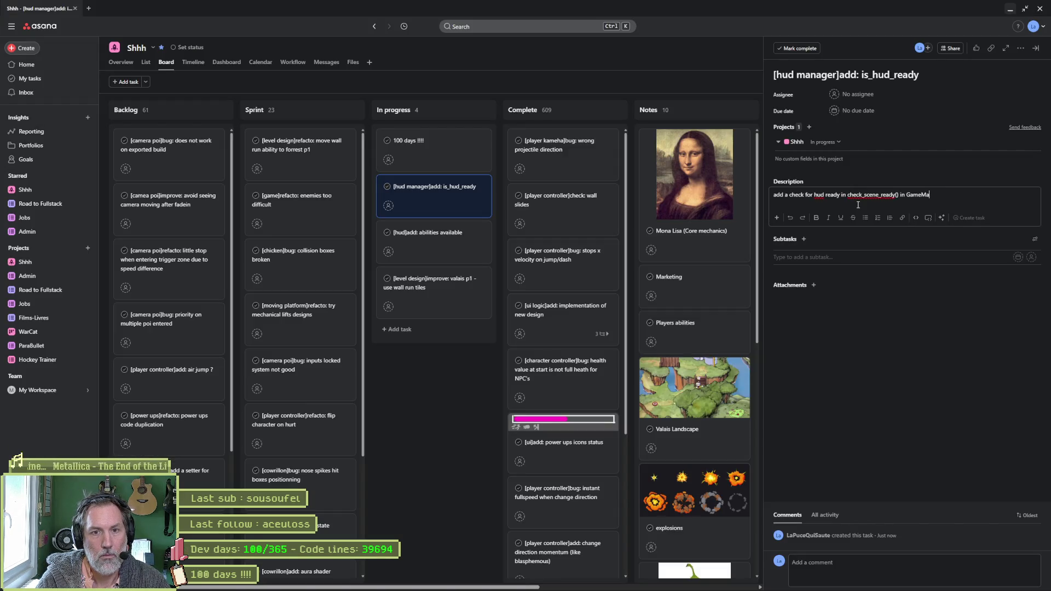
{"action": "type", "text": "nager"}
{"action": "left_click", "coordinate": [444, 400]}
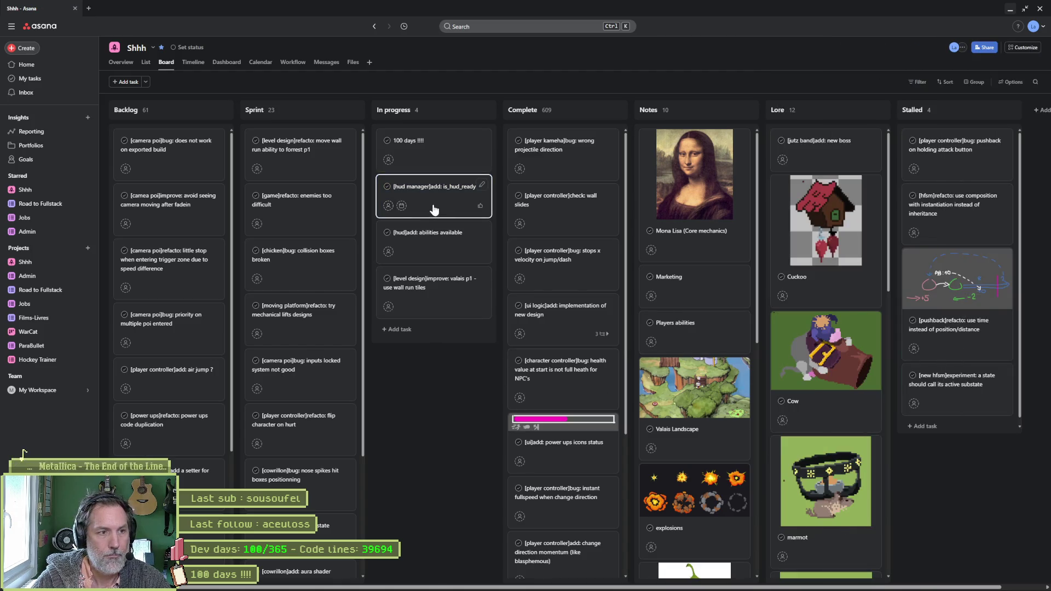
{"action": "left_click", "coordinate": [433, 210]}
- Back in Godot, bring up hud_manager.gd and place the cursor where the lifecycle region starts
{"action": "key", "text": "alt+Tab"}
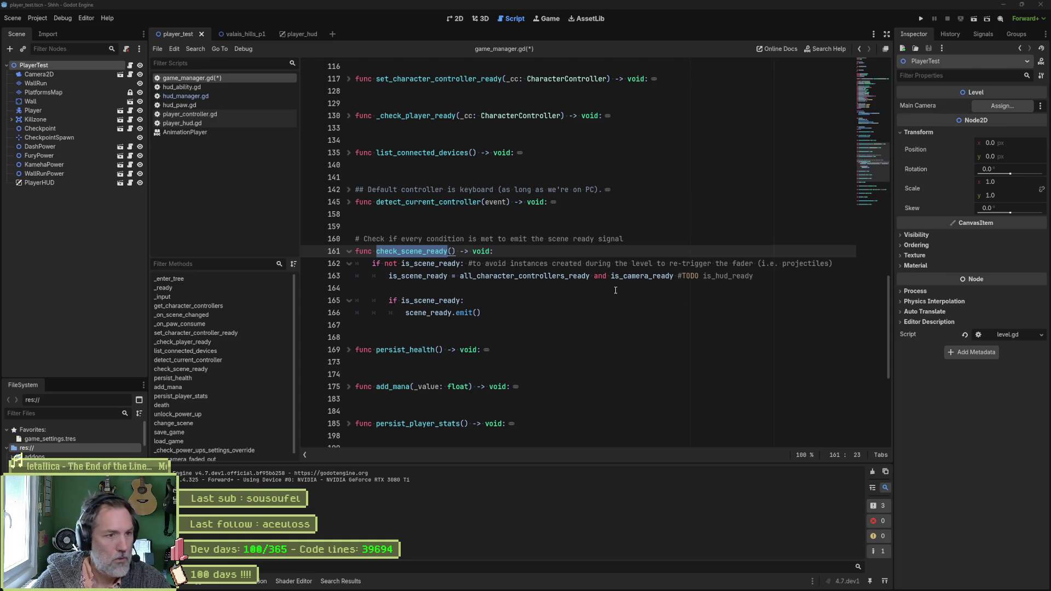
{"action": "left_click", "coordinate": [191, 95]}
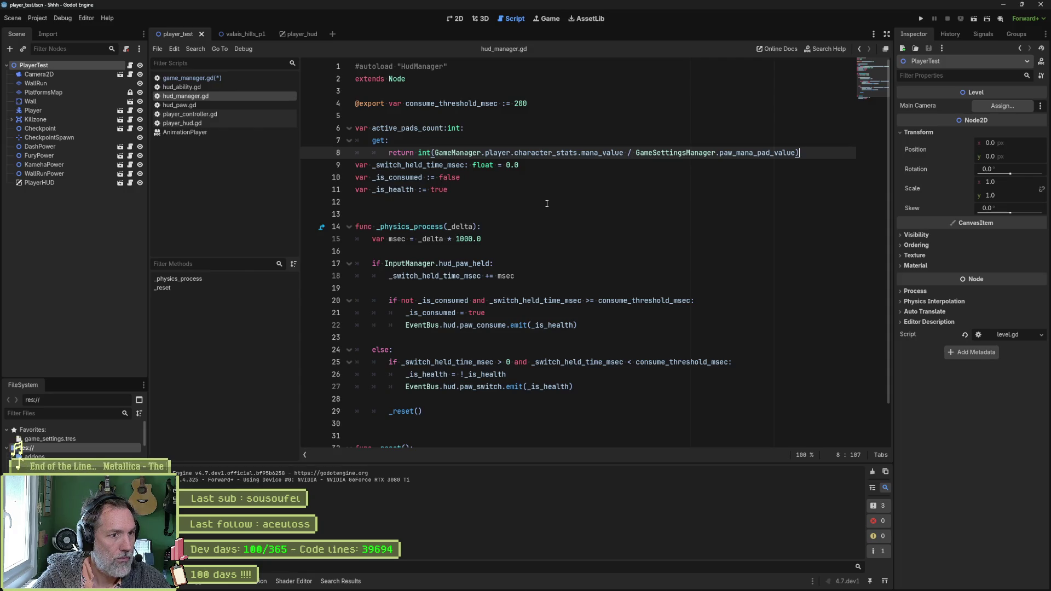
{"action": "left_click", "coordinate": [545, 209]}
{"action": "type", "text": "#re"}
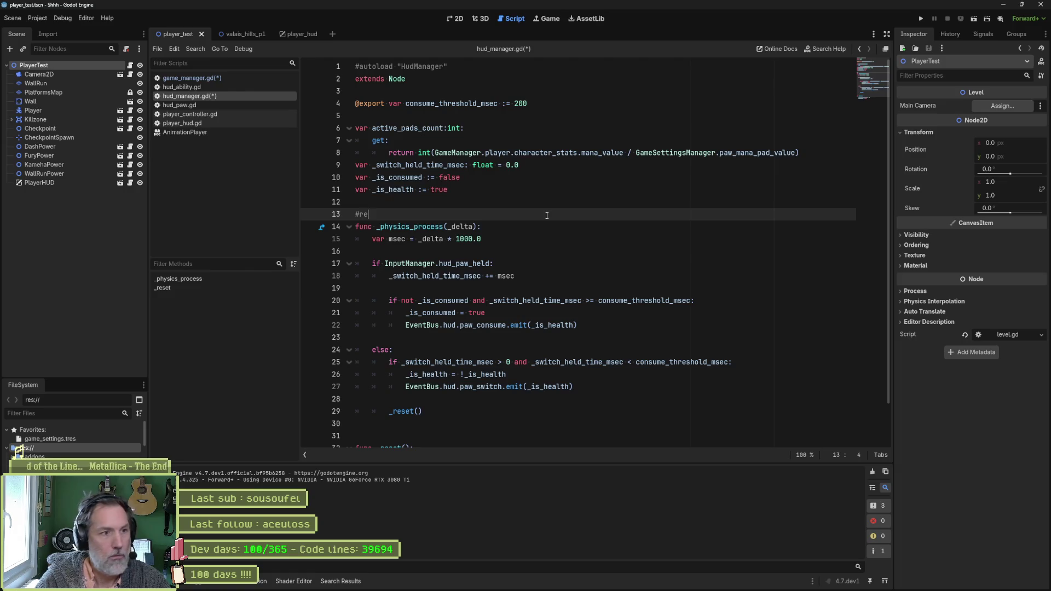
{"action": "type", "text": "gion life"}
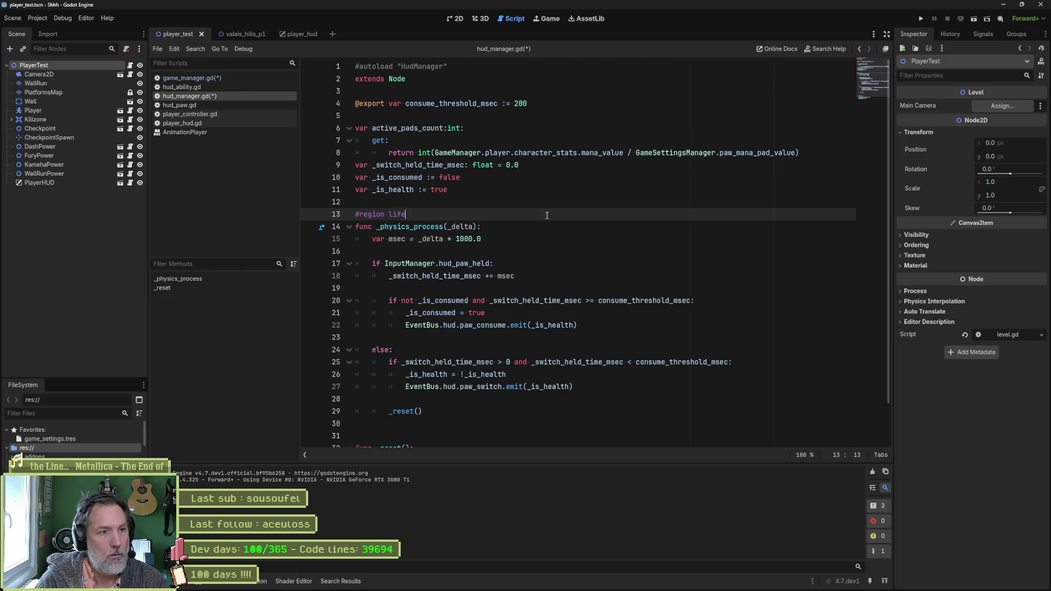
{"action": "type", "text": "cycle"}
- Wrap the fields block below extends Node in a #region fields ... #endregion
{"action": "key", "text": "Up"}
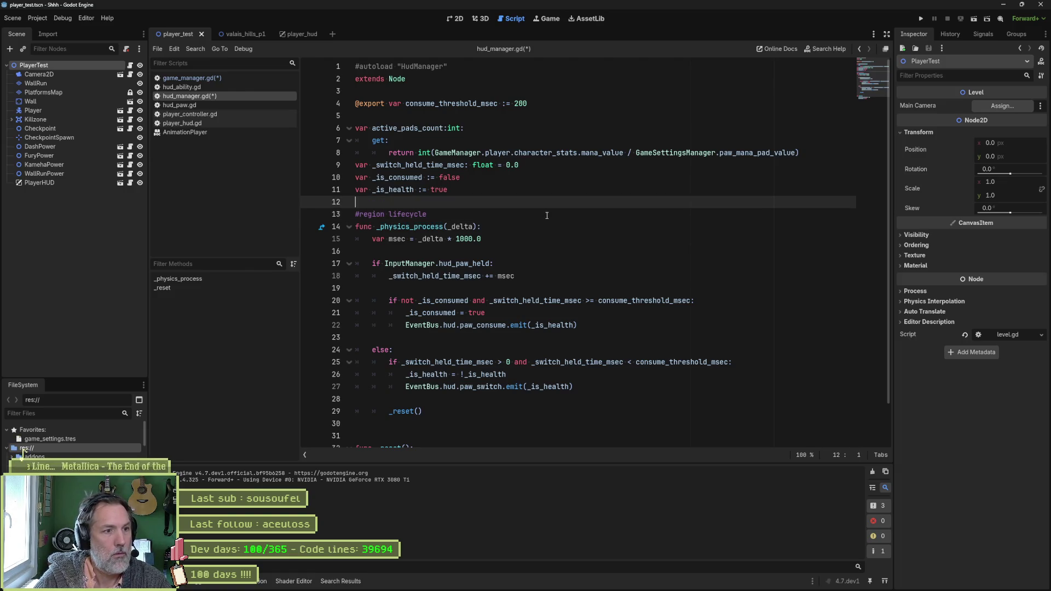
{"action": "type", "text": "#endregion"}
{"action": "key", "text": "Return"}
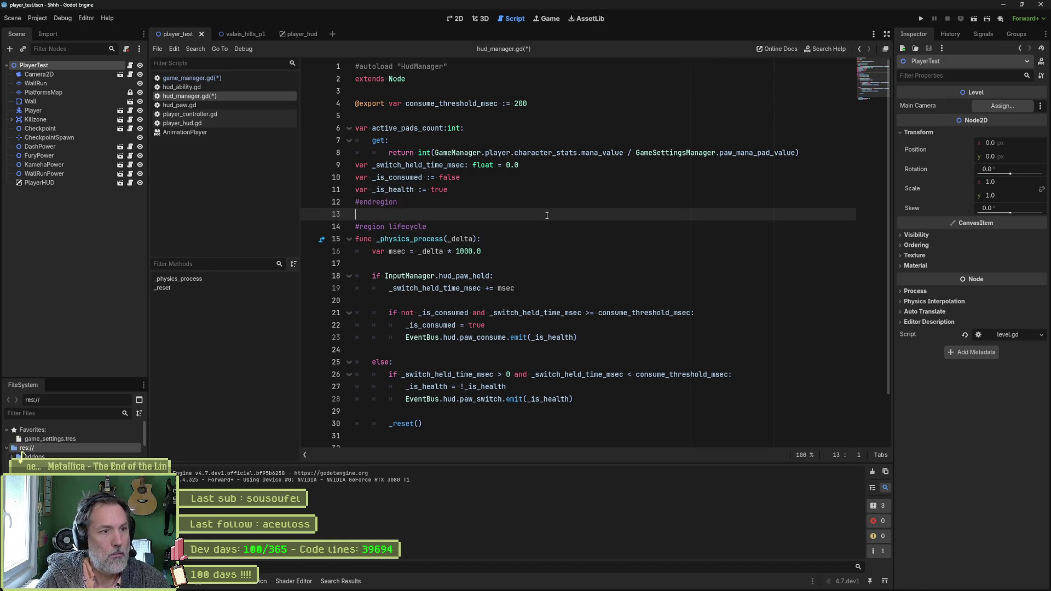
{"action": "left_click", "coordinate": [400, 95]}
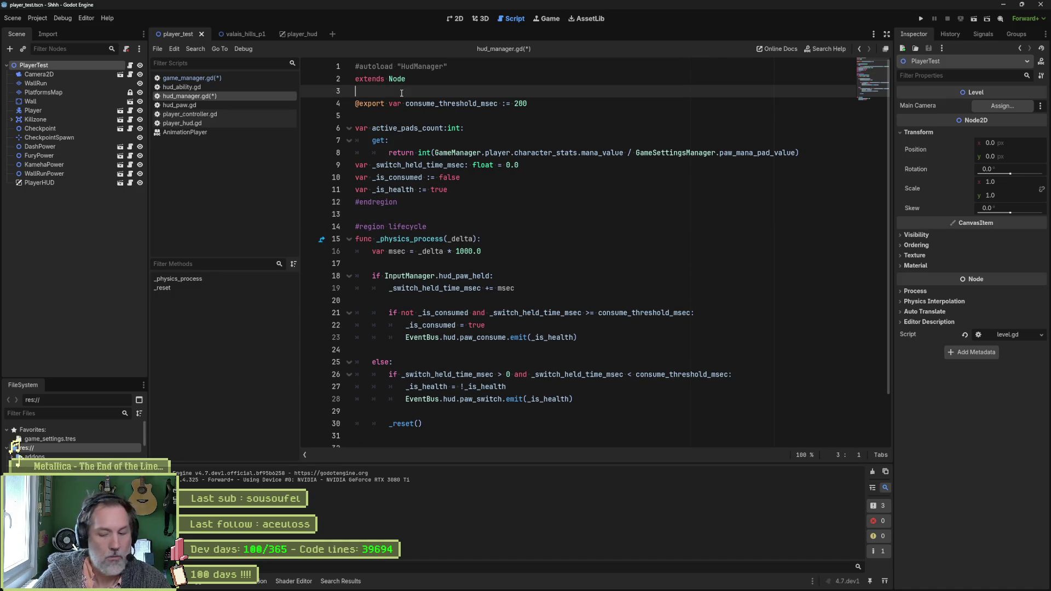
{"action": "key", "text": "Return"}
{"action": "type", "text": "#region fields"}
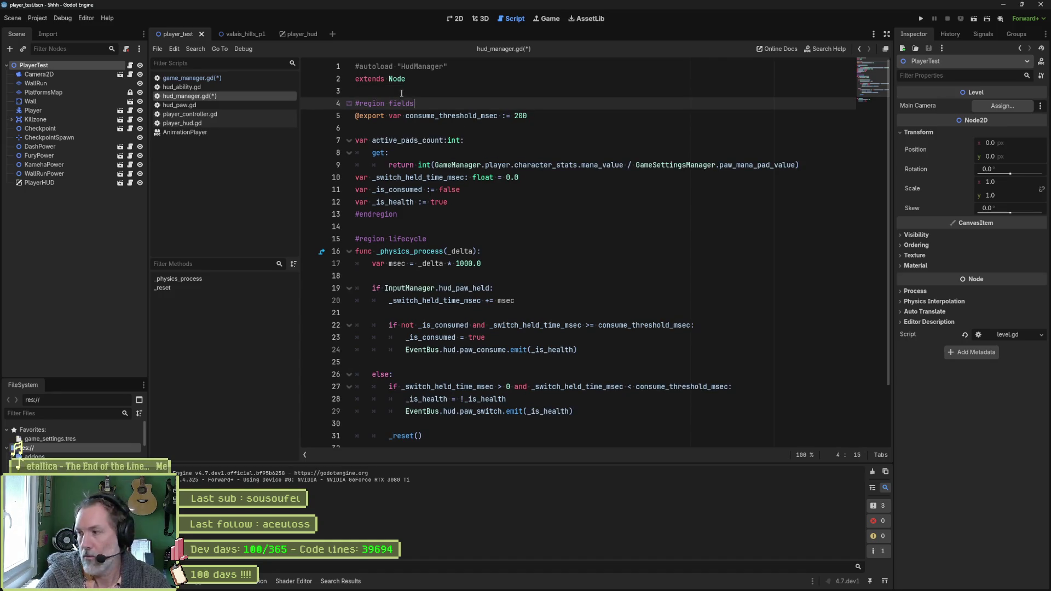
{"action": "scroll", "coordinate": [439, 356], "scroll_direction": "down", "scroll_amount": 3}
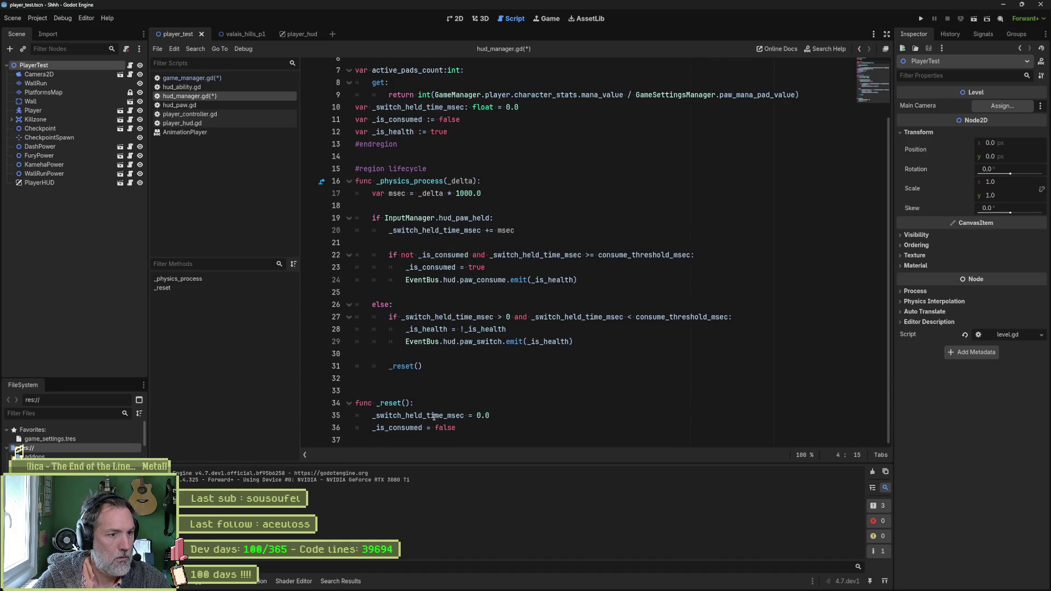
- Wrap _physics_process in a lifecycle region and _reset in an internals region
{"action": "left_click", "coordinate": [415, 378]}
{"action": "type", "text": "#"}
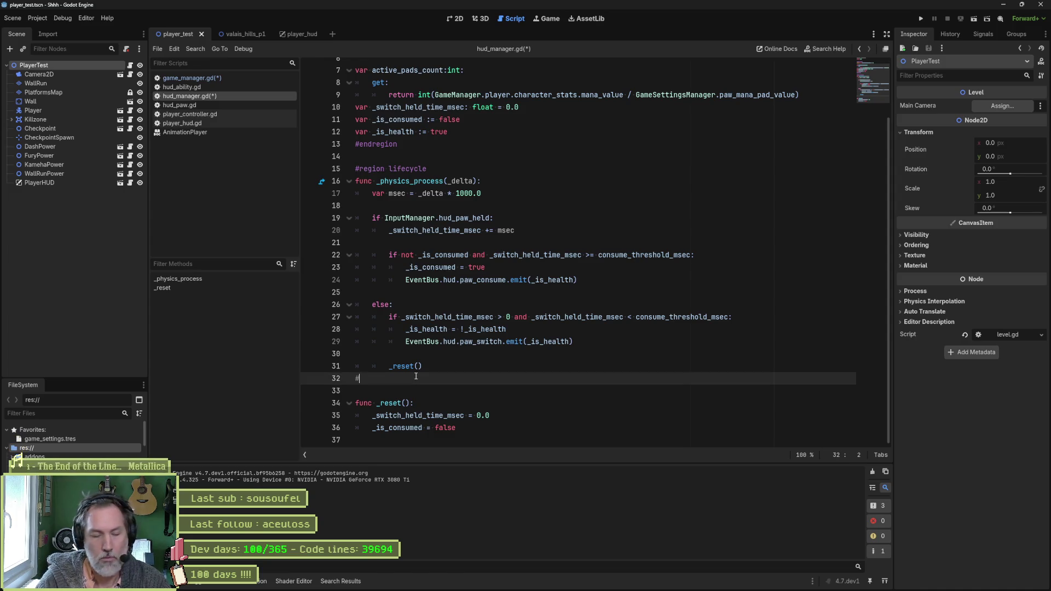
{"action": "type", "text": "endregion"}
{"action": "key", "text": "Return"}
{"action": "key", "text": "Return"}
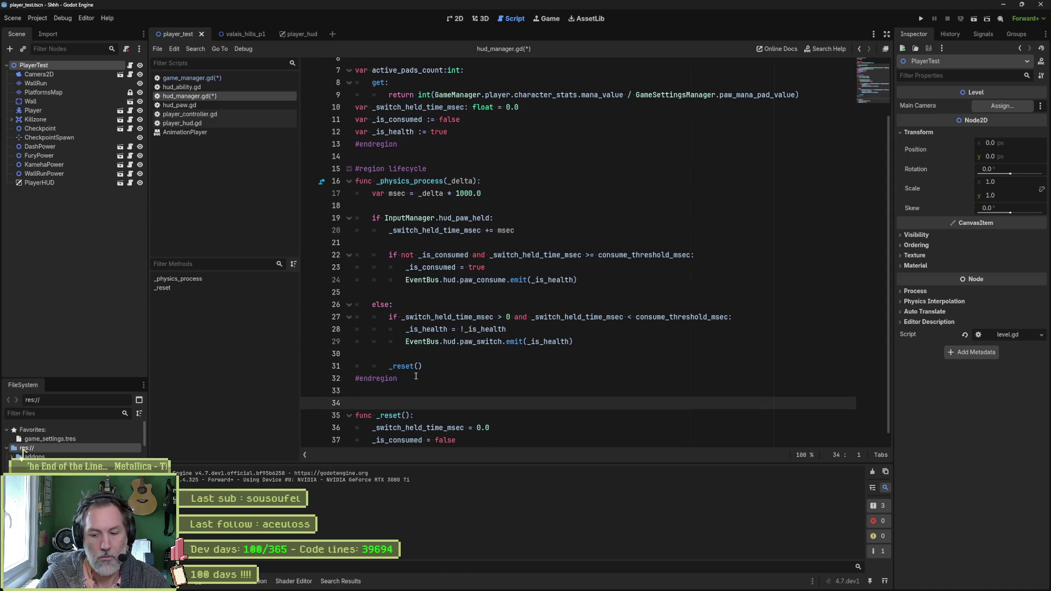
{"action": "type", "text": "#region internals"}
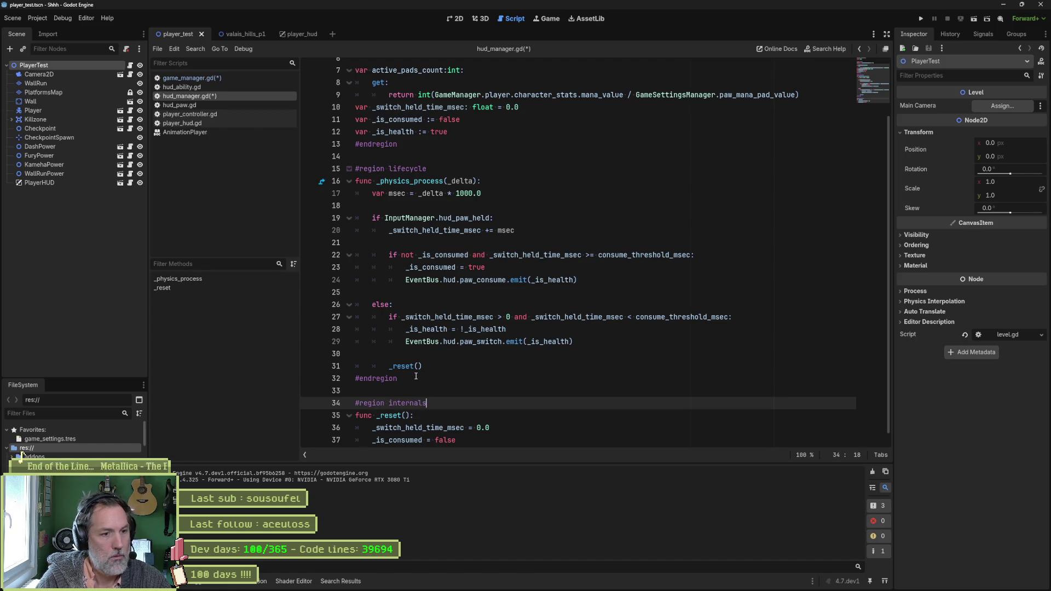
{"action": "key", "text": "Down"}
{"action": "key", "text": "Down"}
{"action": "key", "text": "Down"}
{"action": "key", "text": "Down"}
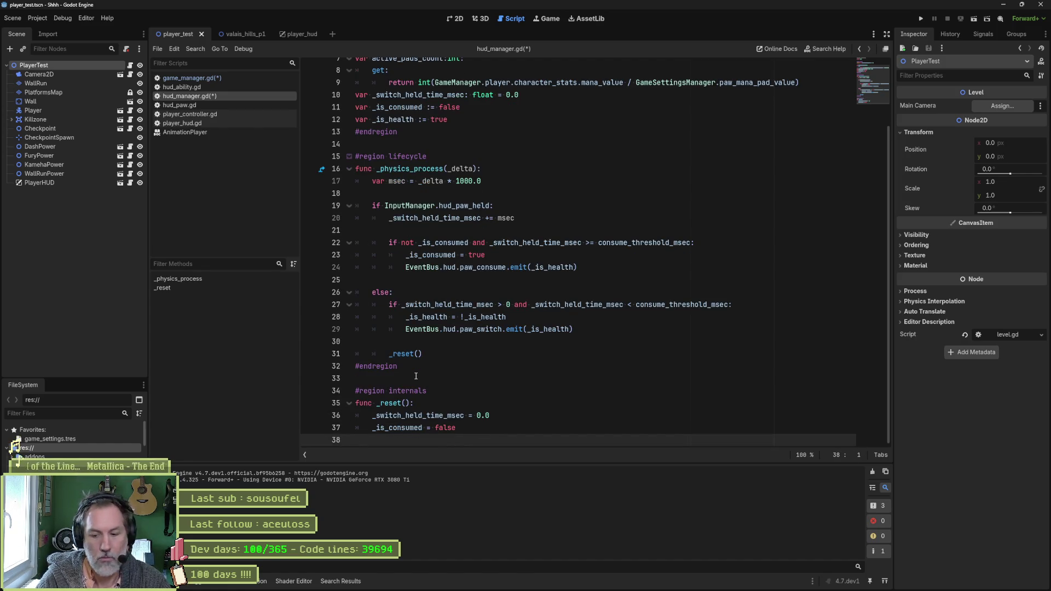
{"action": "type", "text": "#endregion"}
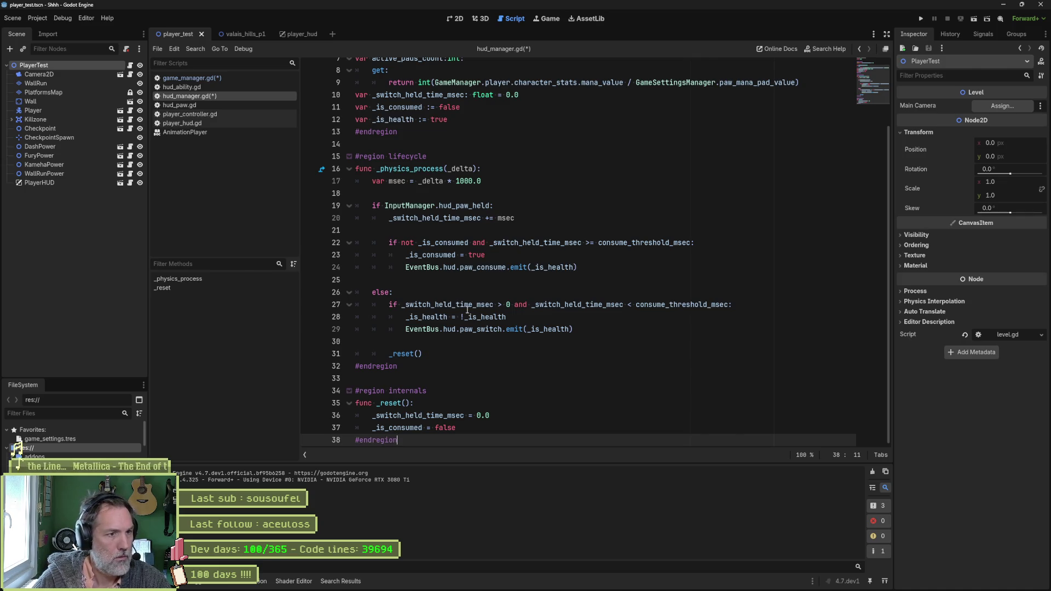
{"action": "scroll", "coordinate": [466, 169], "scroll_direction": "up", "scroll_amount": 3}
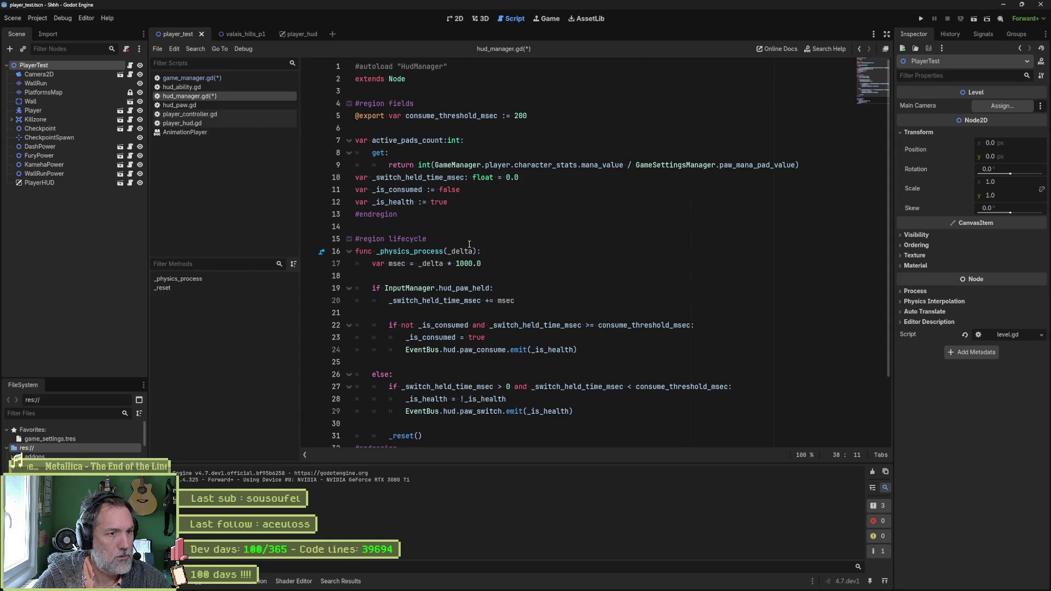
- Add a _ready function in the lifecycle region and start its body with an EventBus.players reference
{"action": "left_click", "coordinate": [470, 245]}
{"action": "key", "text": "Return"}
{"action": "type", "text": "func _r"}
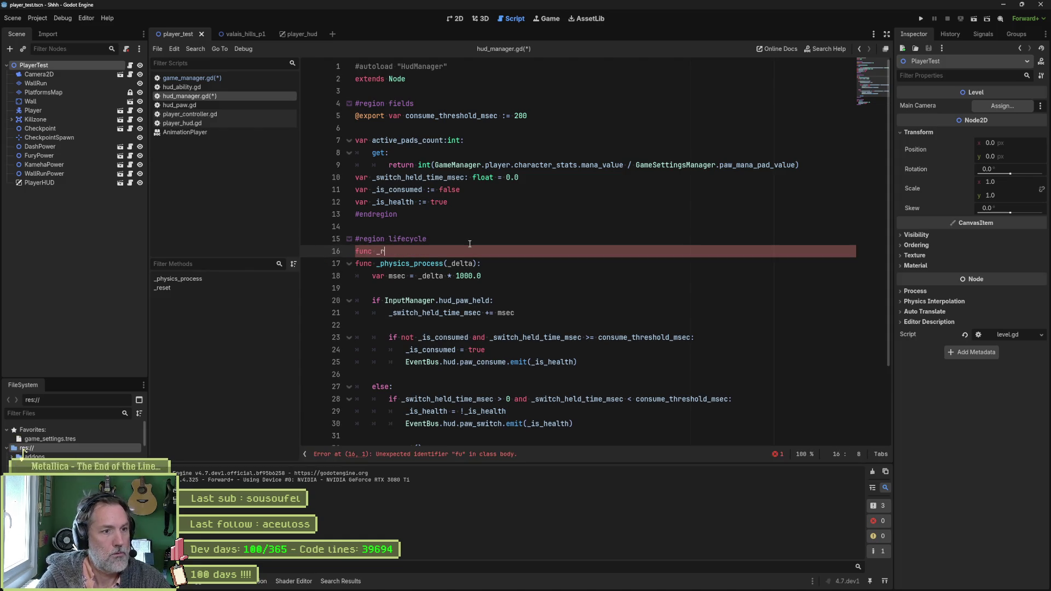
{"action": "type", "text": "eady():"}
{"action": "key", "text": "Return"}
{"action": "type", "text": "p"}
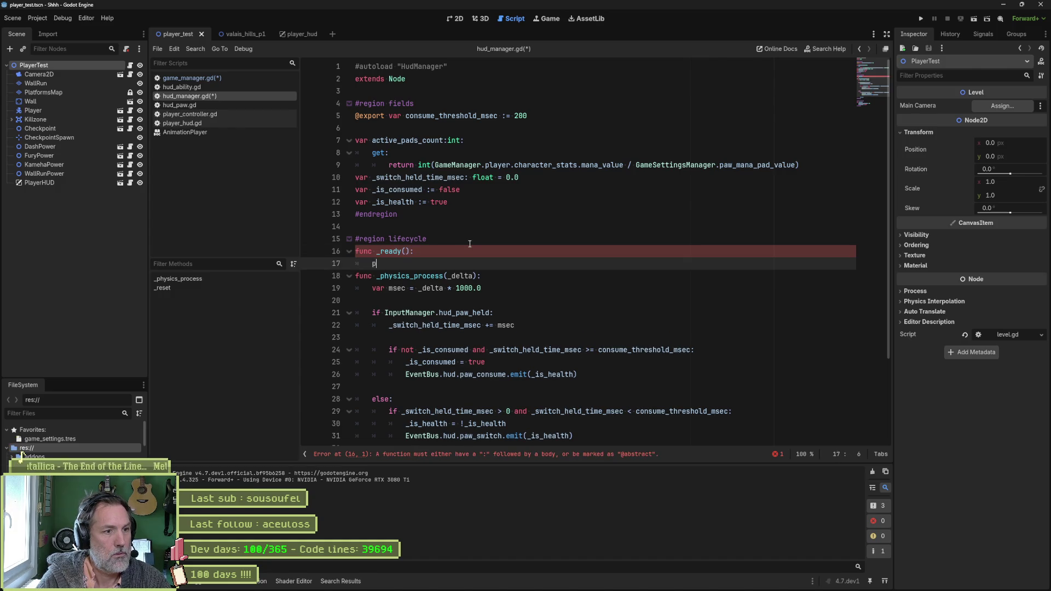
{"action": "type", "text": "ass"}
{"action": "key", "text": "Return"}
{"action": "key", "text": "Return"}
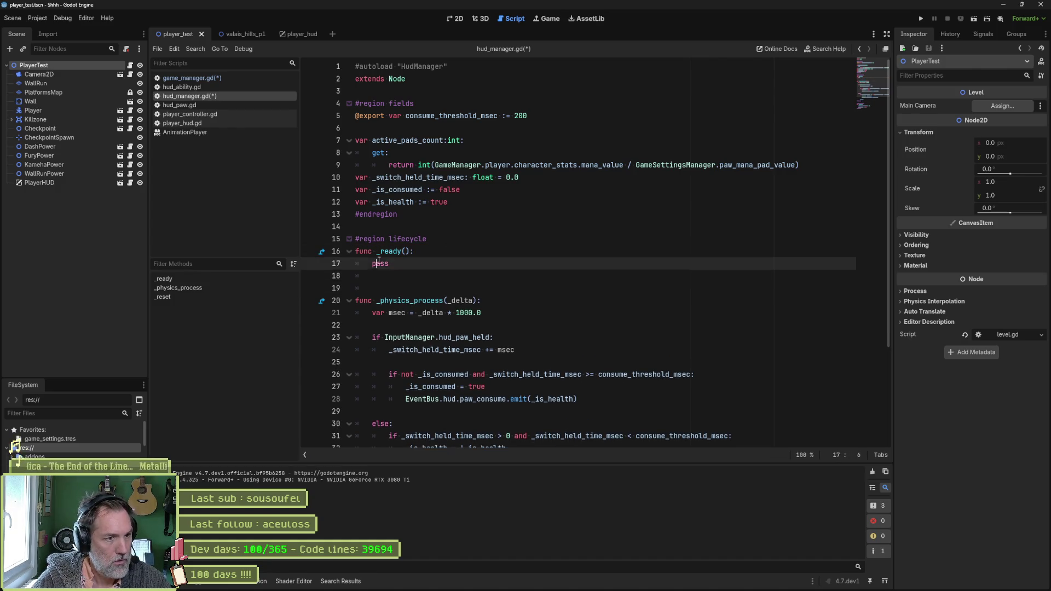
{"action": "double_click", "coordinate": [380, 264]}
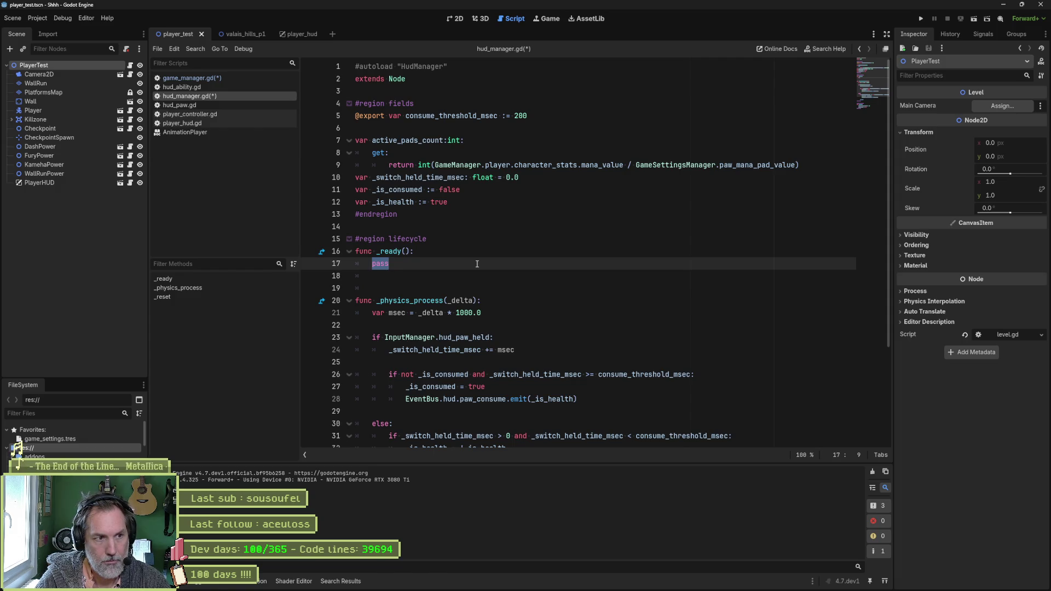
{"action": "type", "text": "Gam"}
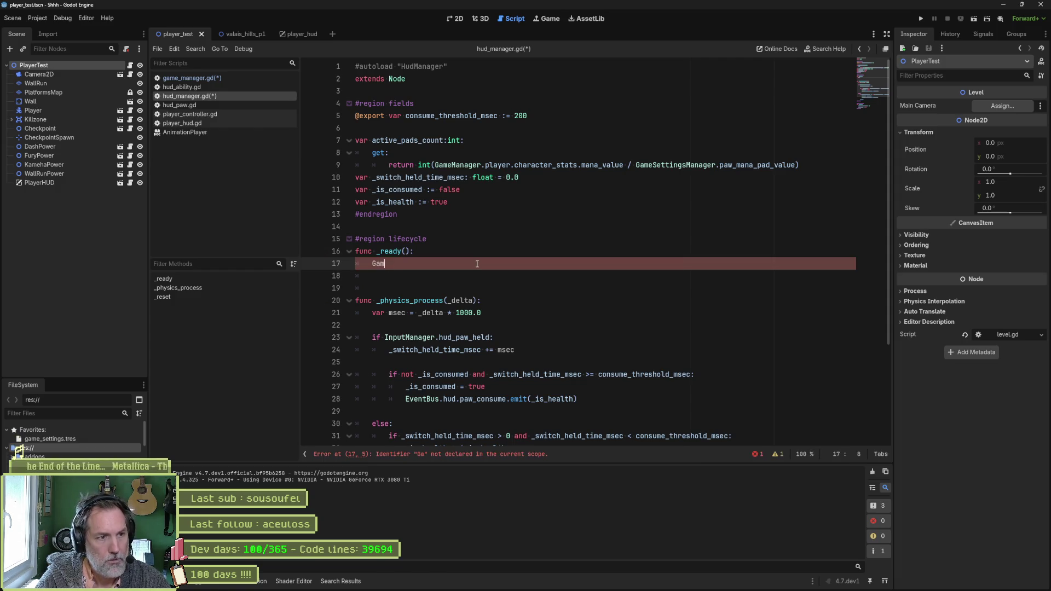
{"action": "type", "text": "em"}
{"action": "key", "text": "Return"}
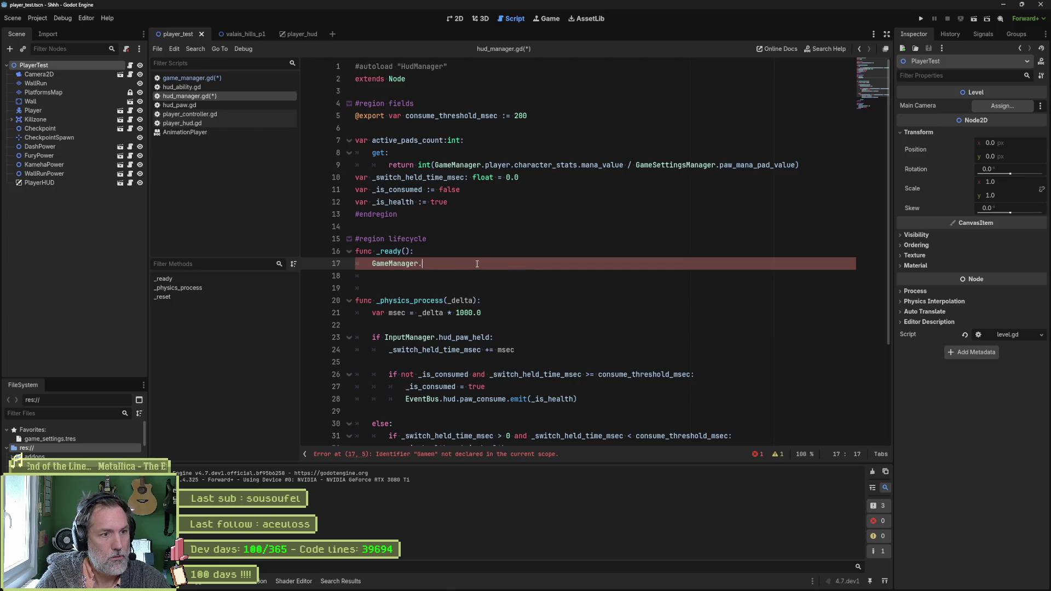
{"action": "type", "text": "."}
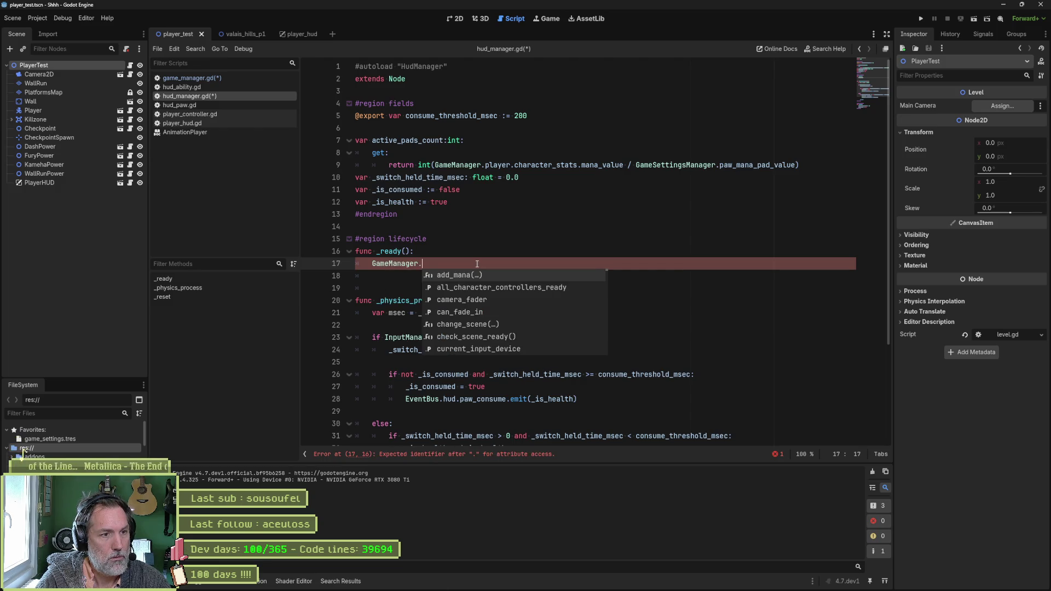
{"action": "key", "text": "ctrl+BackSpace"}
{"action": "key", "text": "ctrl+BackSpace"}
{"action": "type", "text": "event"}
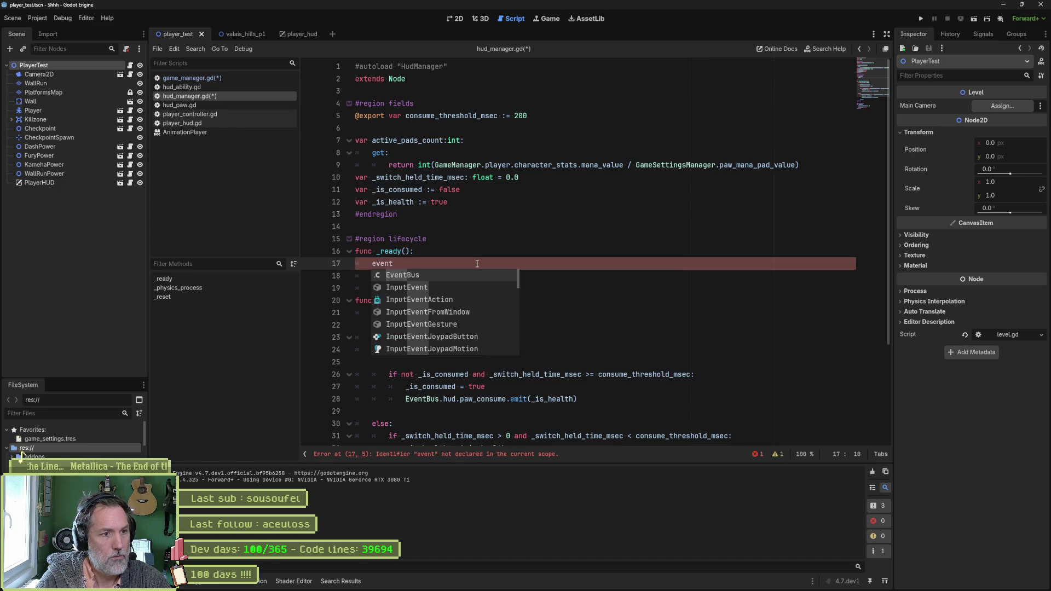
{"action": "key", "text": "Return"}
{"action": "type", "text": ".pl"}
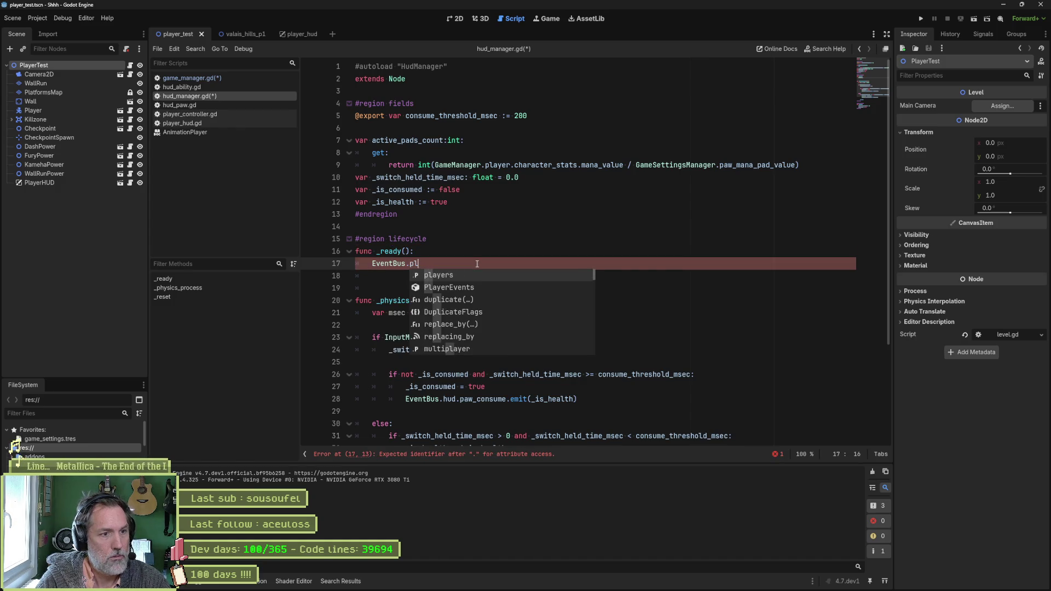
{"action": "key", "text": "Return"}
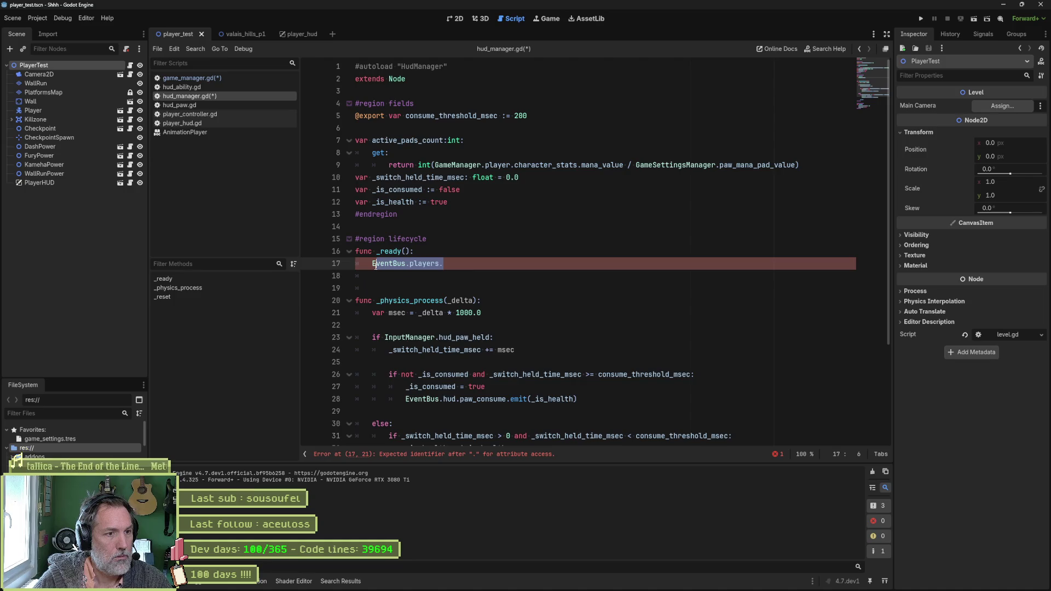
- Replace it with GameManager.player.ready.connect(_on_player_ready) and copy the callback name
{"action": "left_click_drag", "start_coordinate": [440, 264], "coordinate": [372, 264]}
{"action": "type", "text": "game"}
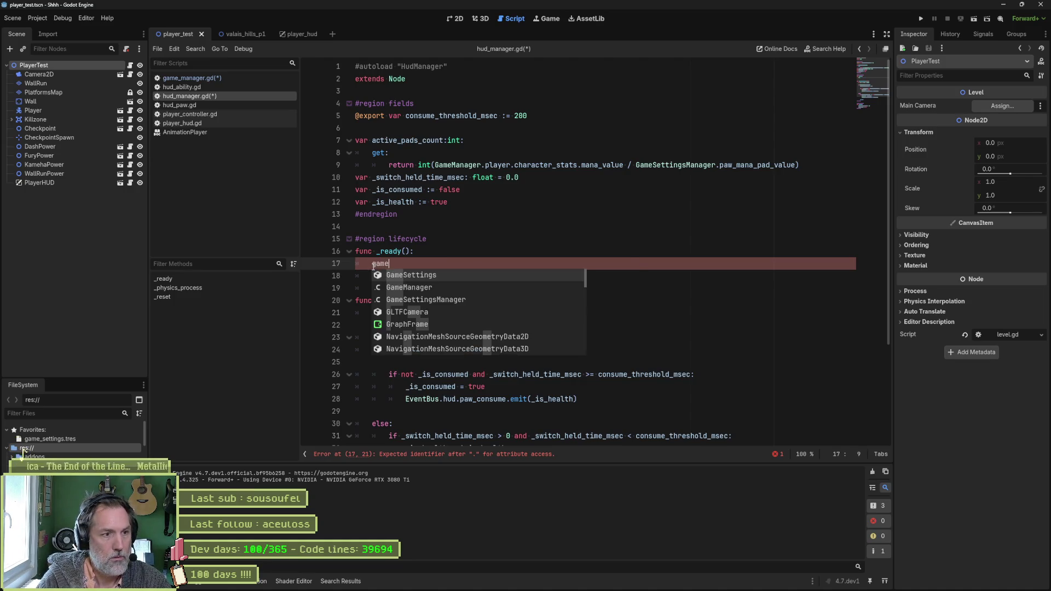
{"action": "type", "text": "ma"}
{"action": "key", "text": "Return"}
{"action": "type", "text": "."}
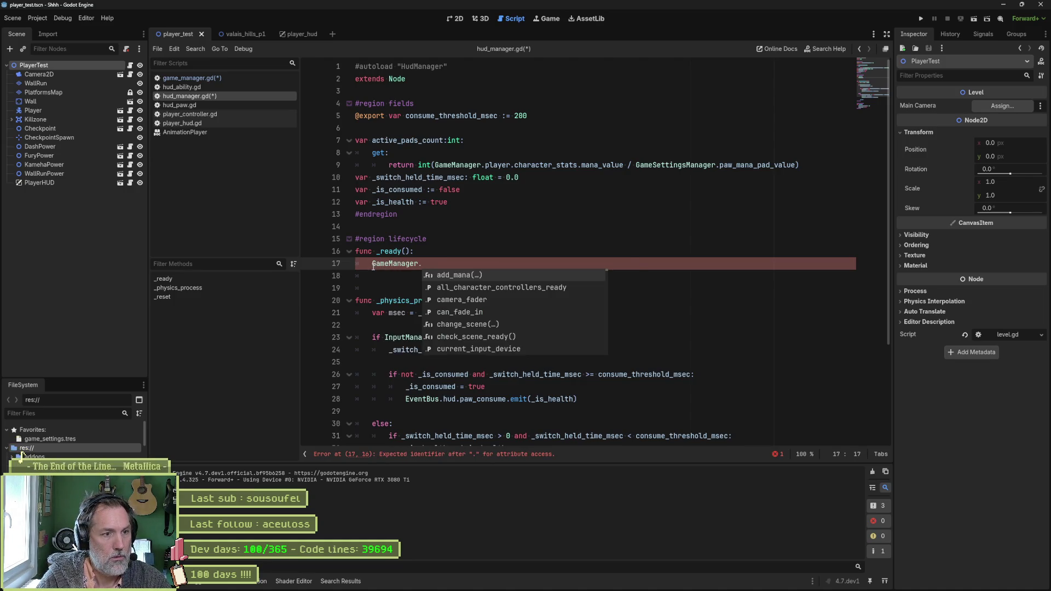
{"action": "type", "text": "pl"}
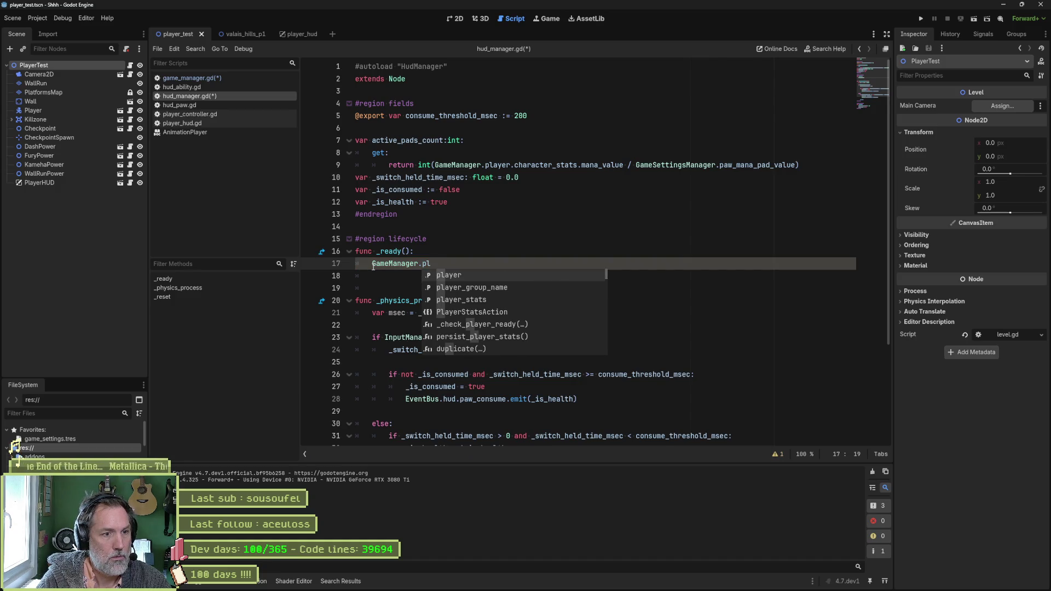
{"action": "key", "text": "Return"}
{"action": "type", "text": "."}
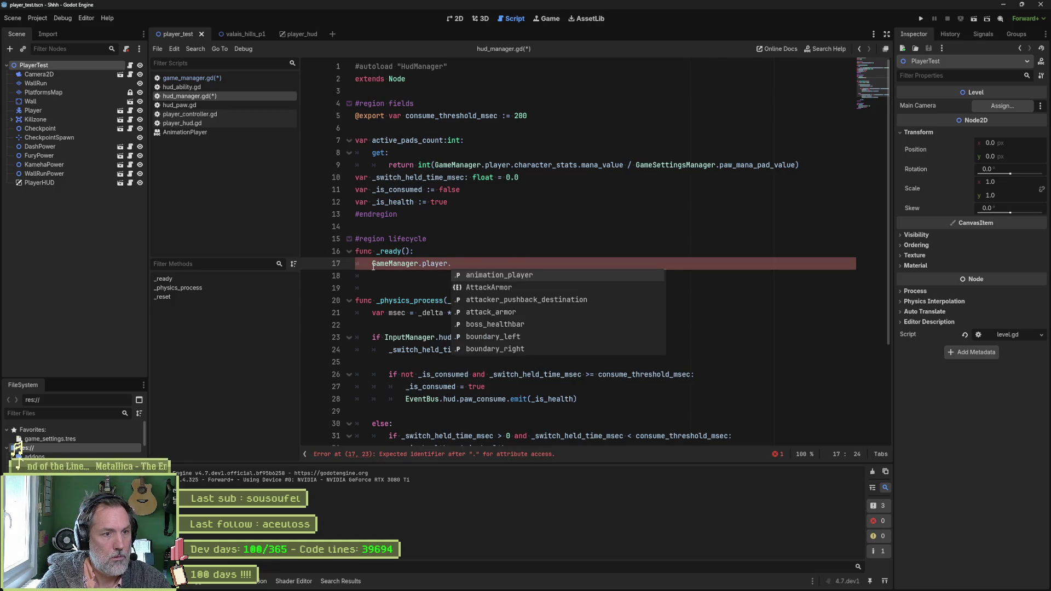
{"action": "type", "text": "re"}
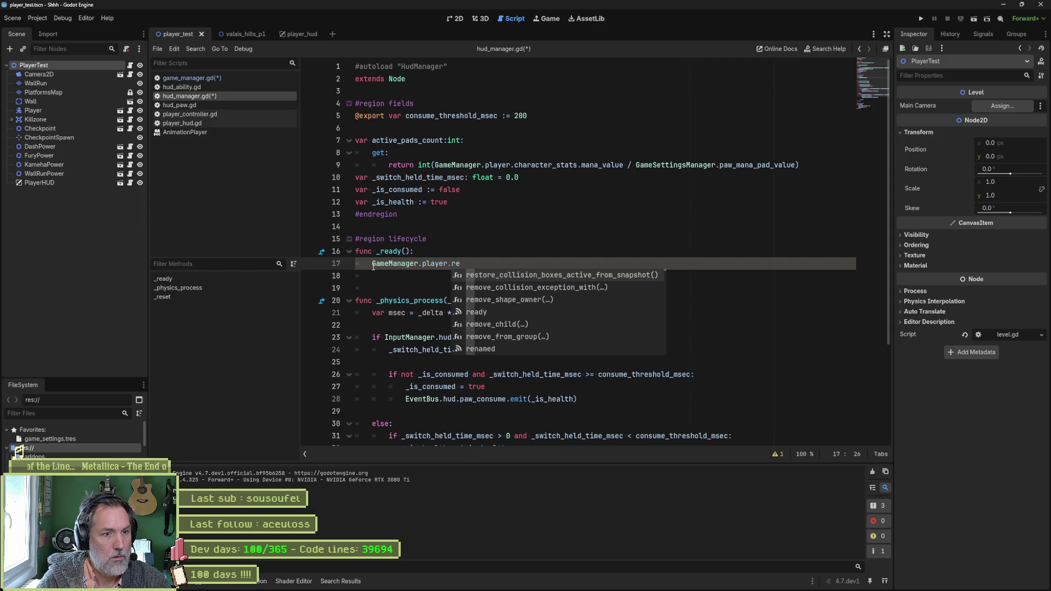
{"action": "key", "text": "Down"}
{"action": "key", "text": "Down"}
{"action": "key", "text": "Down"}
{"action": "key", "text": "Return"}
{"action": "key", "text": "ctrl+Left"}
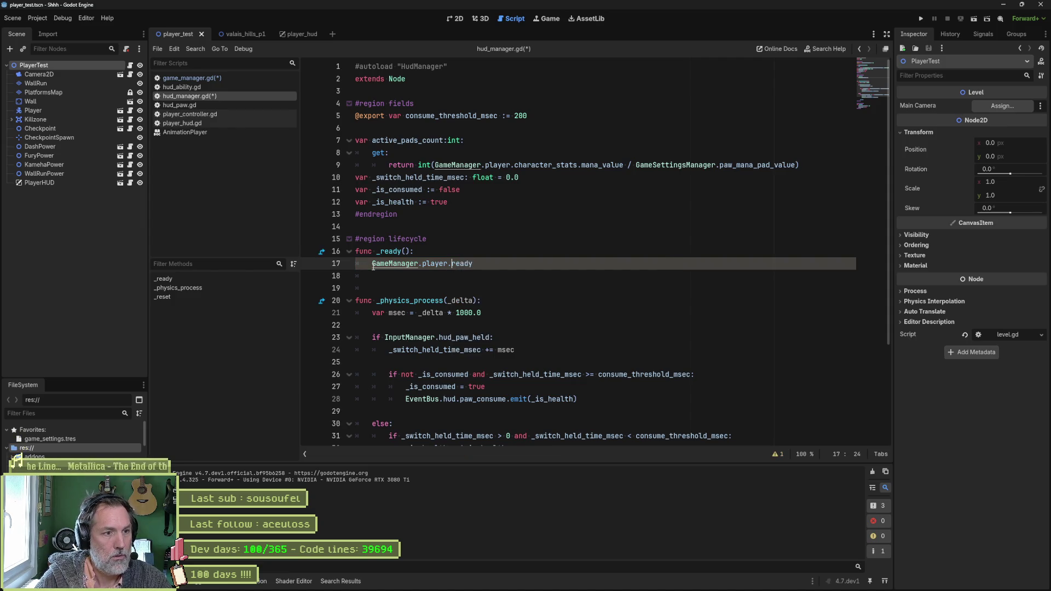
{"action": "key", "text": "ctrl+Right"}
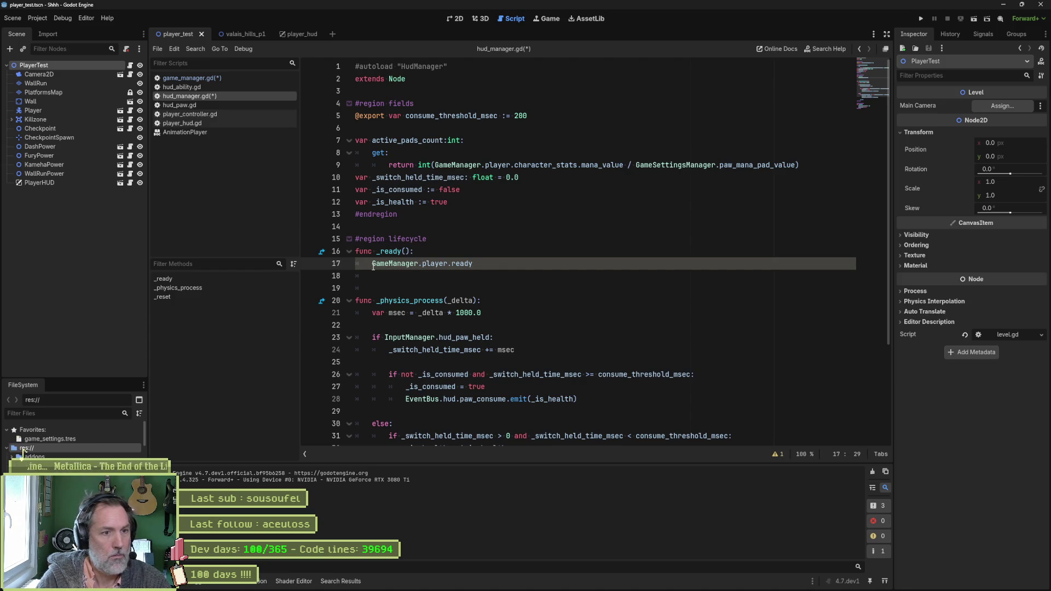
{"action": "type", "text": ".connect("}
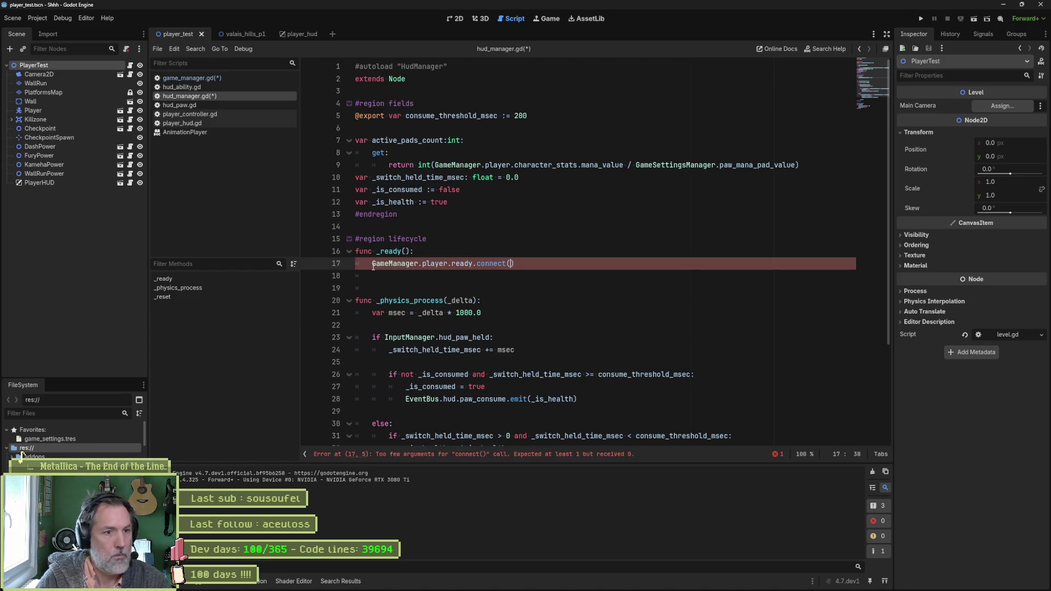
{"action": "type", "text": "_on_player_re"}
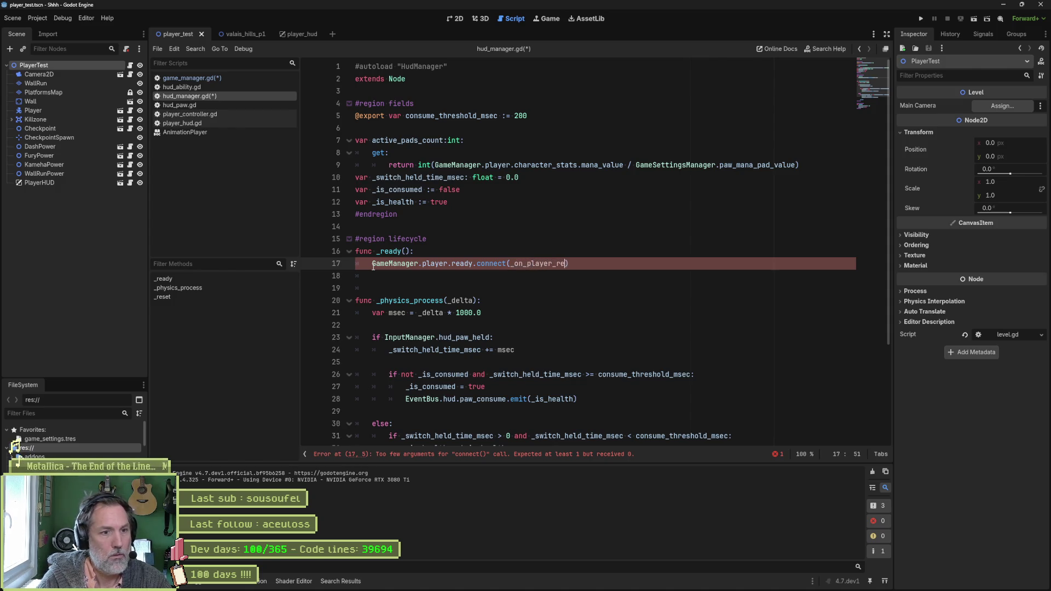
{"action": "type", "text": "ady"}
{"action": "key", "text": "ctrl+shift+Left"}
{"action": "key", "text": "ctrl+c"}
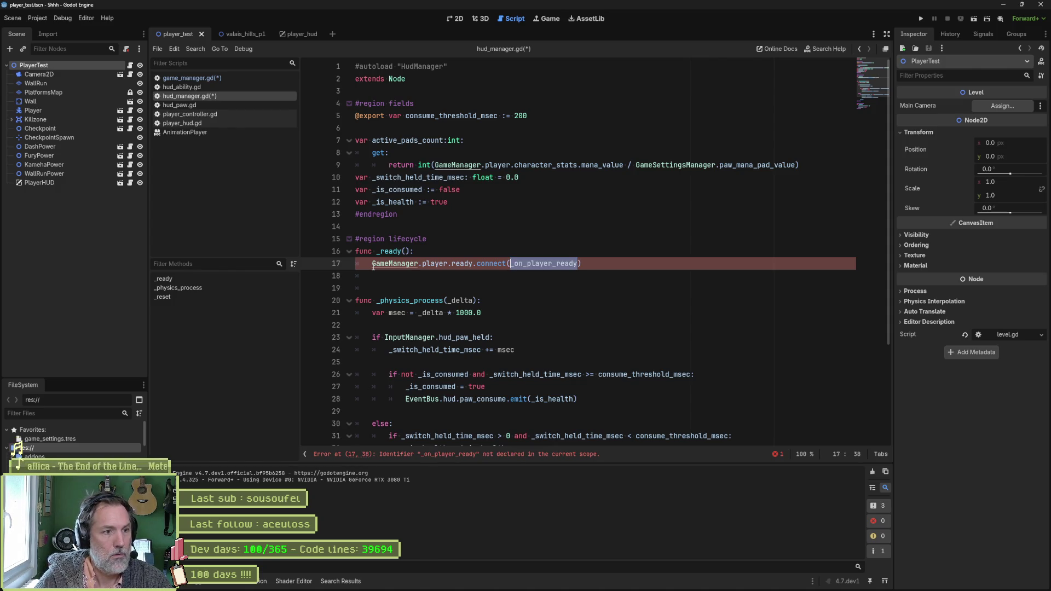
{"action": "scroll", "coordinate": [415, 304], "scroll_direction": "down", "scroll_amount": 4}
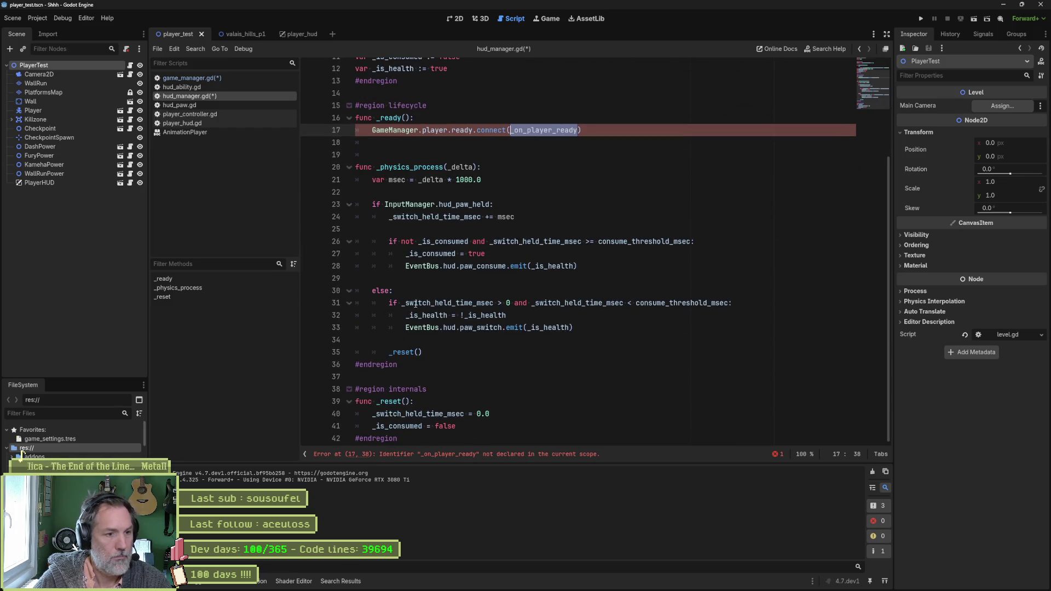
- Move to the end of the script after the internals region
{"action": "left_click", "coordinate": [427, 434]}
{"action": "key", "text": "Return"}
- Add a callbacks region containing an _on_player_ready() -> void stub with a pass body
{"action": "key", "text": "Return"}
{"action": "type", "text": "#region callbac"}
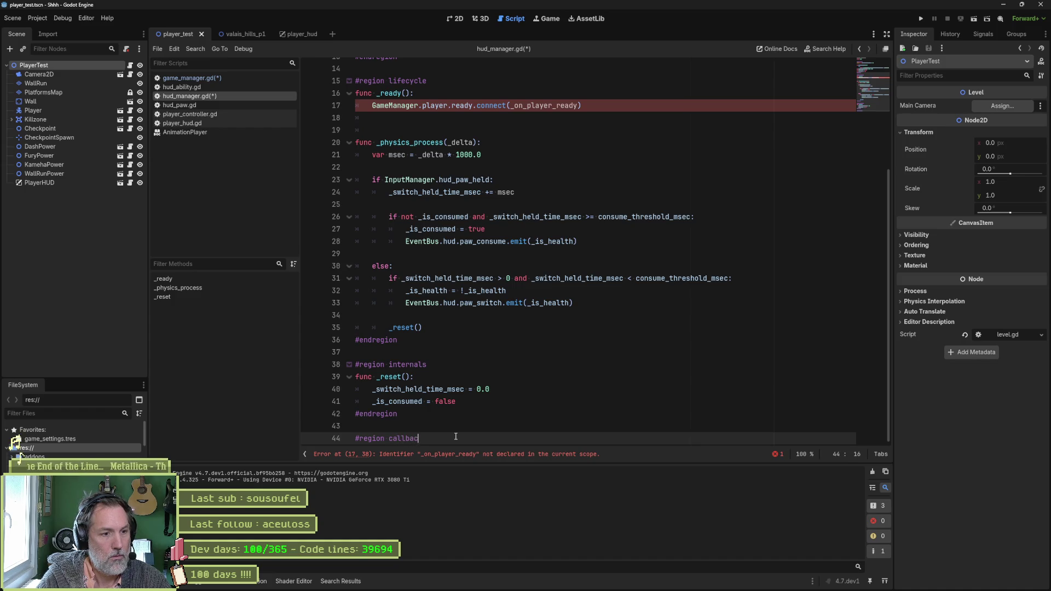
{"action": "type", "text": "ks"}
{"action": "key", "text": "Return"}
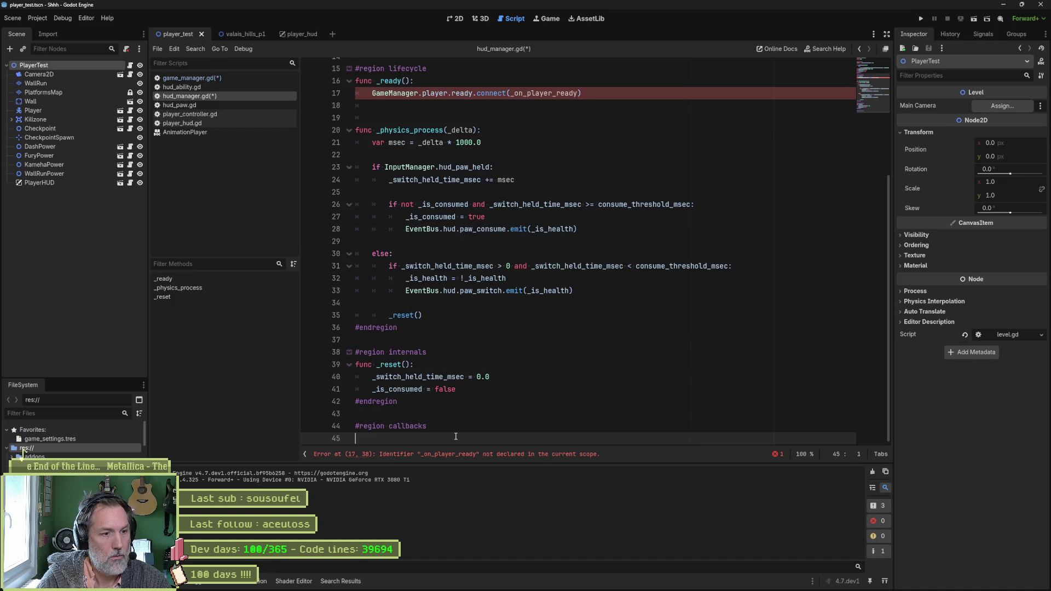
{"action": "type", "text": "#endreg"}
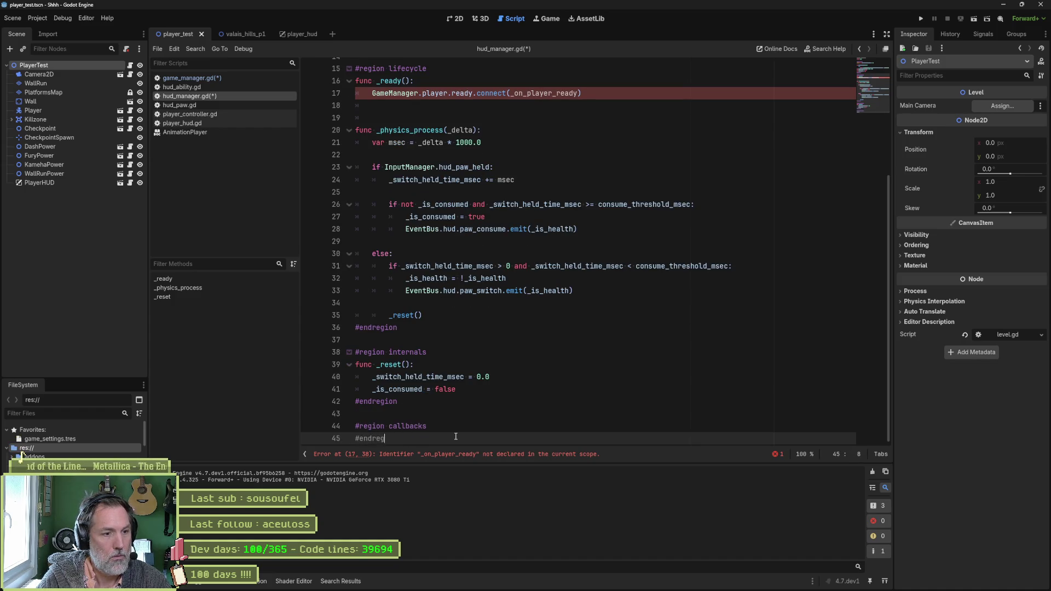
{"action": "type", "text": "ion"}
{"action": "key", "text": "Up"}
{"action": "key", "text": "Return"}
{"action": "key", "text": "ctrl+v"}
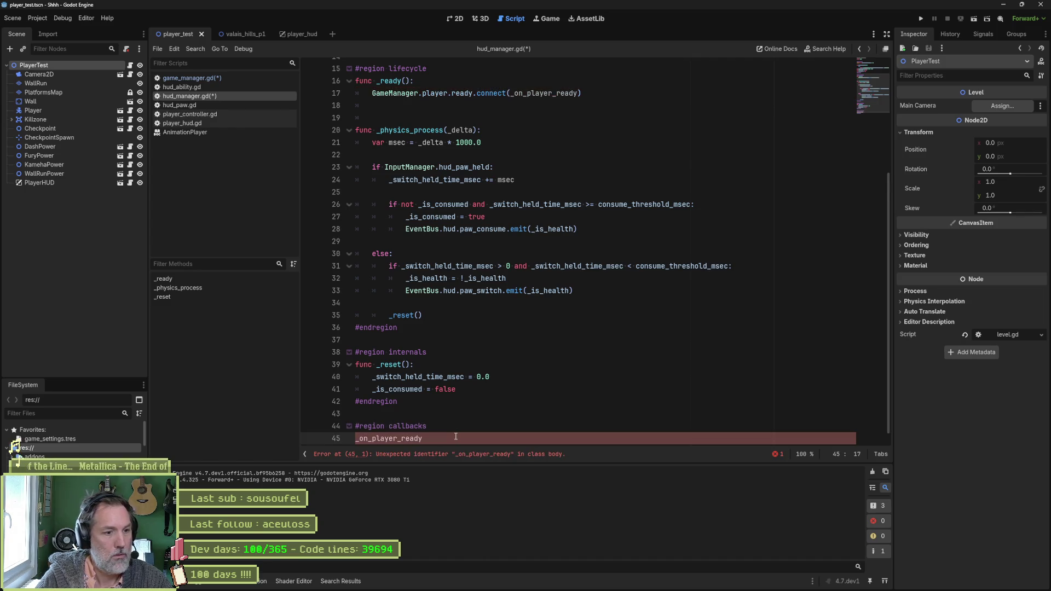
{"action": "type", "text": "func"}
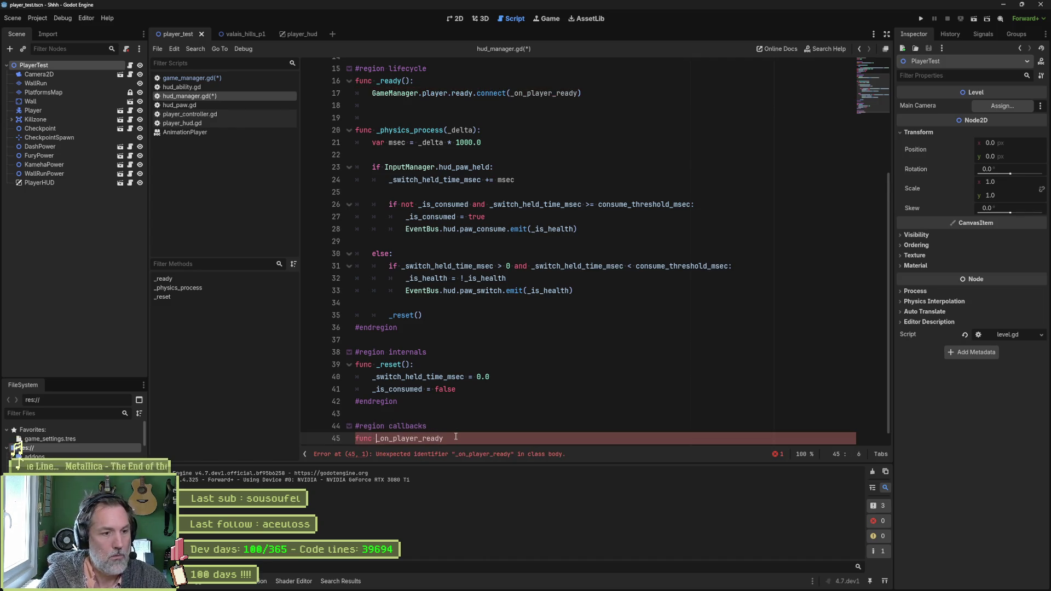
{"action": "key", "text": "End"}
{"action": "type", "text": "() -"}
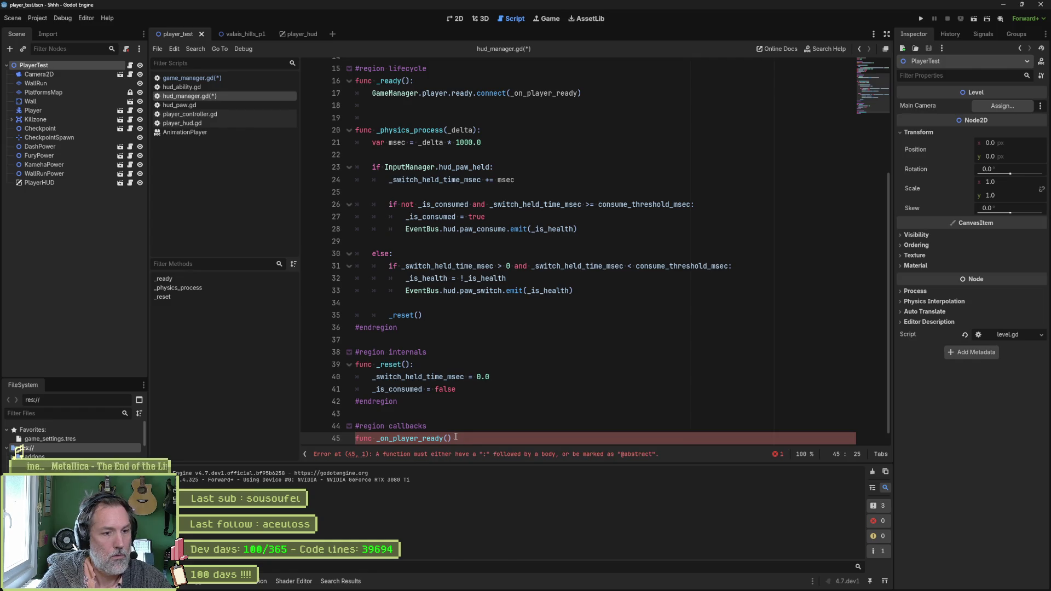
{"action": "type", "text": "> void:"}
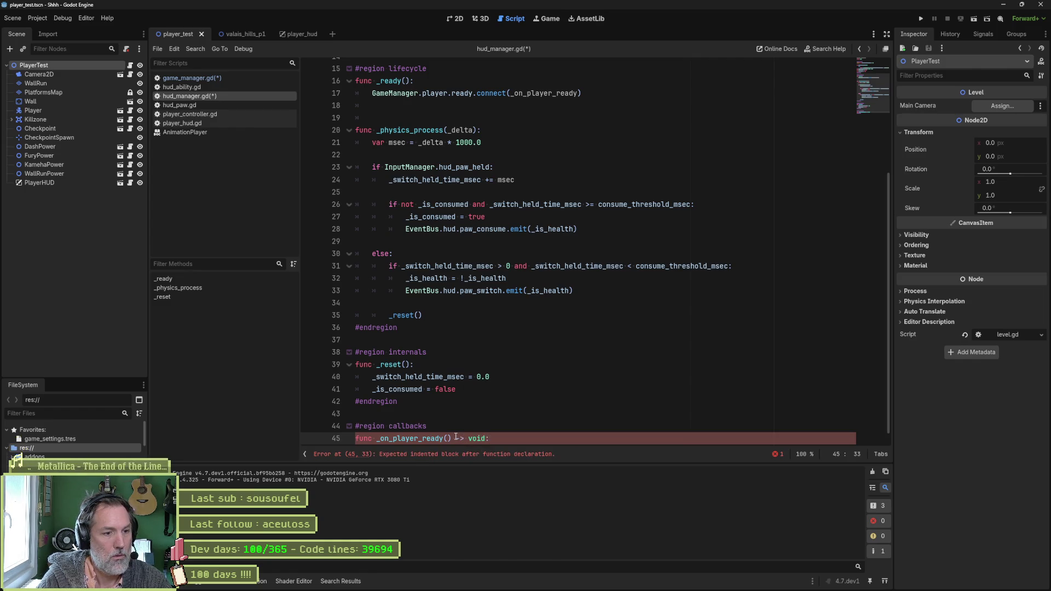
{"action": "key", "text": "Return"}
{"action": "type", "text": "ss"}
- Save the script, fold all regions and expand the callbacks region
{"action": "key", "text": "ctrl+s"}
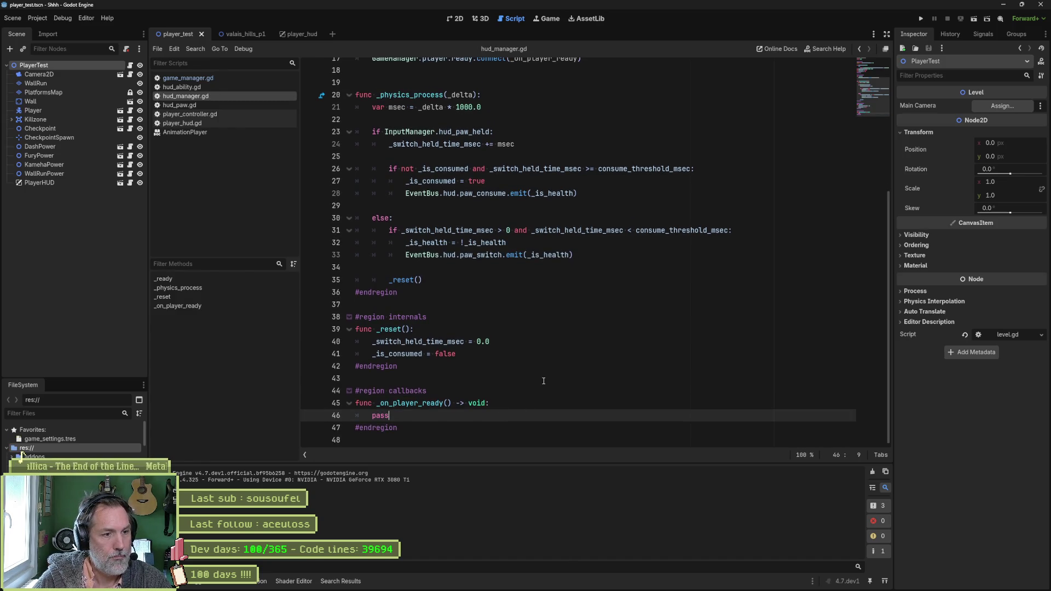
{"action": "key", "text": "ctrl+alt+f"}
{"action": "left_click", "coordinate": [350, 177]}
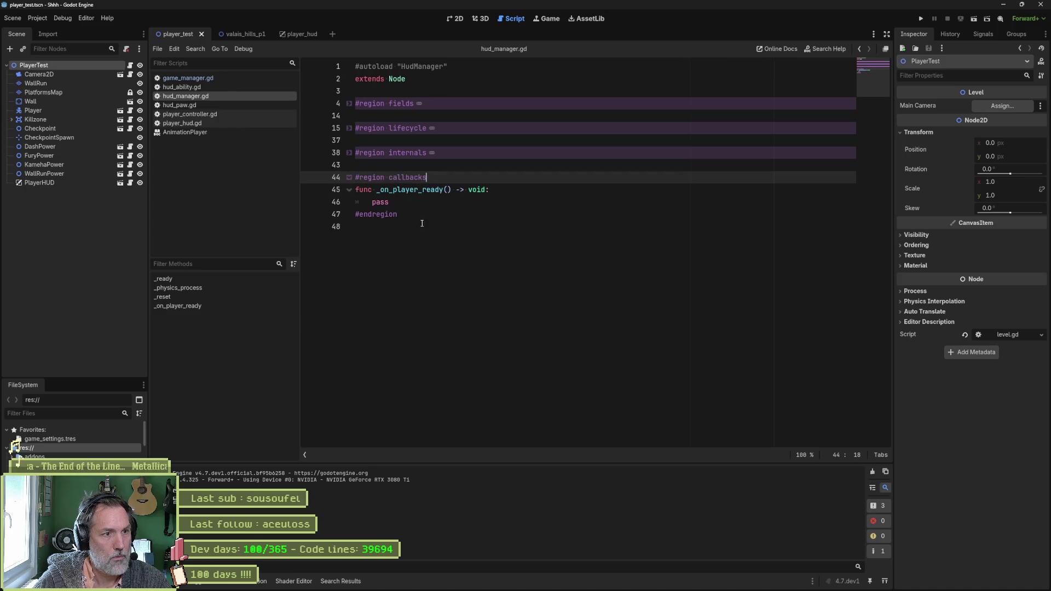
- Replace the pass in _on_player_ready with print_debug(self, " player ready") and save
{"action": "double_click", "coordinate": [380, 201]}
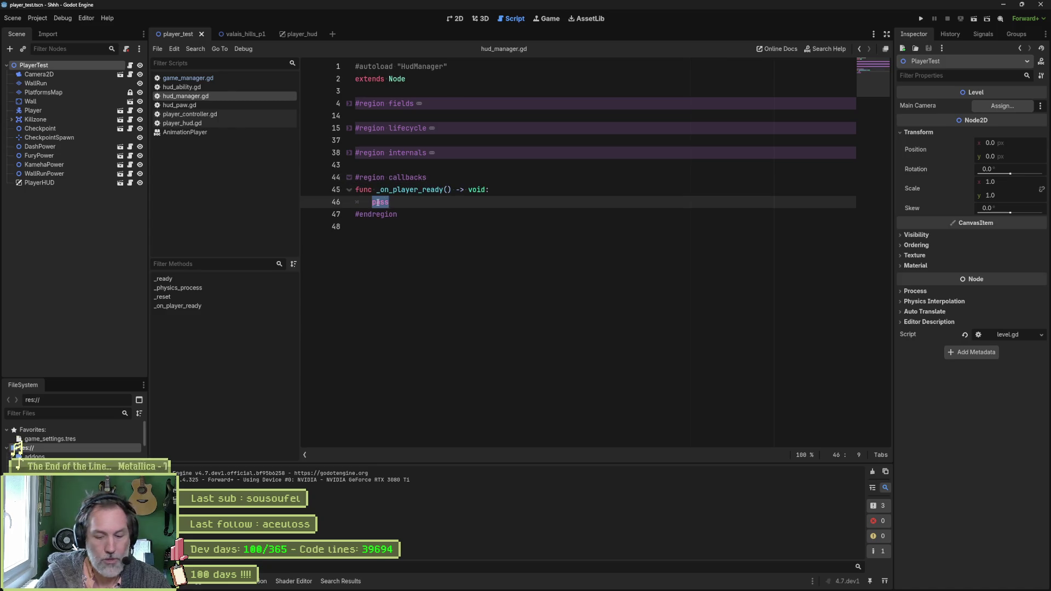
{"action": "type", "text": "print_Debug"}
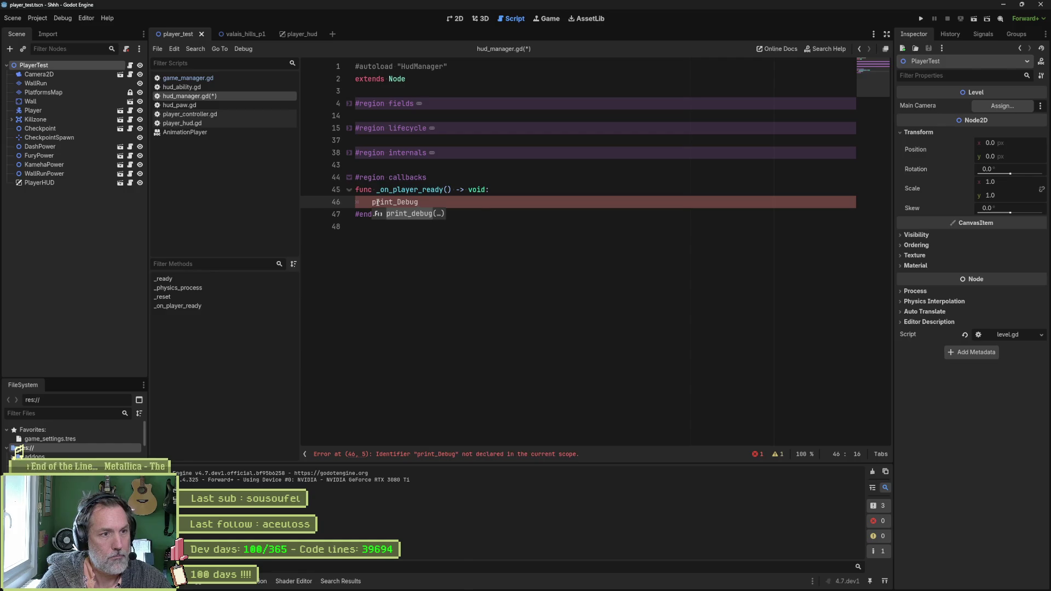
{"action": "key", "text": "Return"}
{"action": "type", "text": "self, \""}
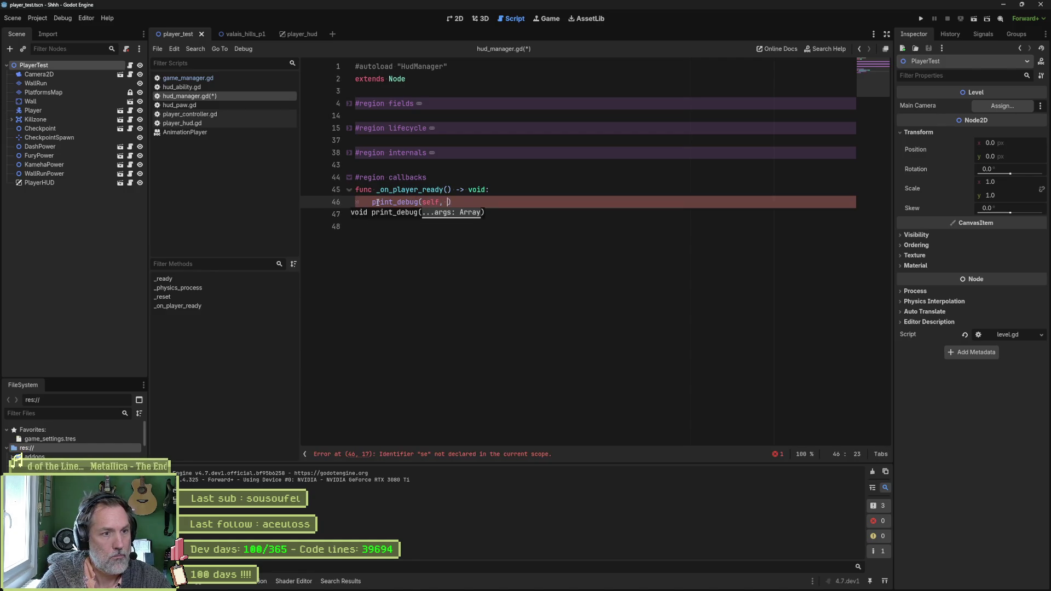
{"action": "type", "text": " player read"}
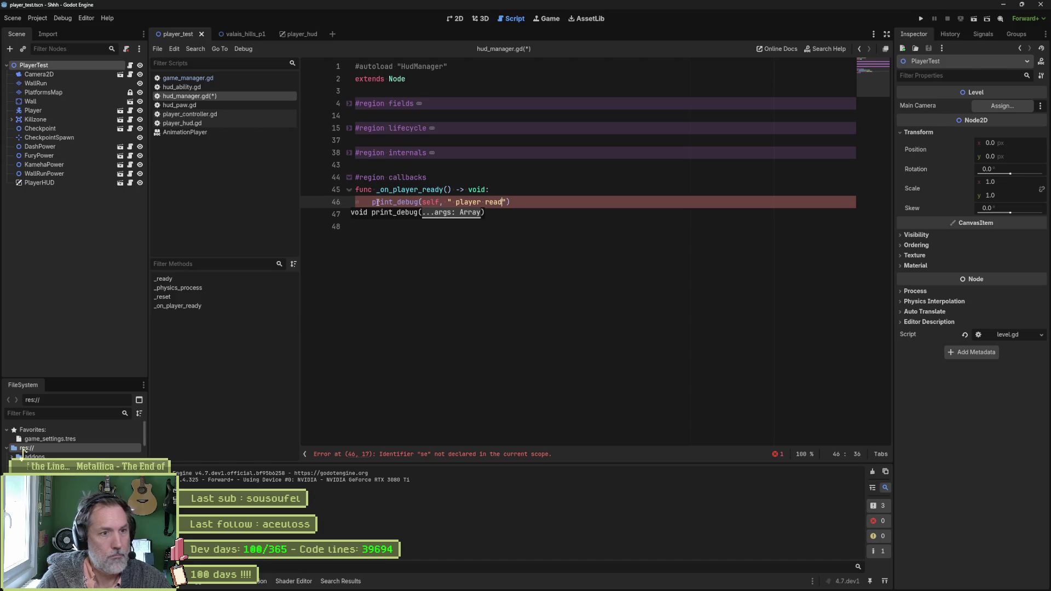
{"action": "type", "text": "y"}
{"action": "key", "text": "ctrl+s"}
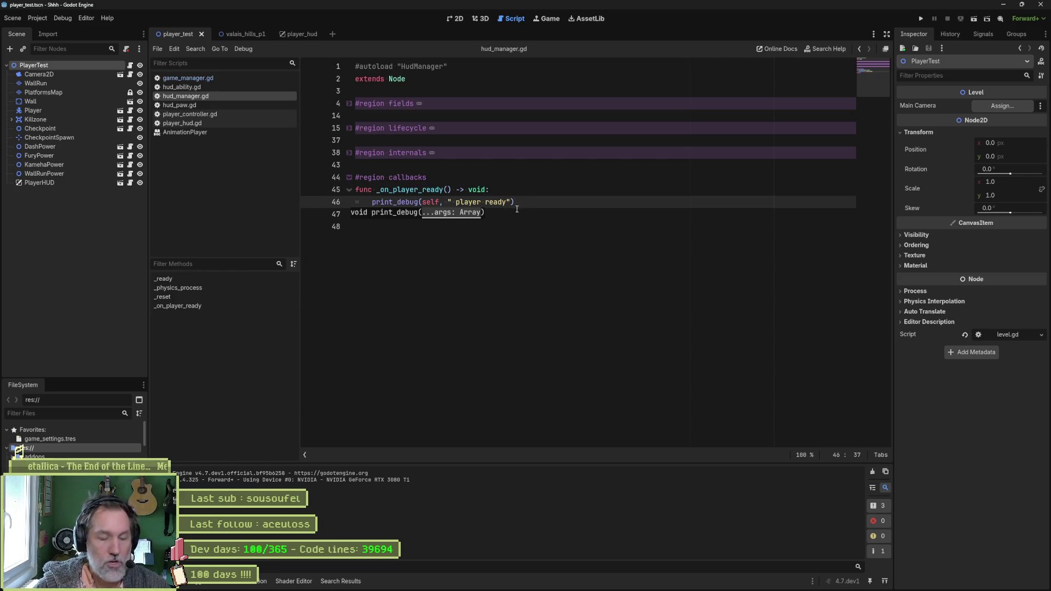
- Run the current scene with F6 to test the message and stop it with F8
{"action": "key", "text": "F6"}
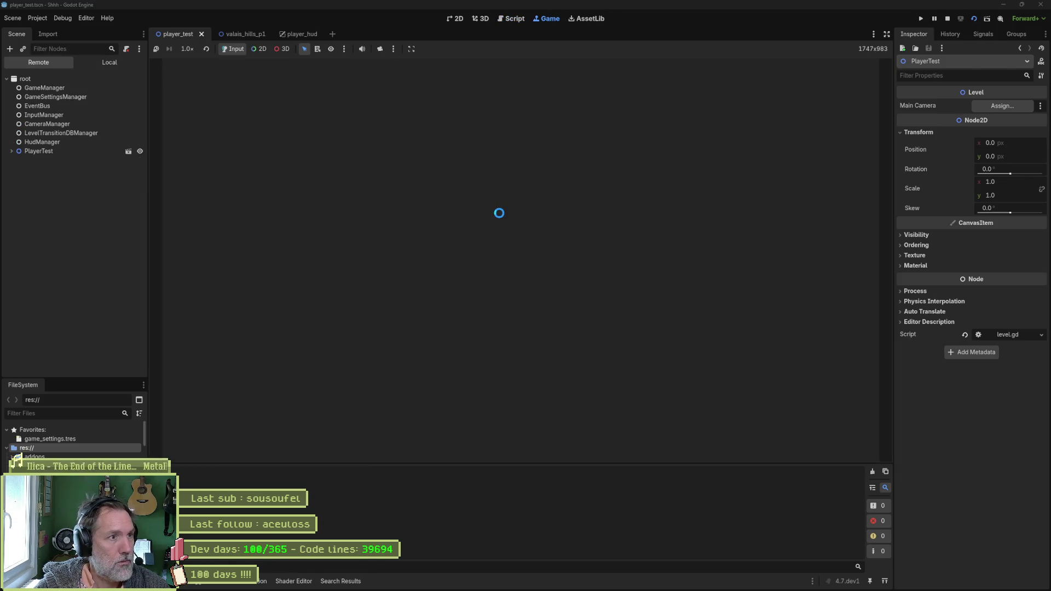
{"action": "key", "text": "F8"}
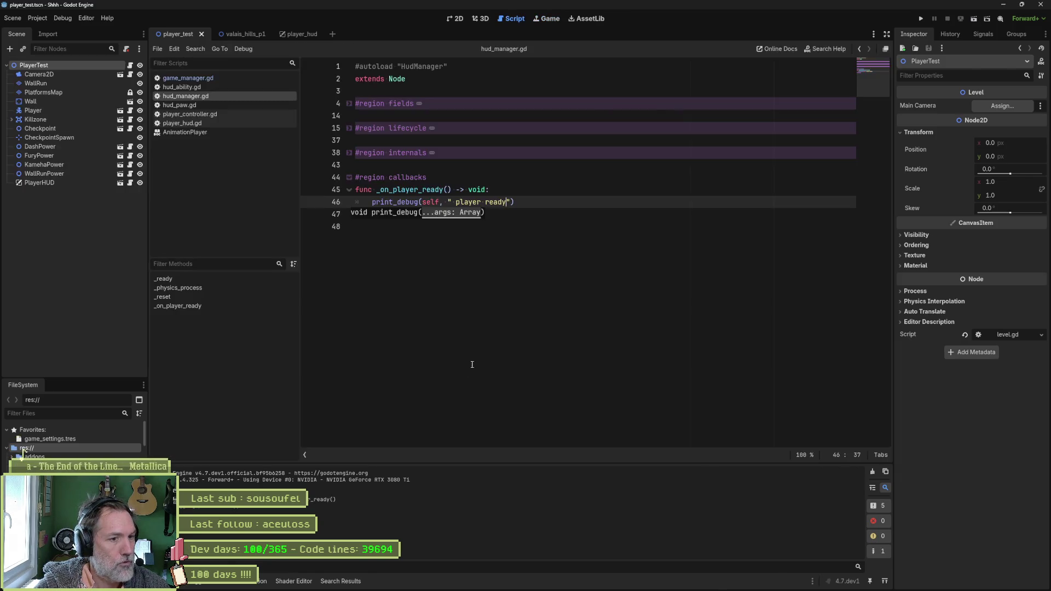
{"action": "key", "text": "End"}
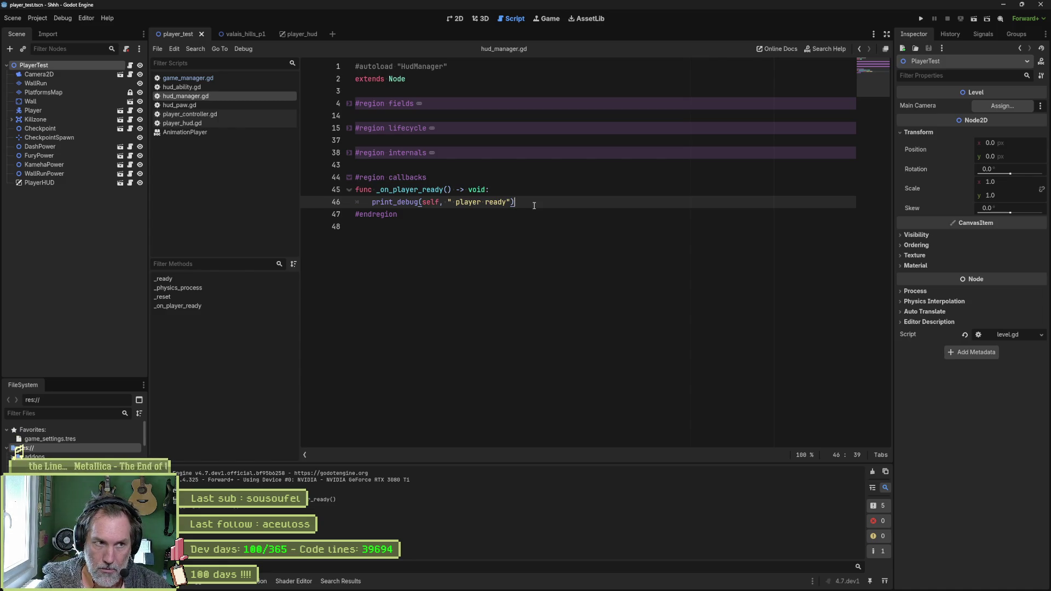
- Unfold the internals and lifecycle regions and place the cursor after the internals heading
{"action": "left_click", "coordinate": [352, 153]}
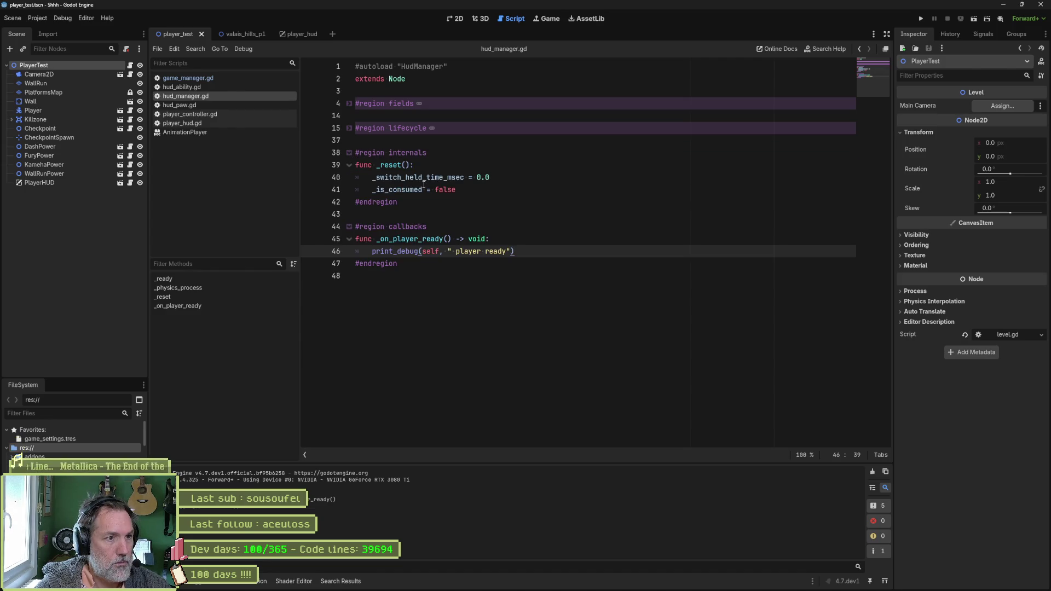
{"action": "left_click", "coordinate": [352, 129]}
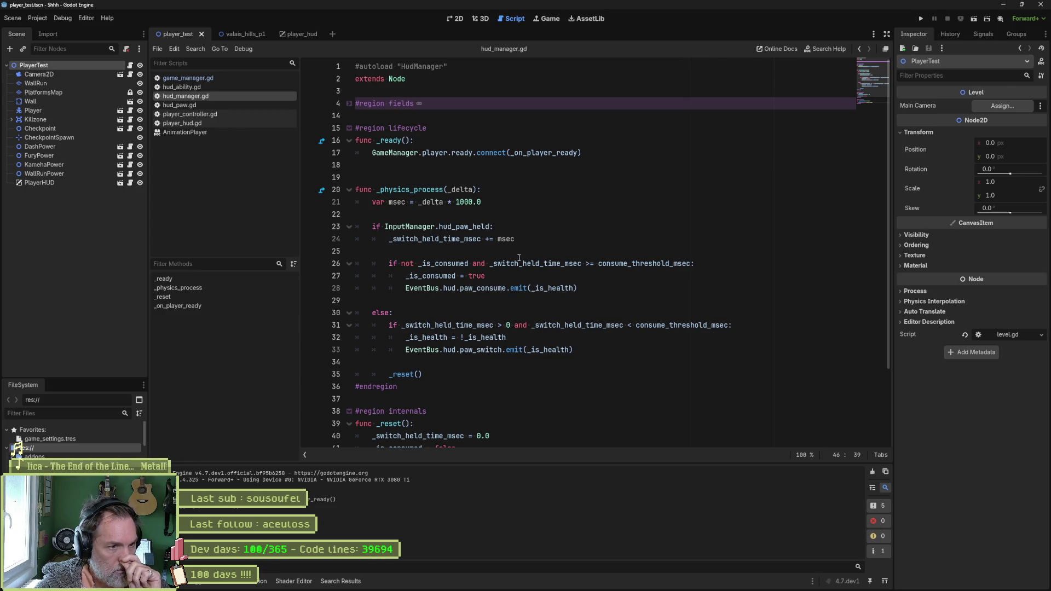
{"action": "left_click", "coordinate": [473, 228]}
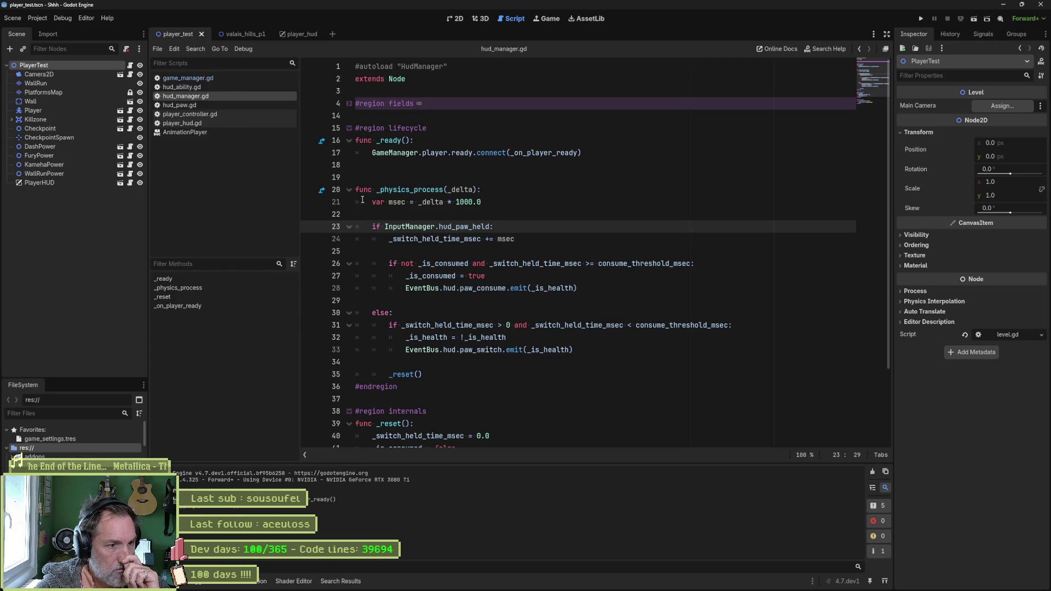
{"action": "scroll", "coordinate": [483, 282], "scroll_direction": "down", "scroll_amount": 3}
{"action": "left_click", "coordinate": [446, 317]}
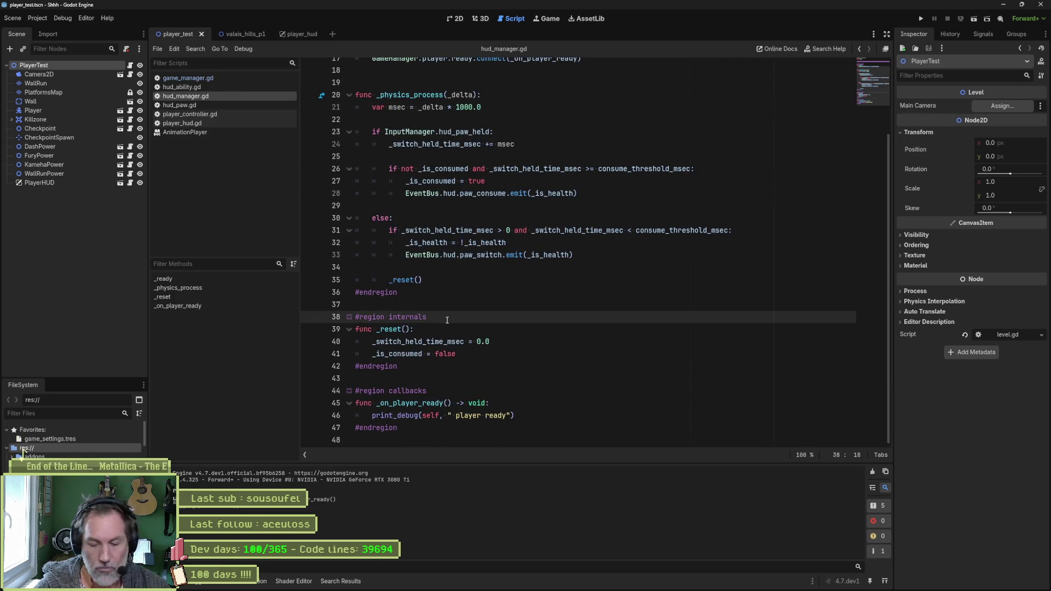
- Add an empty _update() -> void stub under the internals heading
{"action": "key", "text": "Return"}
{"action": "type", "text": "func _"}
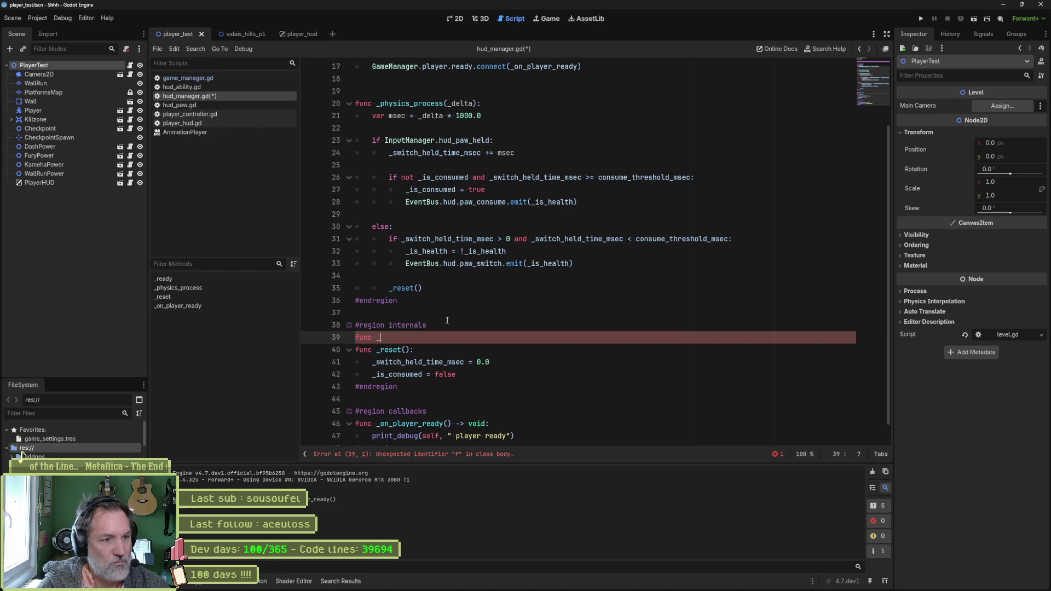
{"action": "type", "text": "update()"}
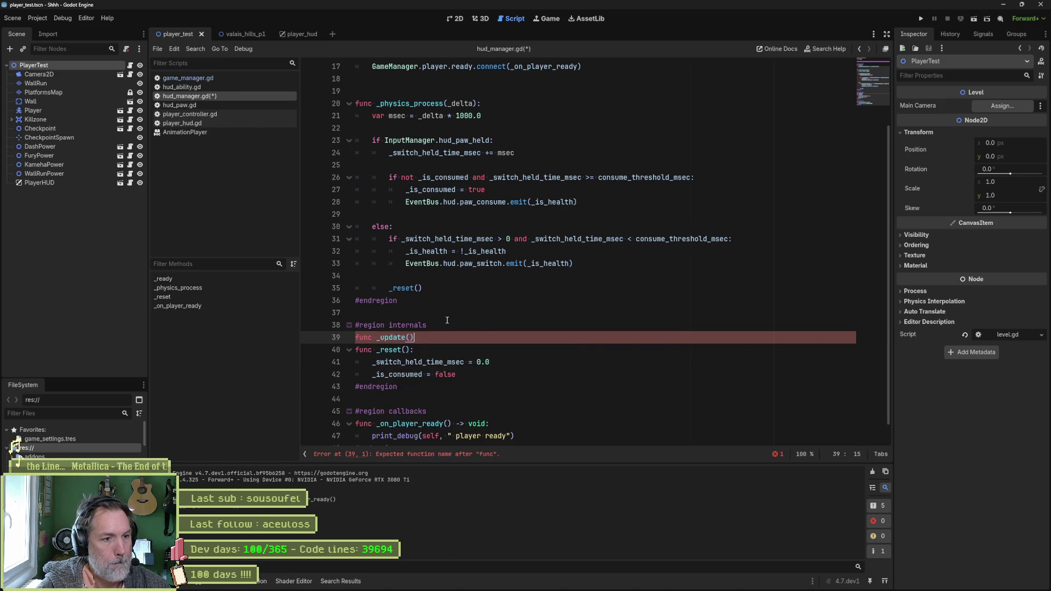
{"action": "type", "text": " -> void:"}
{"action": "key", "text": "Return"}
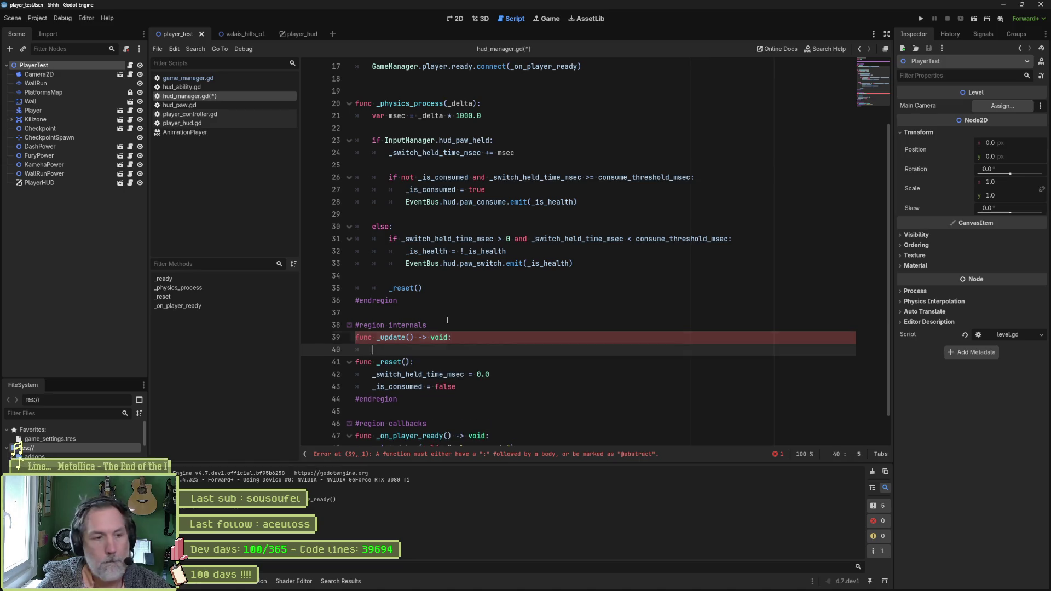
{"action": "type", "text": "pass"}
{"action": "key", "text": "Return"}
{"action": "key", "text": "Return"}
{"action": "scroll", "coordinate": [448, 319], "scroll_direction": "down", "scroll_amount": 2}
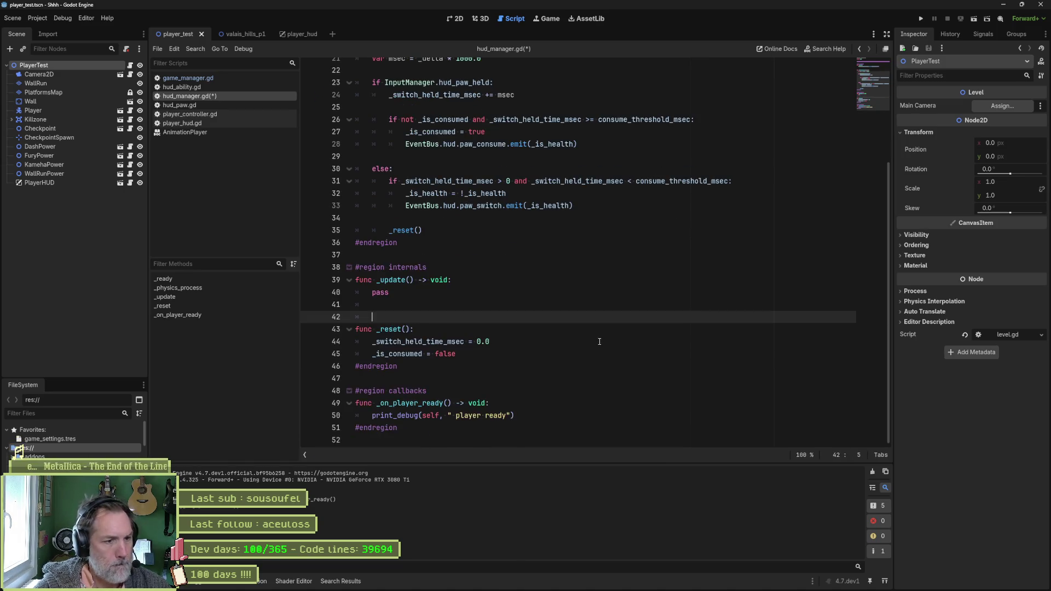
- Replace the print_debug call in _on_player_ready with _update() and save
{"action": "double_click", "coordinate": [394, 281]}
{"action": "left_click", "coordinate": [532, 418]}
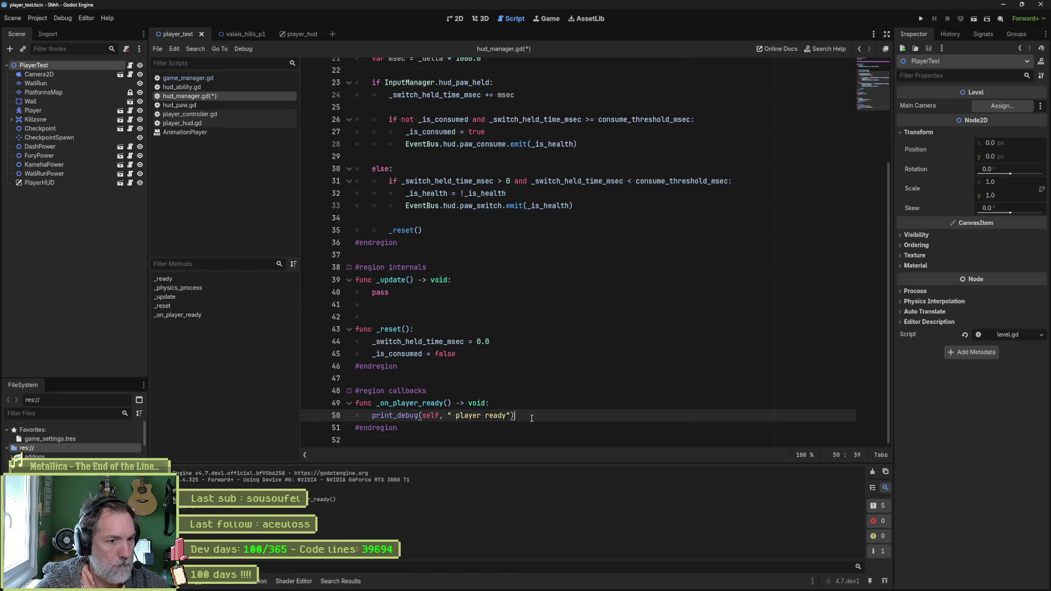
{"action": "key", "text": "shift+Home"}
{"action": "key", "text": "ctrl+v"}
{"action": "type", "text": "()"}
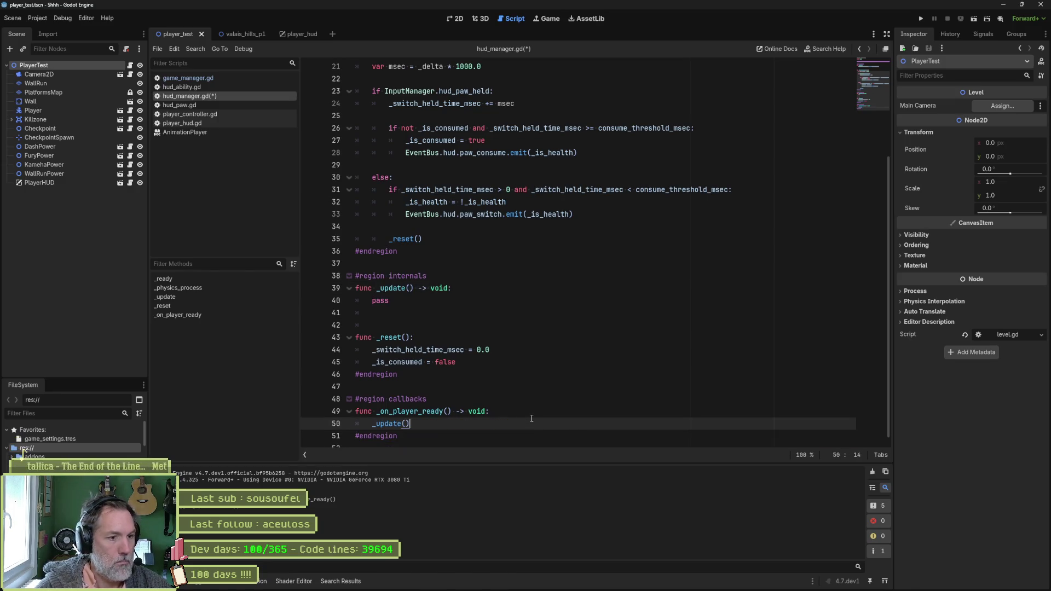
{"action": "key", "text": "ctrl+s"}
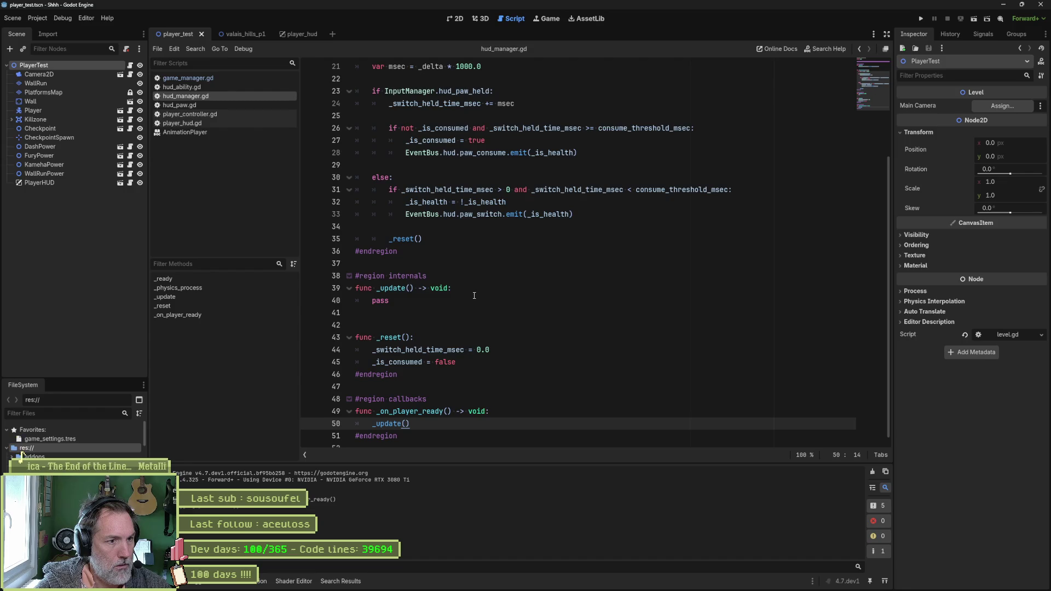